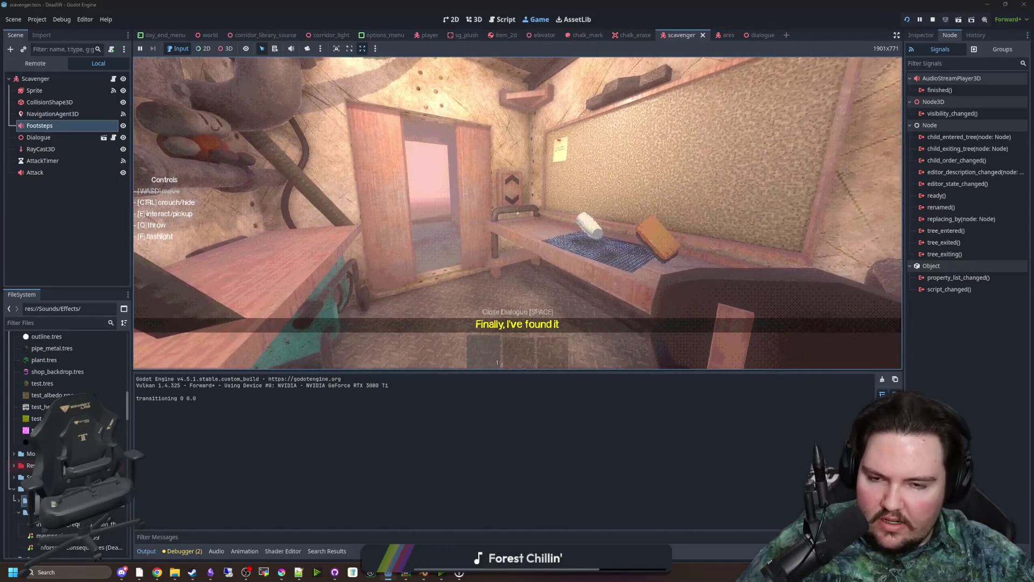
Descend the elevator, throw the chalk, walk toward the purple scavenger, then pause the game
key("e")
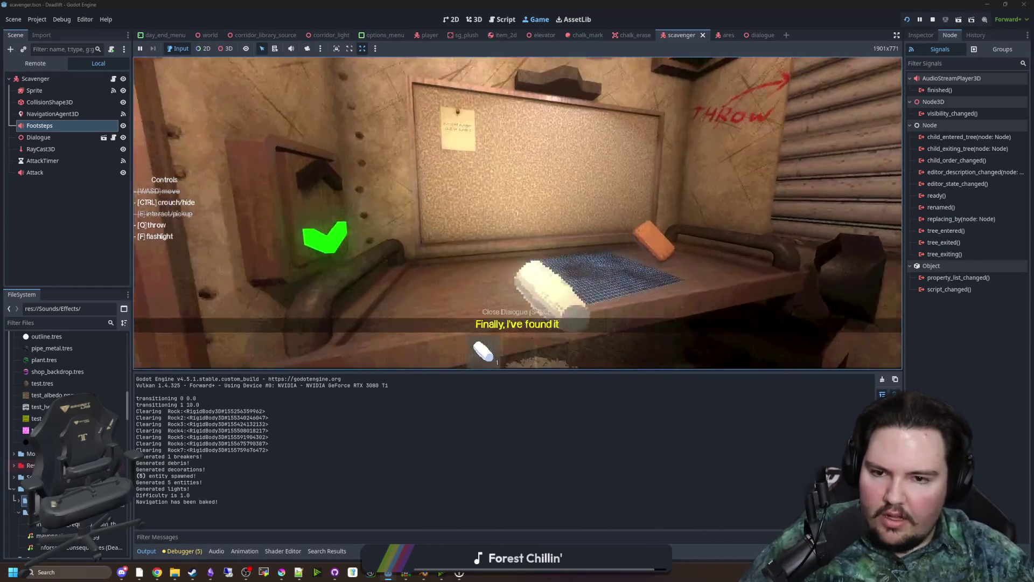
key("q")
key("w")
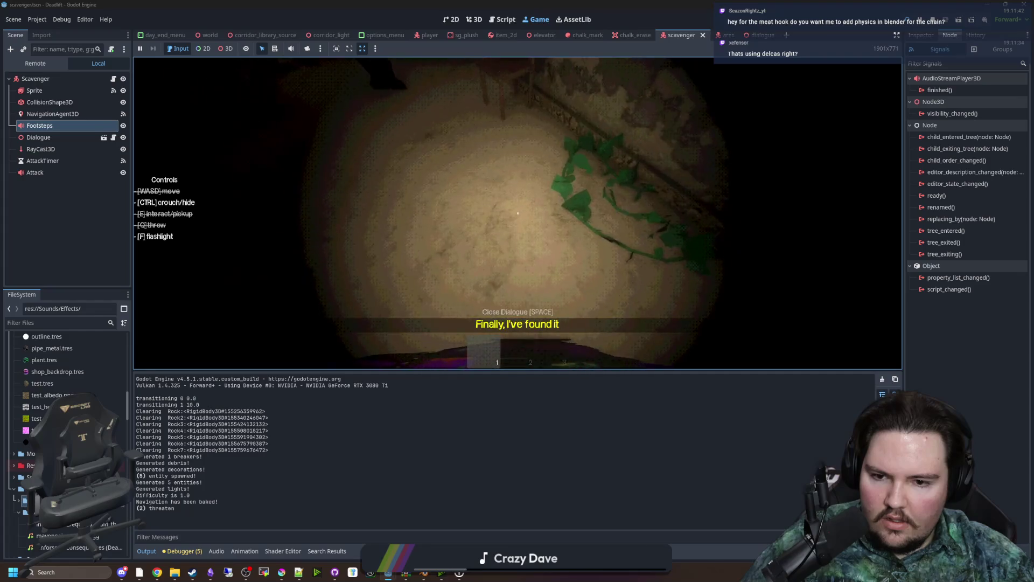
key("super")
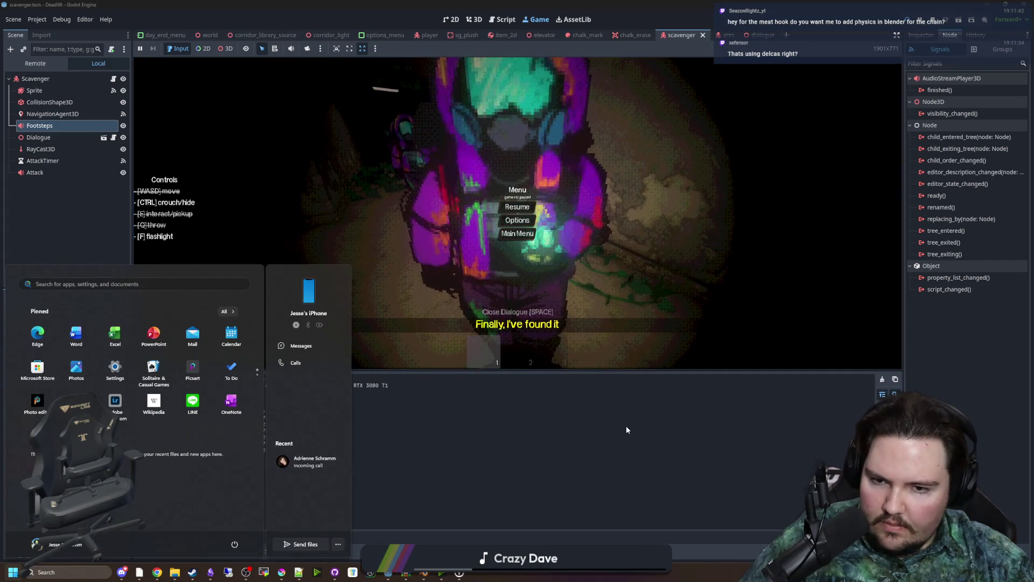
Stop the playtest, switch on Autostart for the AttackTimer node, and relaunch the game
left_click(277, 230)
left_click(926, 24)
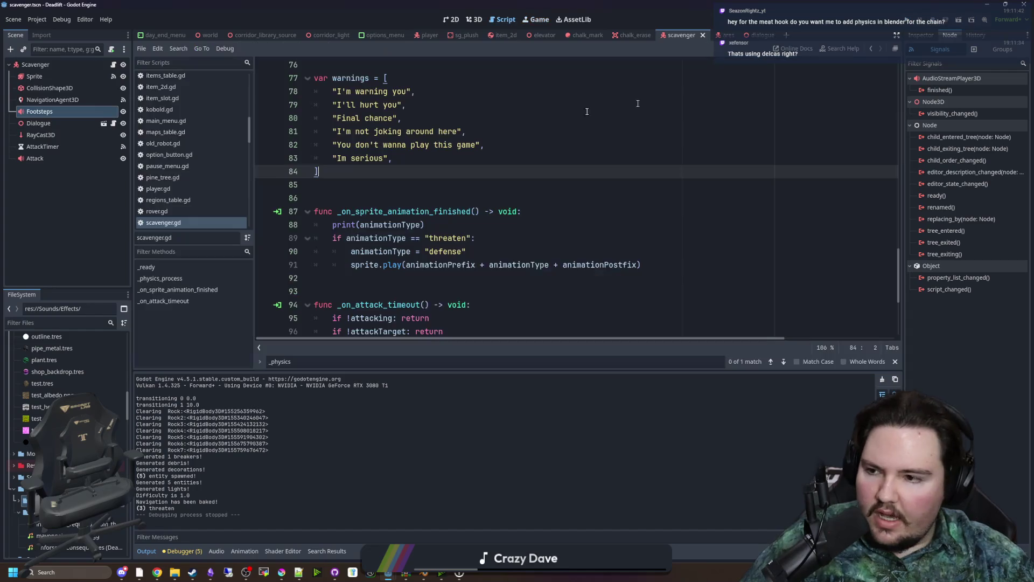
left_click(933, 36)
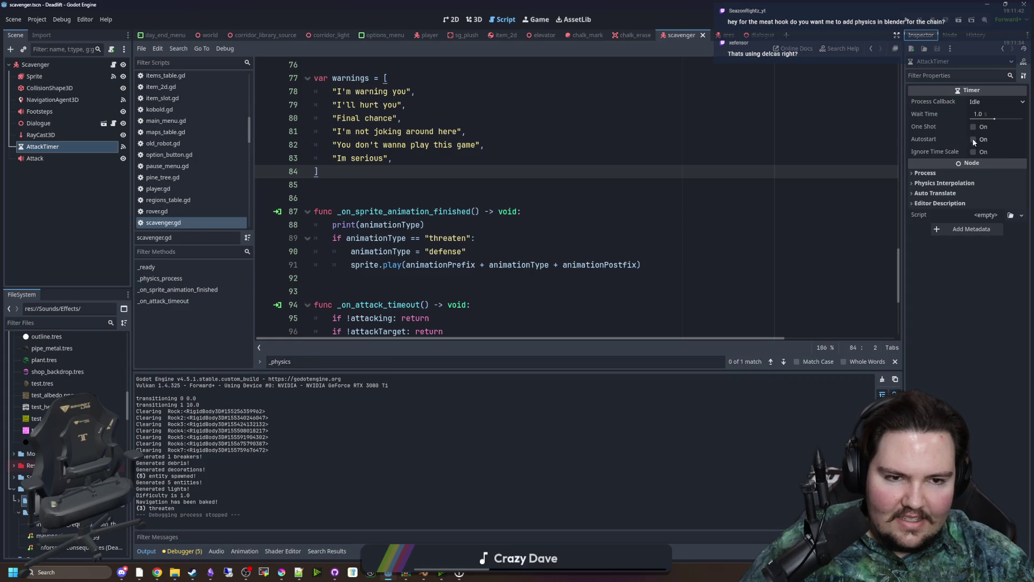
left_click(973, 139)
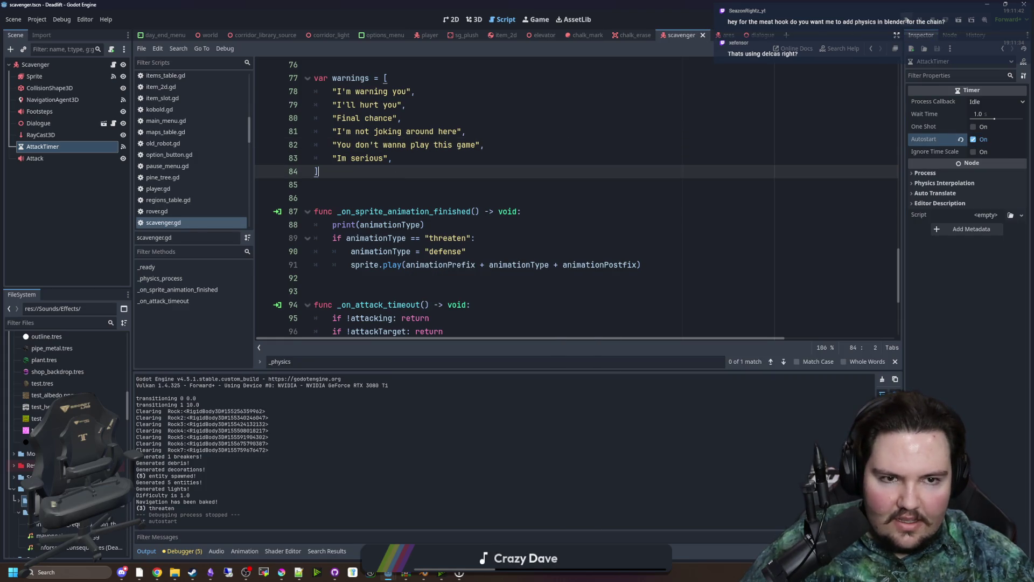
left_click(905, 20)
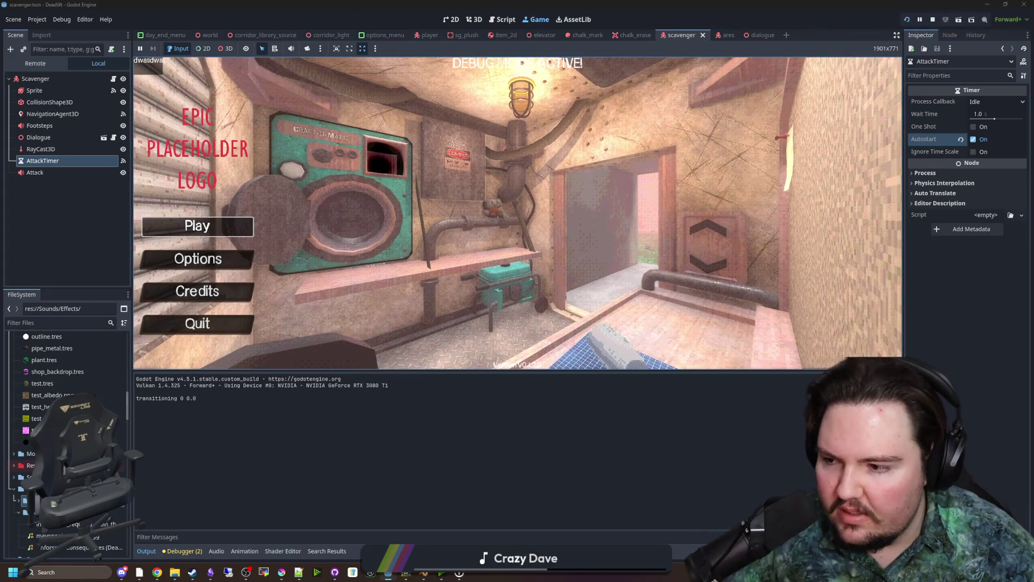
Start a new game, descend, walk toward the scavenger, and pause
key("Return")
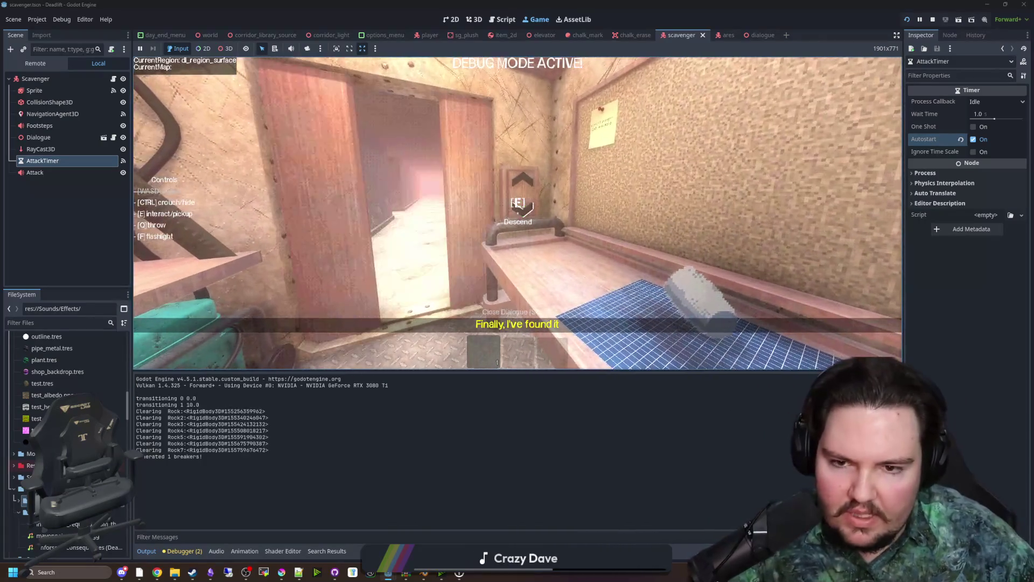
key("e")
key("w")
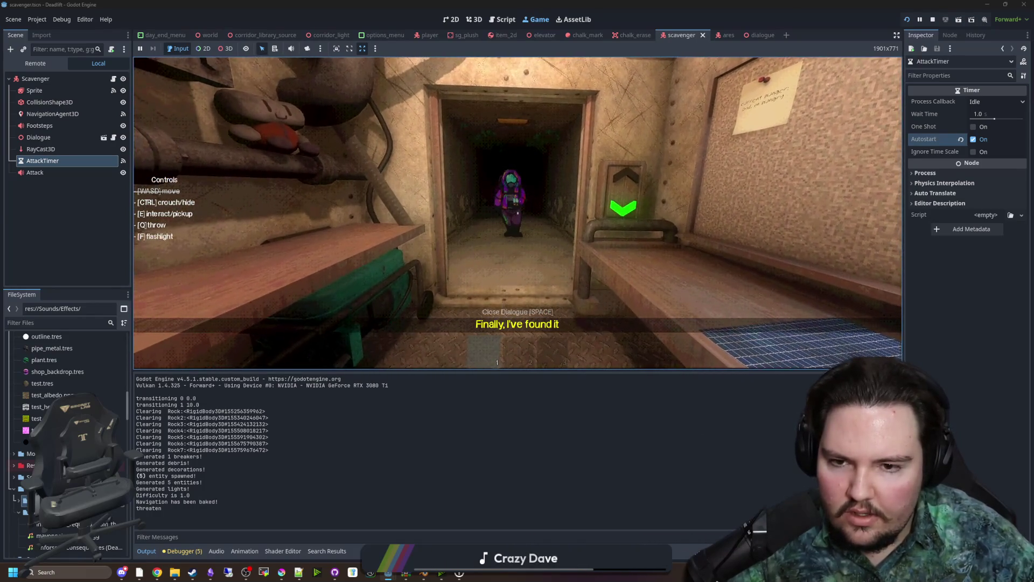
key("super")
Open the Debugger and select the Sprite node to show its SpriteFrames animations
left_click(509, 434)
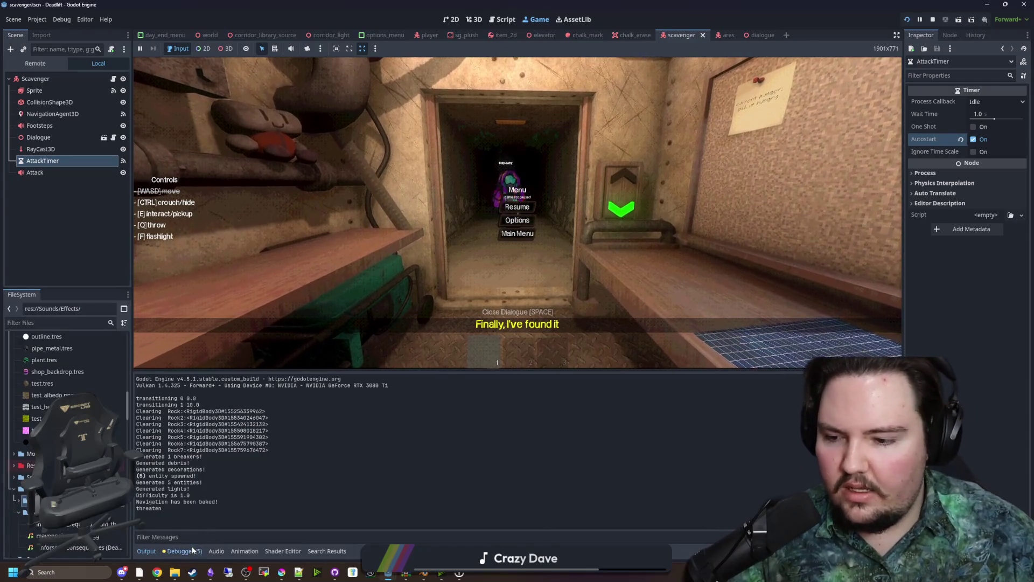
left_click(192, 549)
left_click(56, 90)
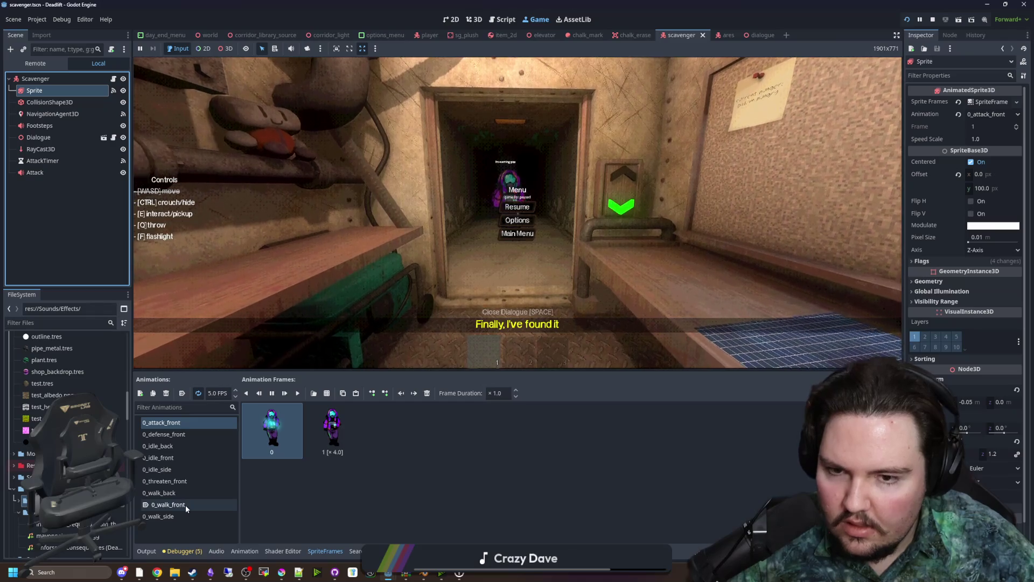
Select 0_attack_front, resume until the scavenger kills the player, return to Main Menu, then stop
left_click(181, 424)
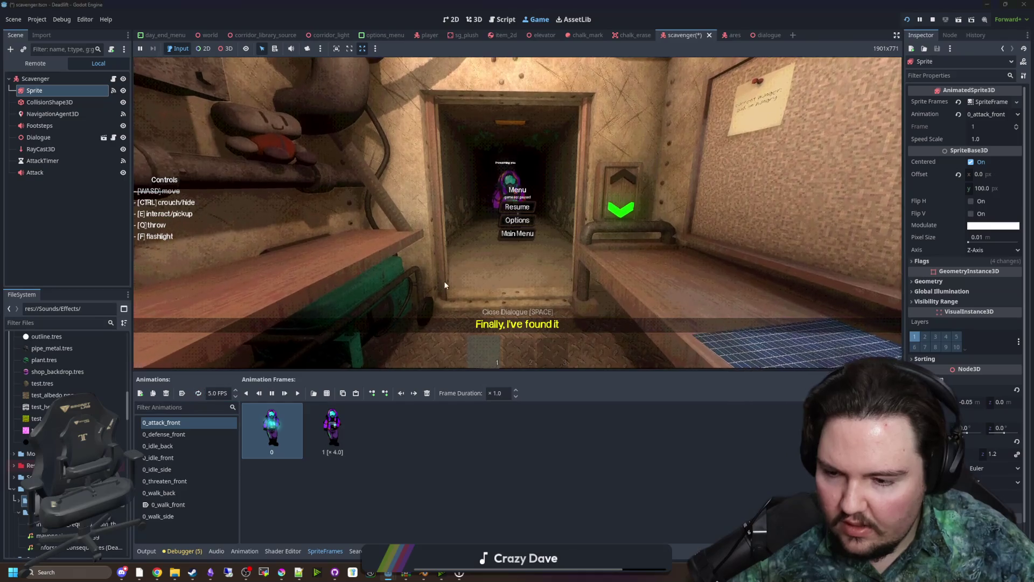
key("Escape")
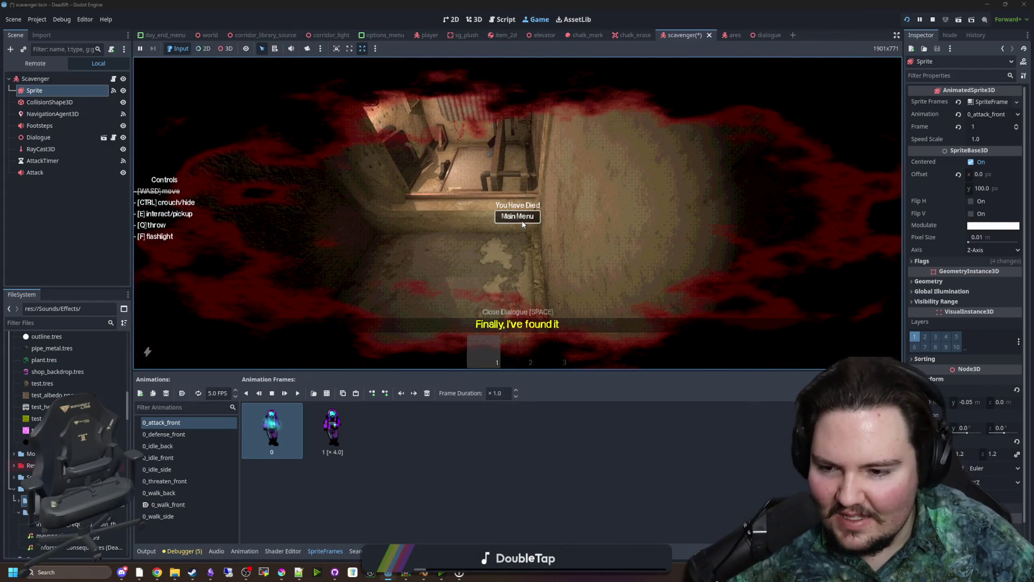
left_click(522, 220)
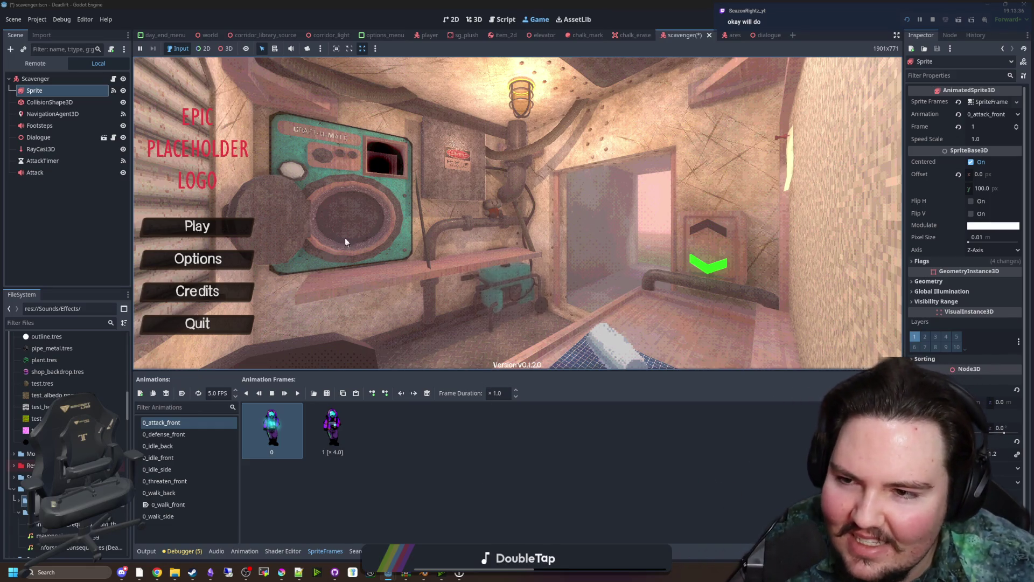
key("F3")
key("F3")
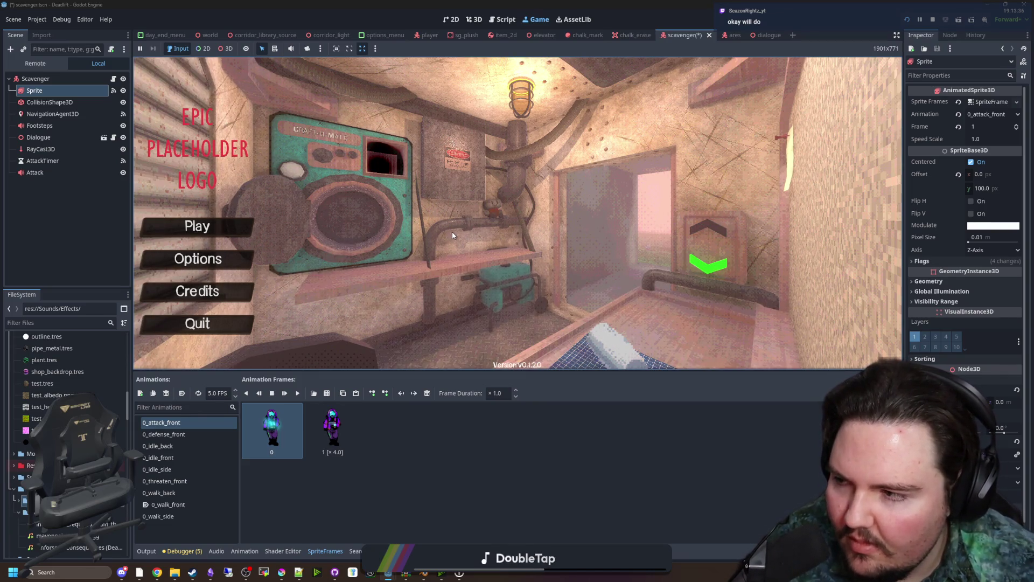
left_click(932, 19)
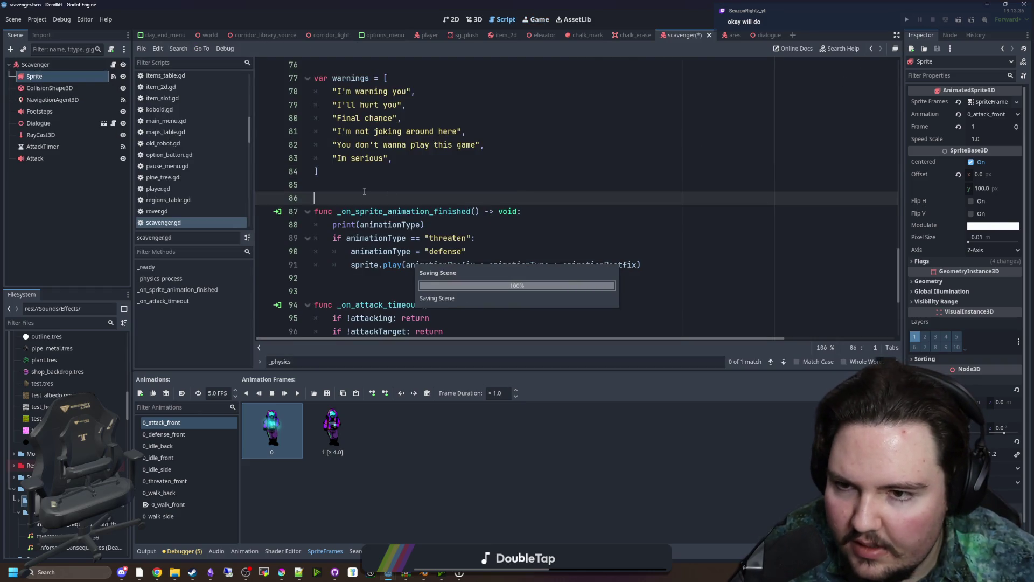
Stop the game and add a new line after the first match case in scavenger.gd's _ready
left_click(382, 170)
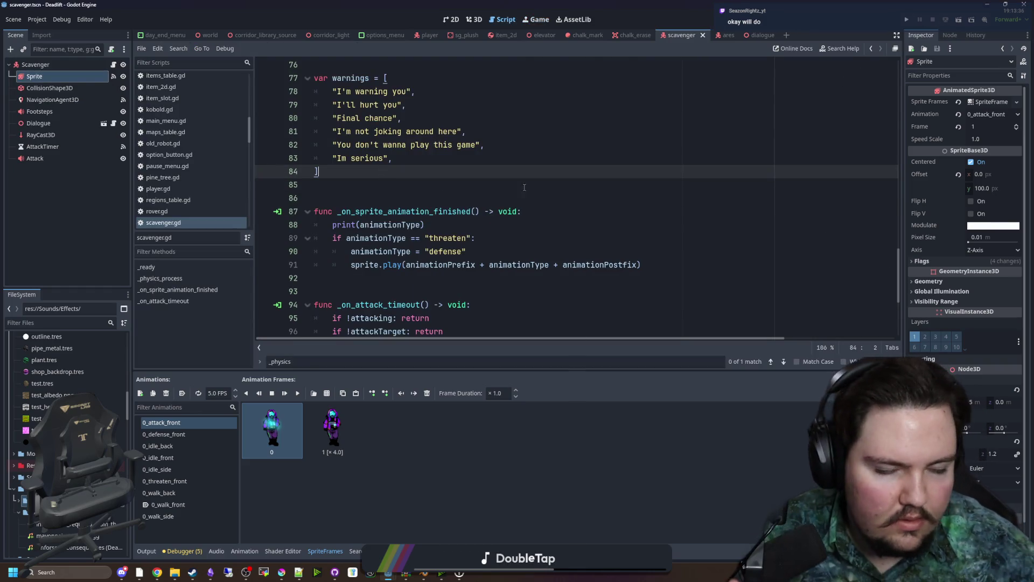
left_click(374, 185)
scroll(377, 183, "up", 20)
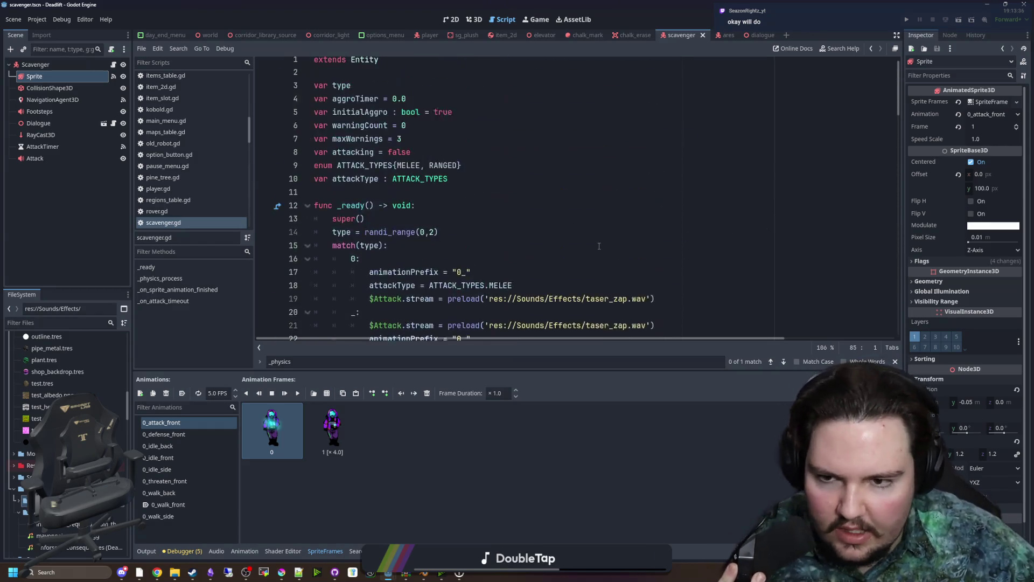
scroll(488, 232, "down", 1)
left_click(487, 228)
scroll(487, 227, "down", 2)
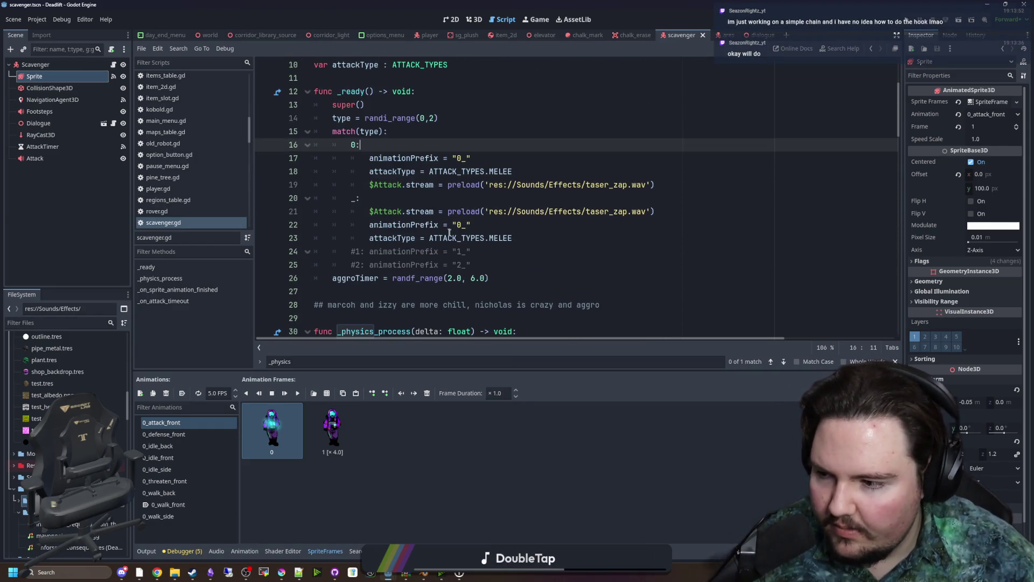
left_click(681, 181)
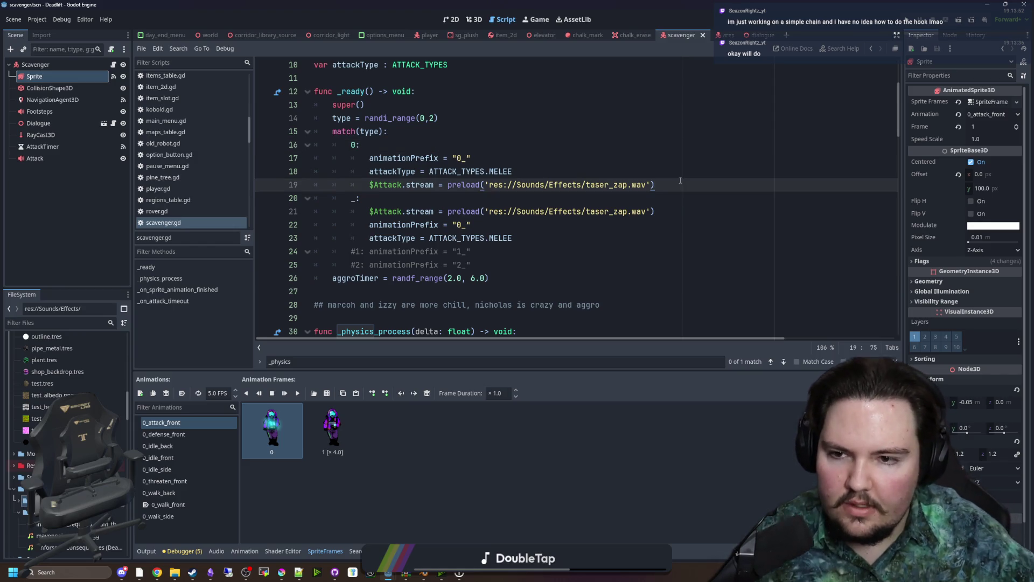
key("Return")
key("Return")
Copy case 0's three lines into a new 1: case and change its type to ATTACK_TYPES.RANGED
mouse_move(656, 185)
left_mouse_down()
mouse_move(323, 171)
mouse_move(274, 160)
left_mouse_up()
key("ctrl+c")
key("Down")
key("Down")
key("Down")
key("ctrl+v")
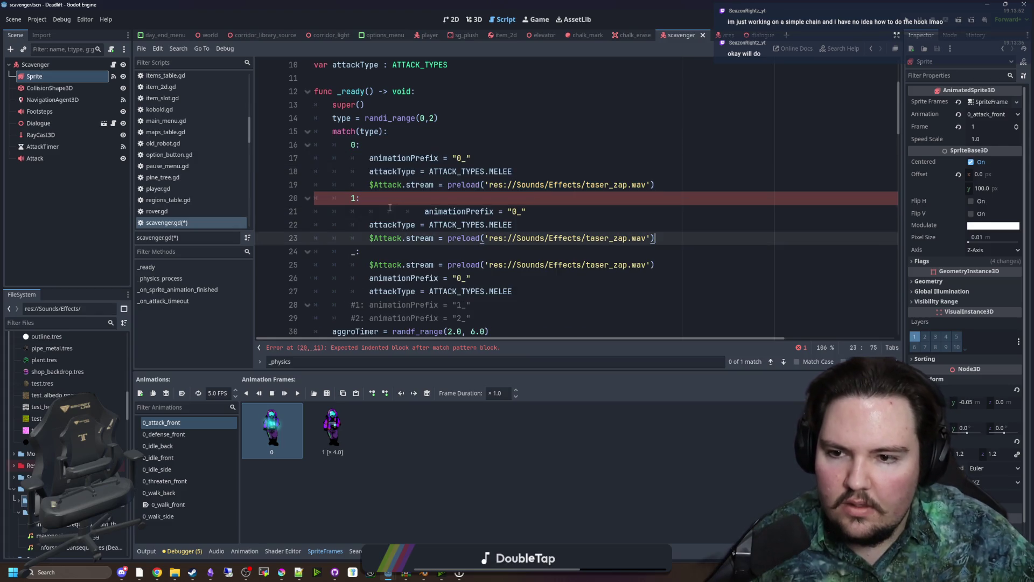
key("Up")
key("Up")
key("Home")
double_click(504, 225)
type("RA")
key("Return")
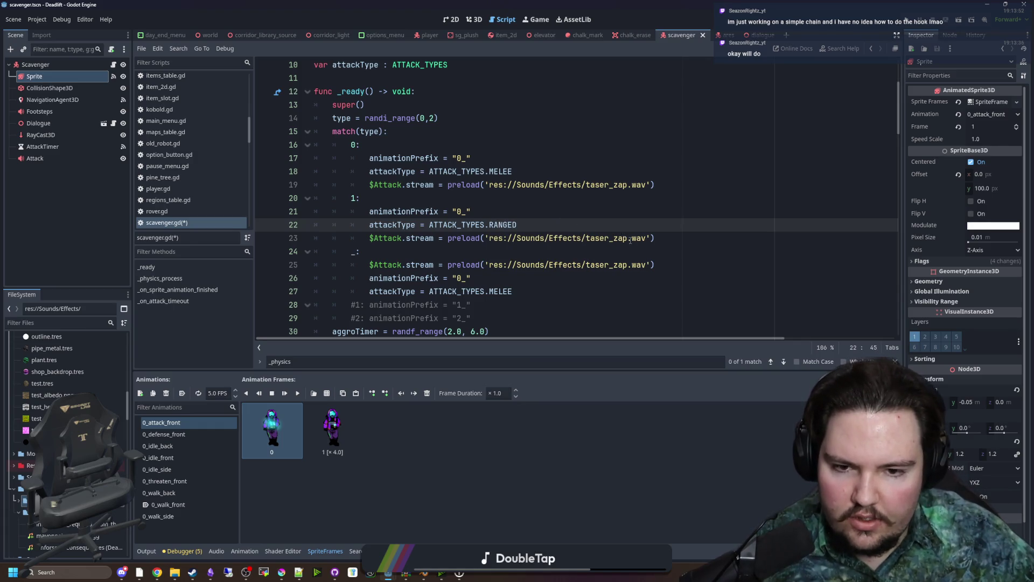
Replace taser_zap in the copied sound path with pistol_shoot.wav
double_click(614, 238)
type("GUN")
key("BackSpace")
key("BackSpace")
key("BackSpace")
type("pist")
key("Return")
Set the random type range to randi_range(0, 1) and save the script
left_click(574, 206)
scroll(574, 206, "down", 1)
key("Tab")
type("1")
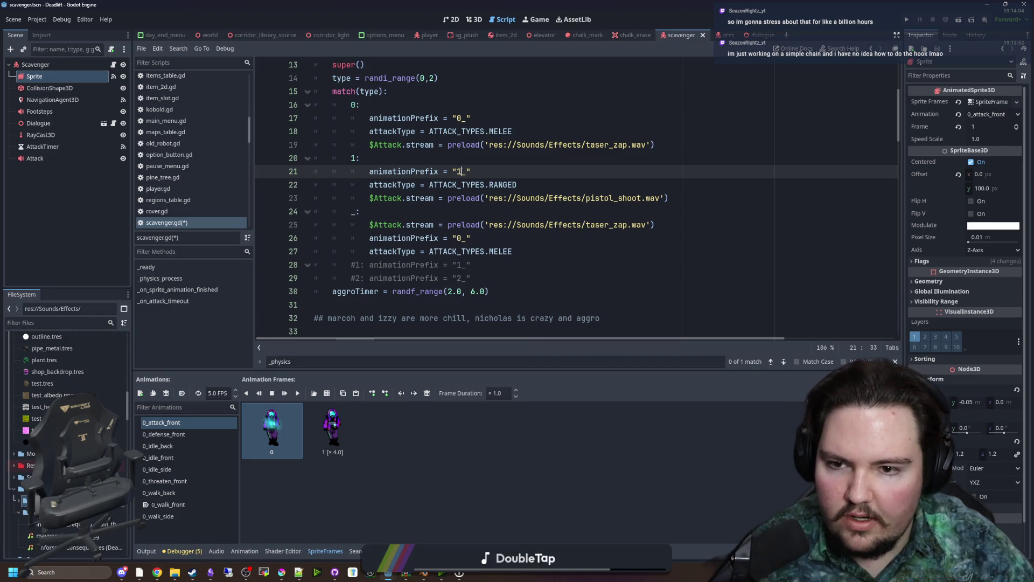
left_click(464, 163)
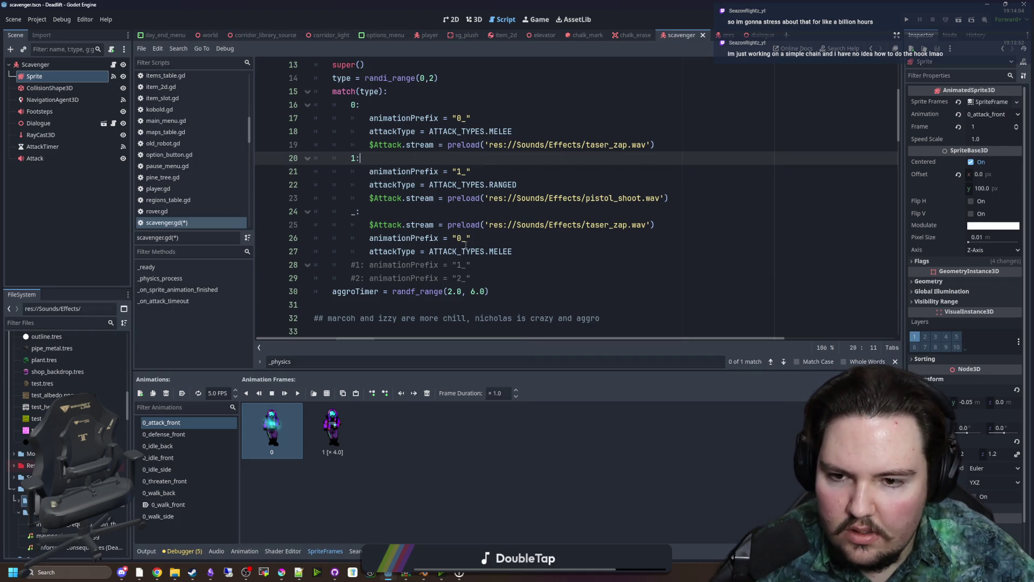
left_click(456, 216)
left_click(437, 119)
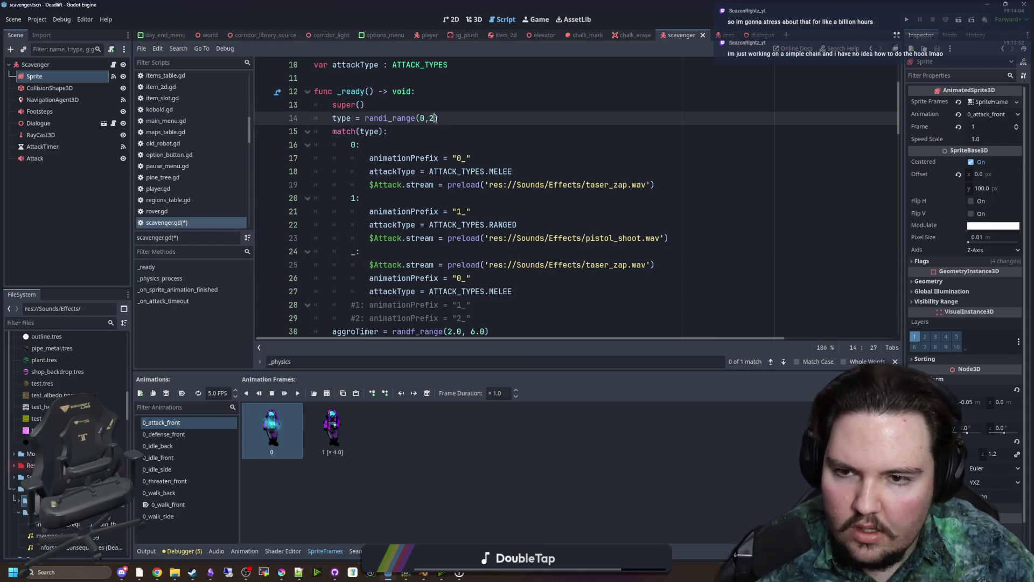
type("1)")
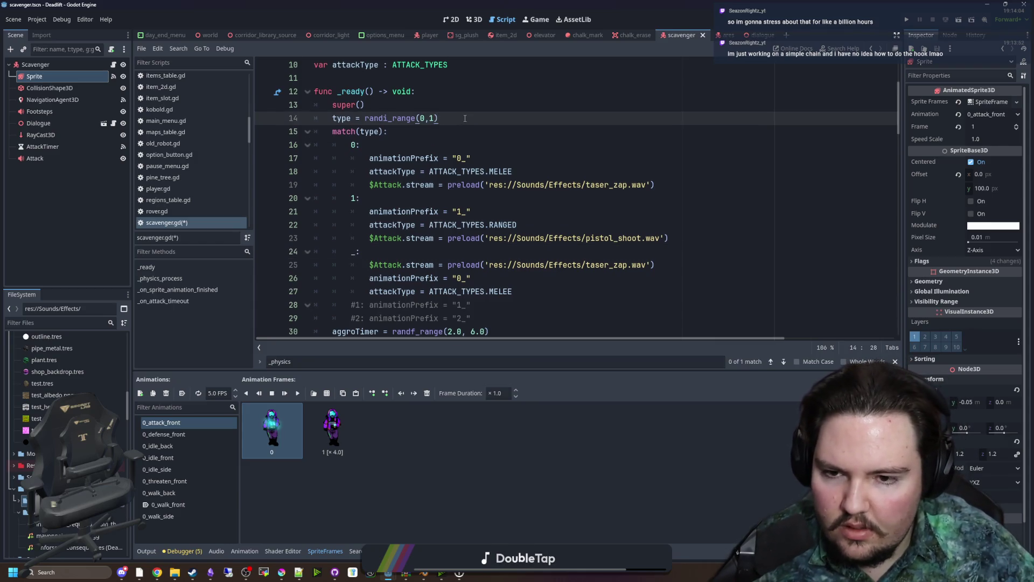
scroll(465, 118, "down", 1)
key("Down")
key("Down")
key("ctrl+s")
Delete the two commented-out prefix lines and save the scene and script
mouse_move(467, 281)
left_mouse_down()
mouse_move(318, 251)
mouse_move(270, 266)
left_mouse_up()
key("BackSpace")
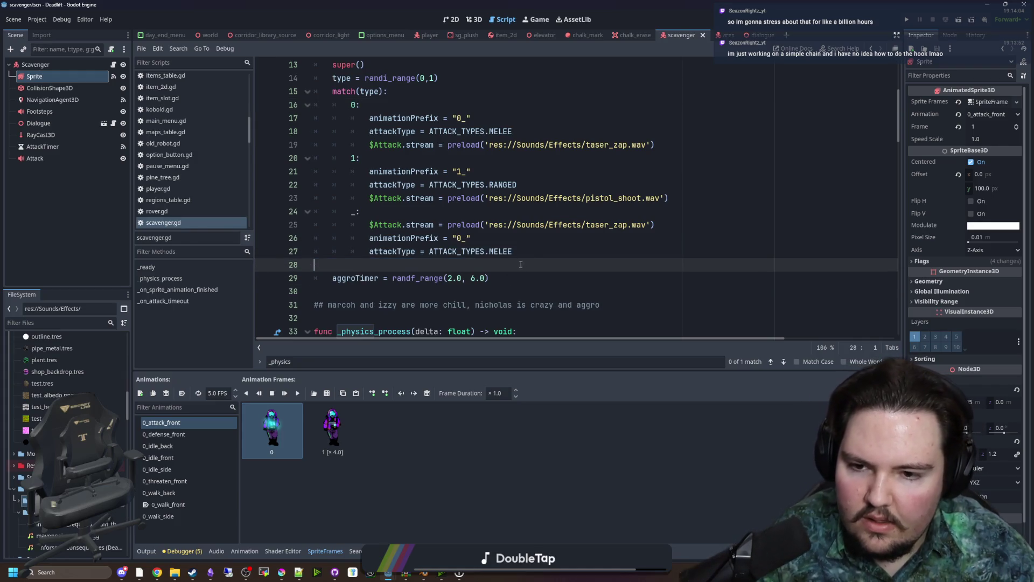
left_click(525, 224)
scroll(458, 231, "down", 7)
scroll(447, 226, "down", 11)
left_click(443, 215)
key("ctrl+s")
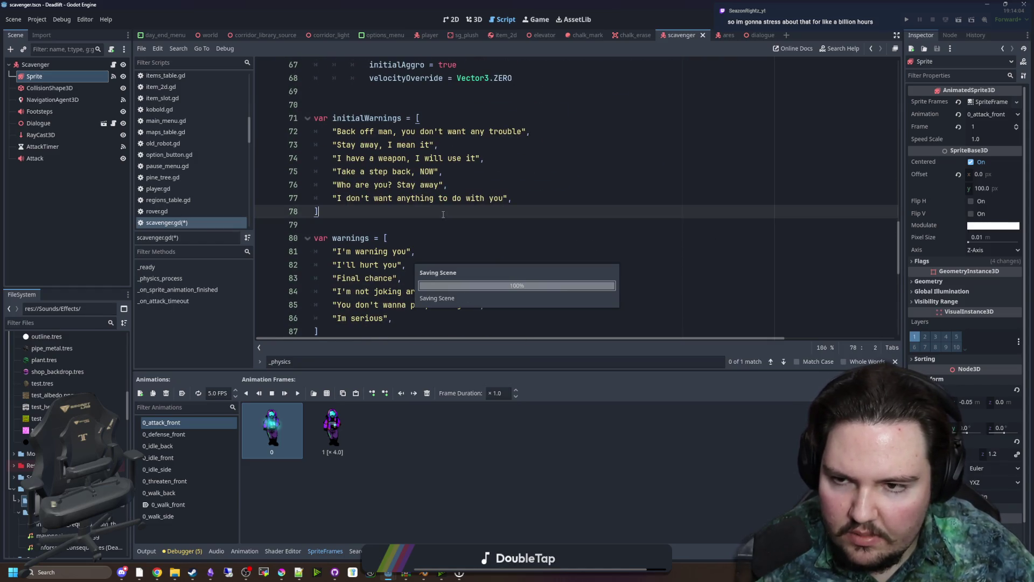
scroll(458, 226, "down", 8)
left_click(500, 237)
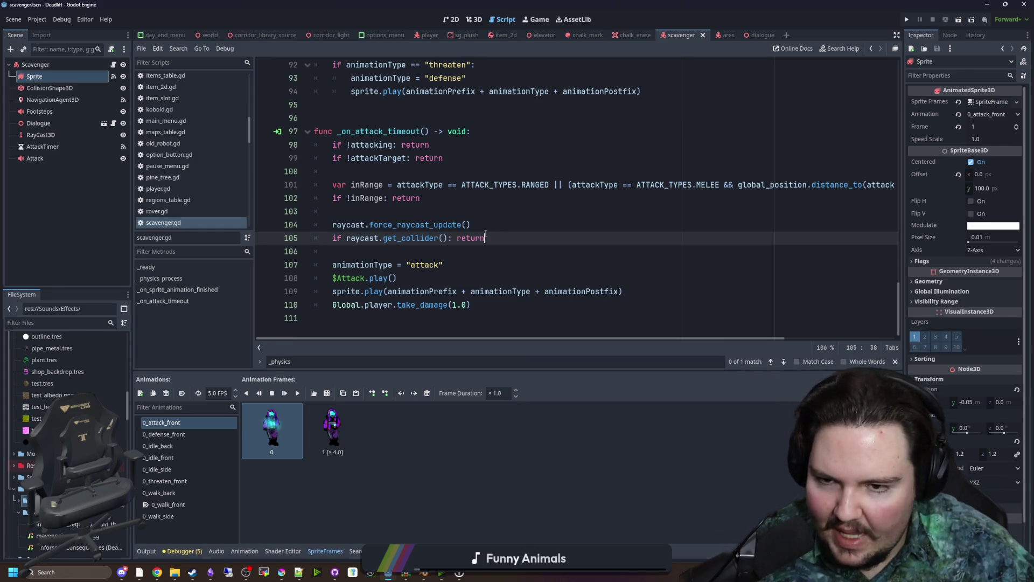
left_click(440, 208)
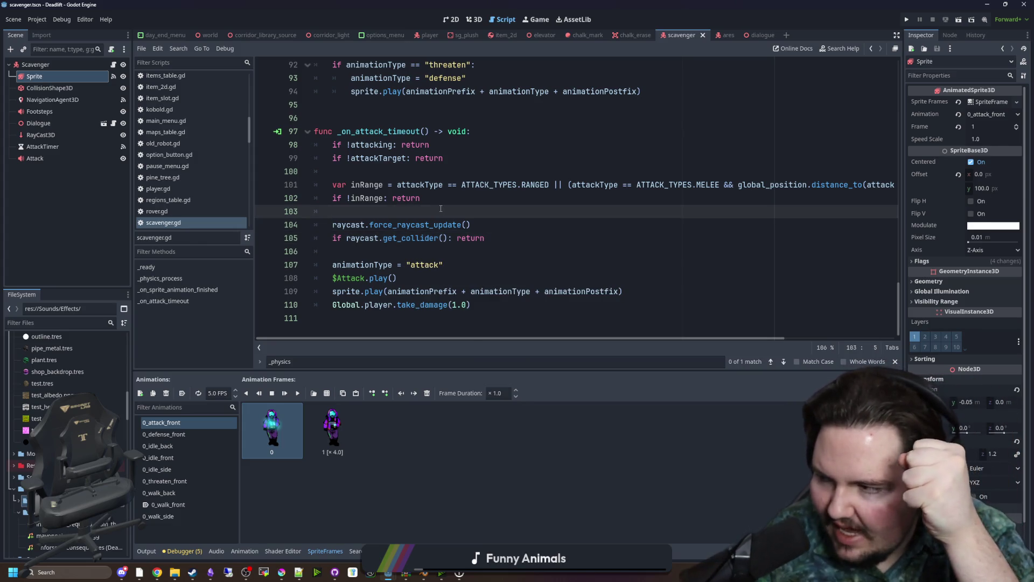
key("Down")
key("Down")
key("Down")
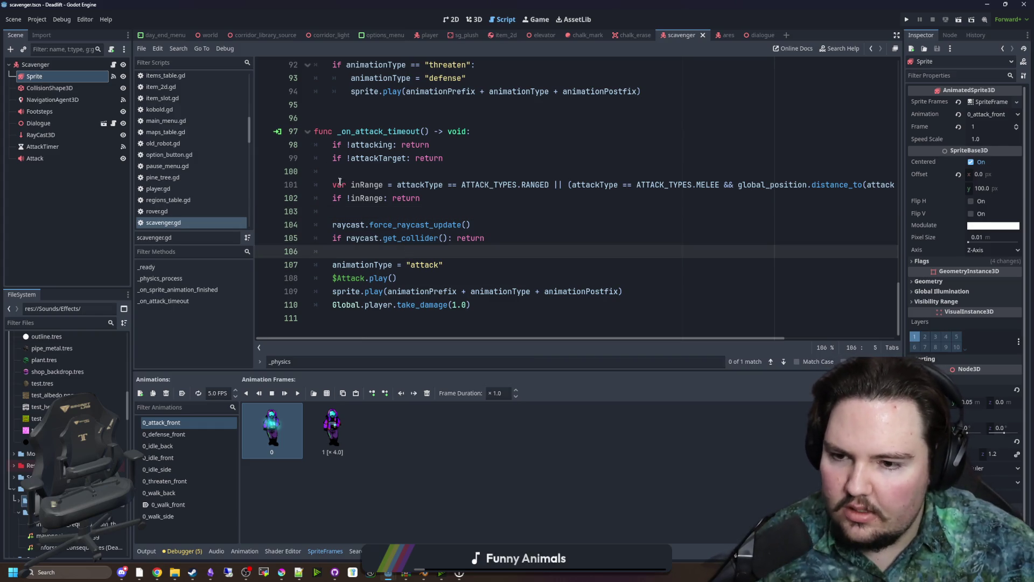
key("Up")
key("Up")
key("Up")
key("Down")
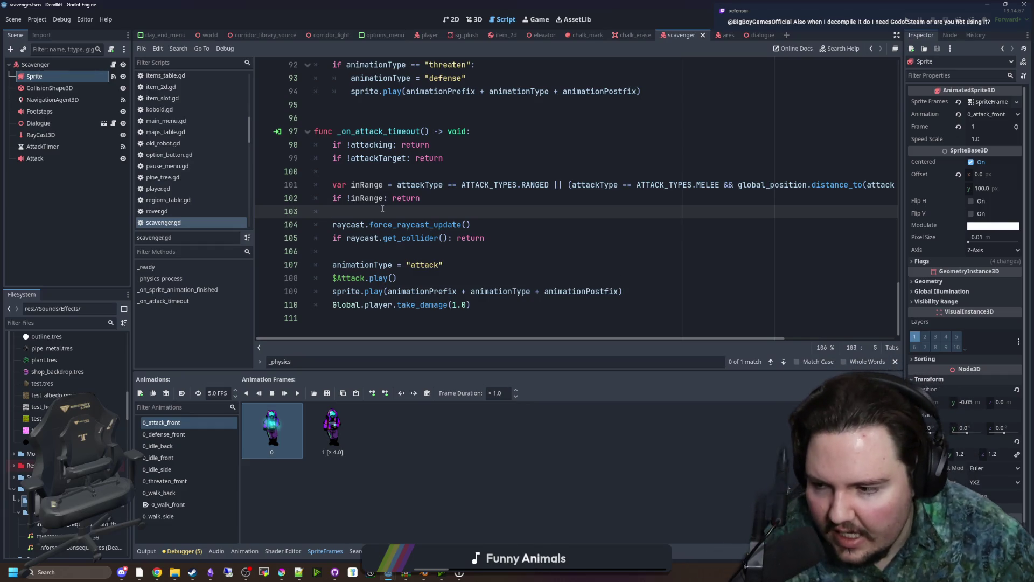
left_click(37, 19)
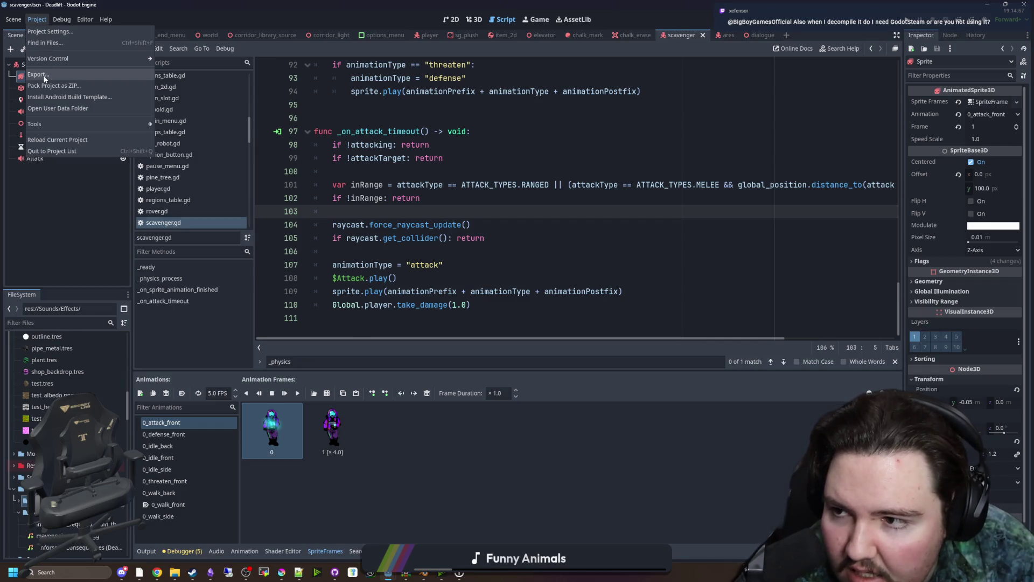
left_click(371, 214)
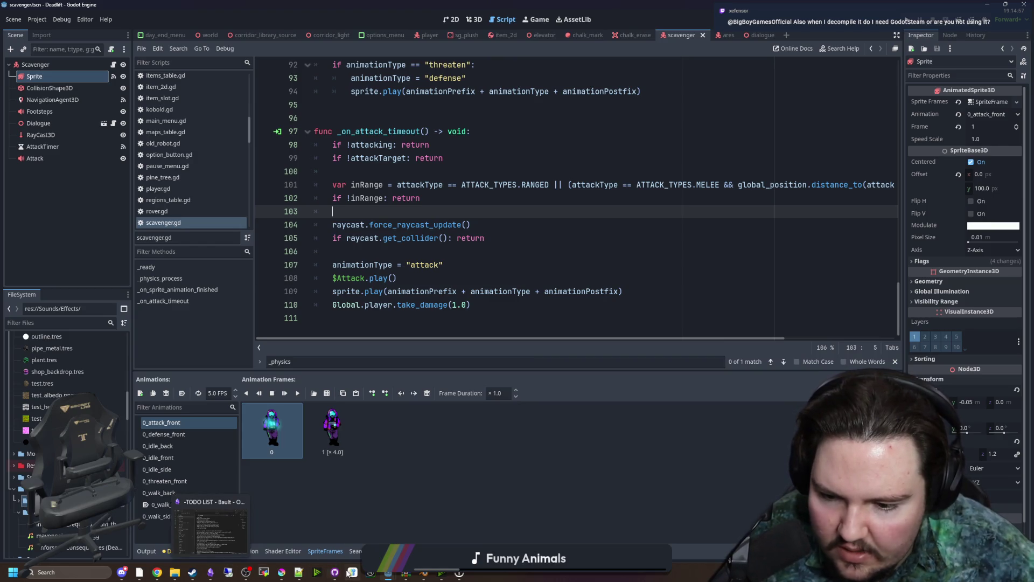
Open a browser window and go to the GitHub repository page
mouse_move(335, 572)
left_click(157, 572)
left_click_drag(737, 206, 606, 172)
type("git")
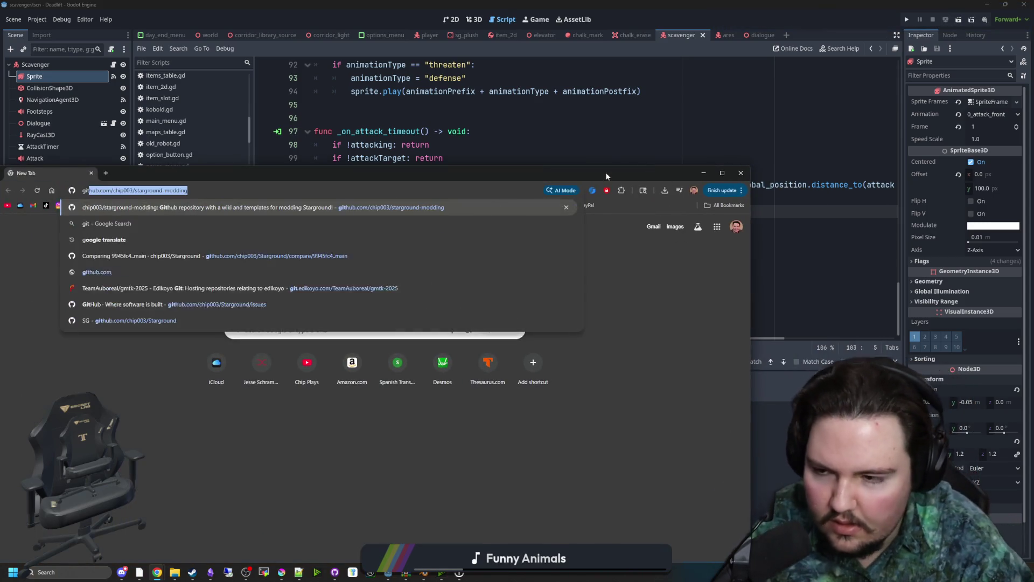
key("Return")
left_click_drag(435, 170, 535, 126)
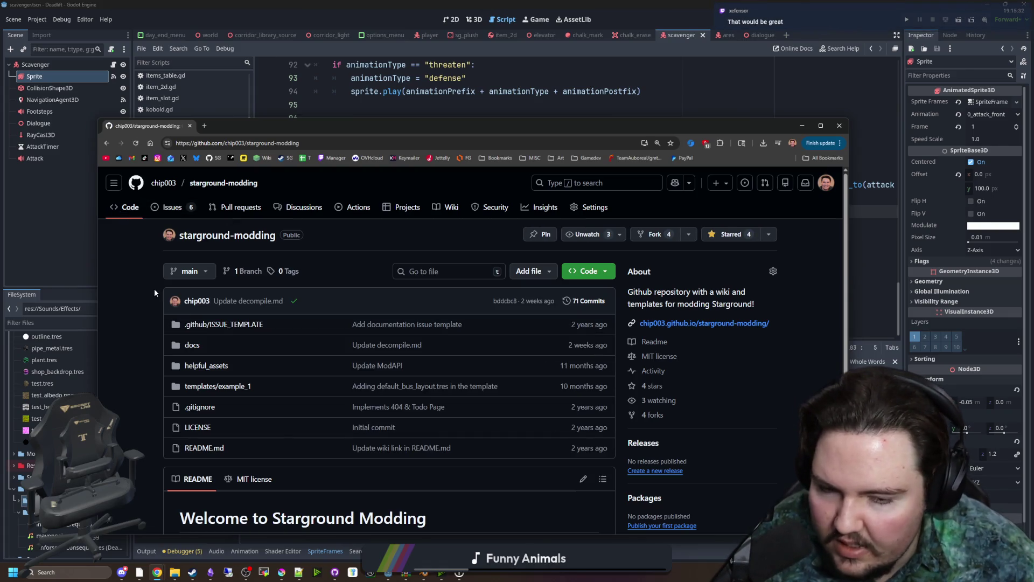
Go through the owner's profile to the maze-game repository and open its Settings
left_click(128, 207)
left_click(174, 183)
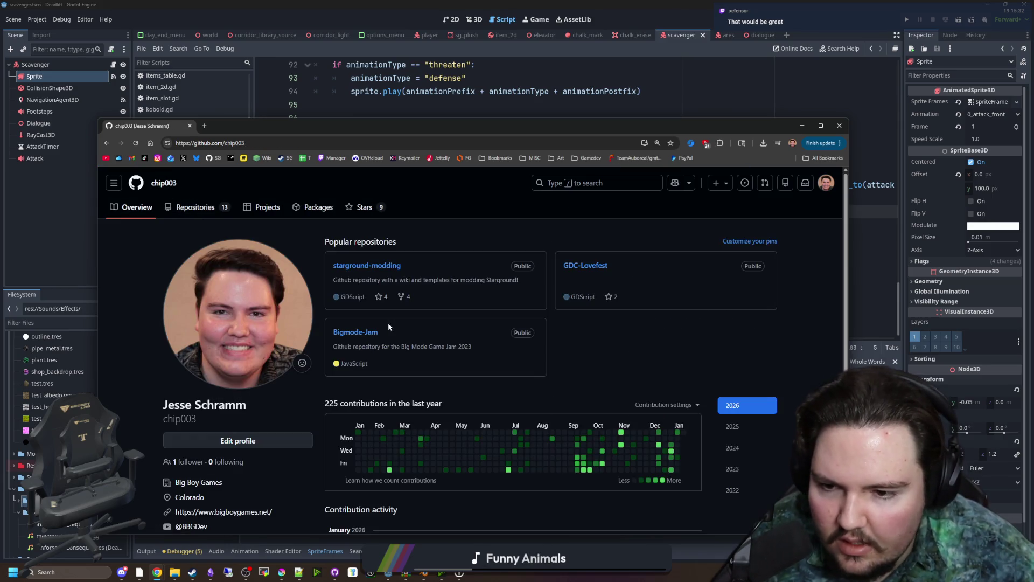
scroll(390, 271, "down", 4)
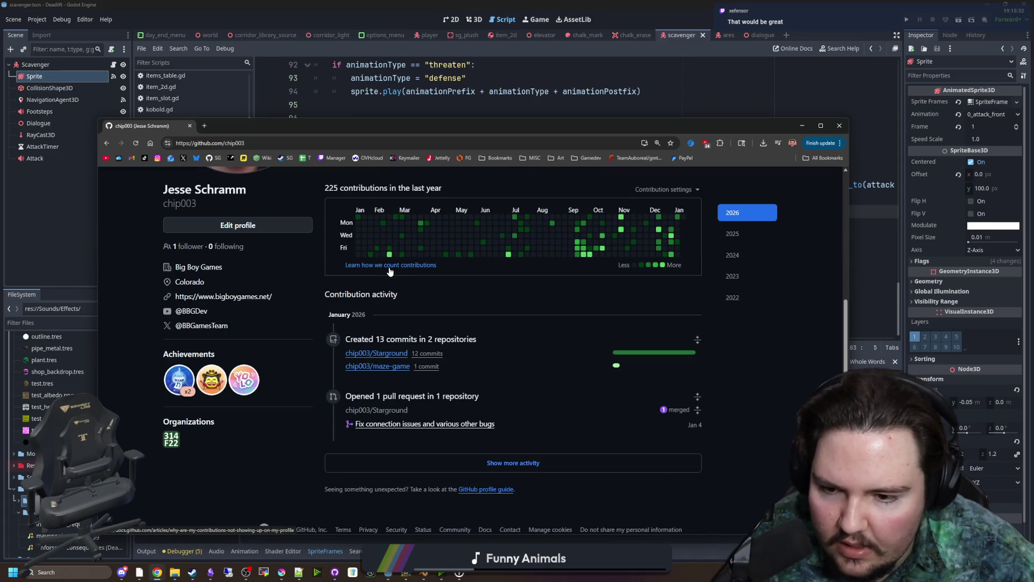
left_click(386, 371)
scroll(508, 346, "down", 10)
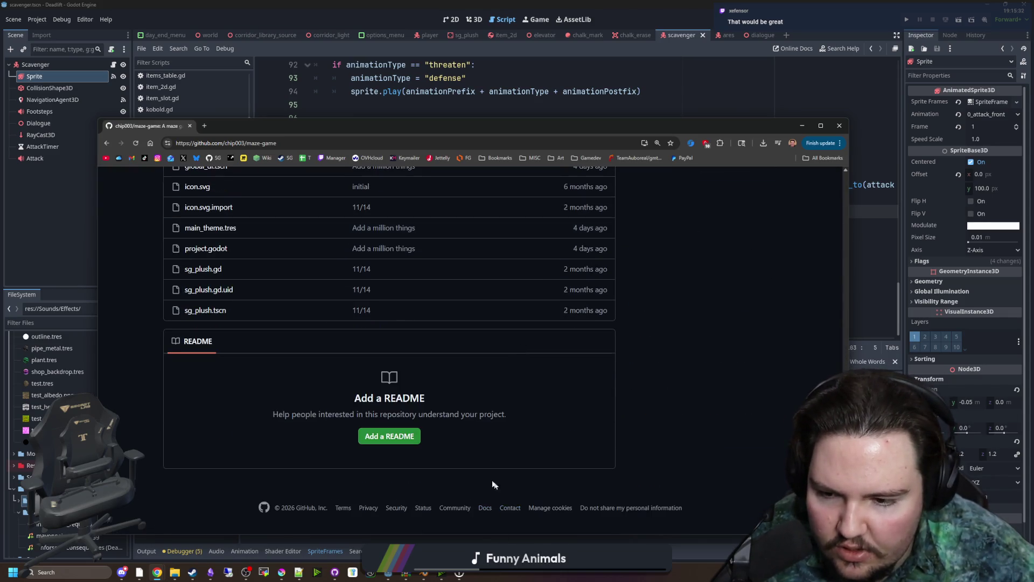
scroll(465, 460, "up", 15)
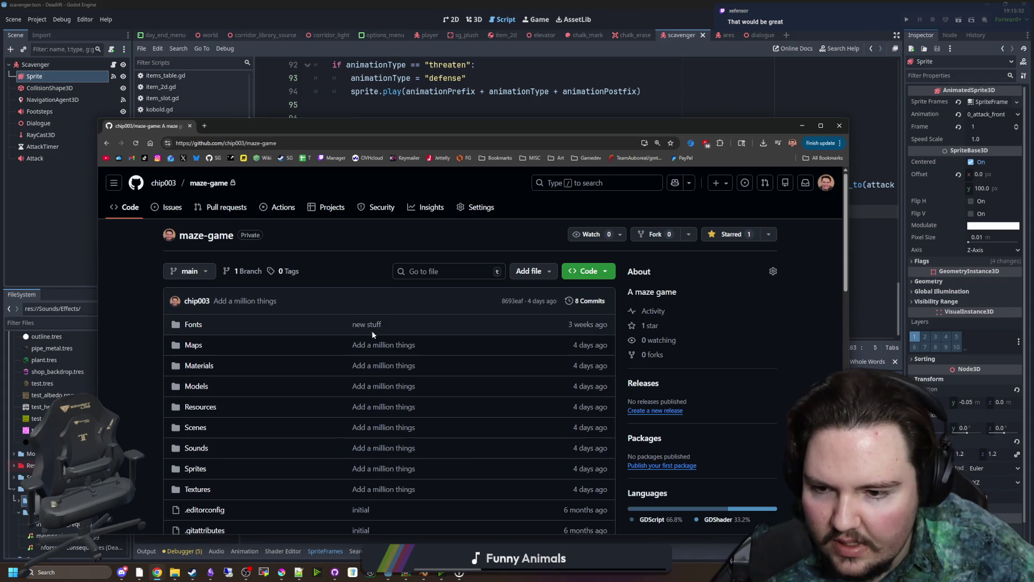
scroll(372, 331, "down", 3)
scroll(358, 434, "down", 10)
scroll(381, 376, "up", 14)
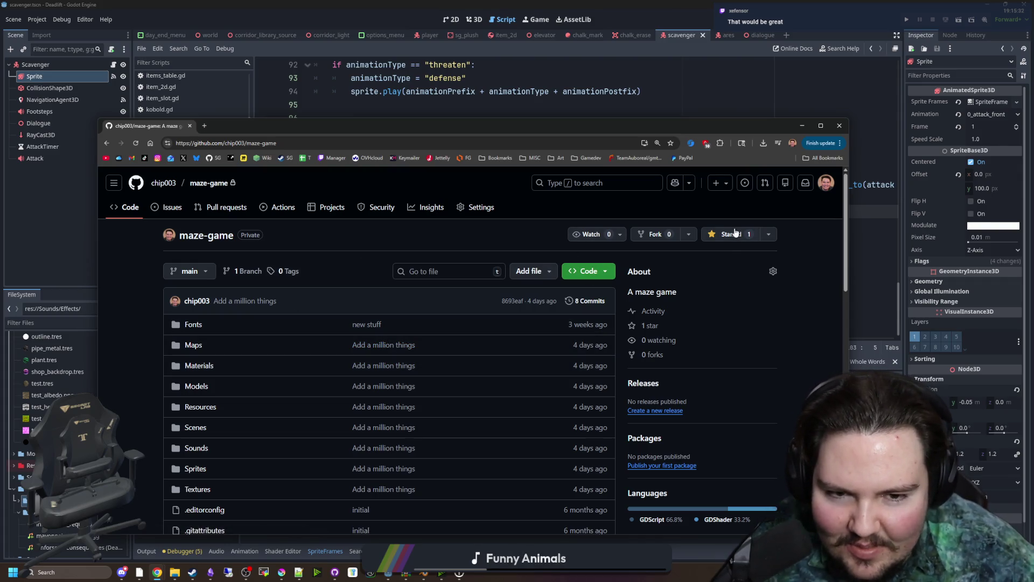
left_click(480, 207)
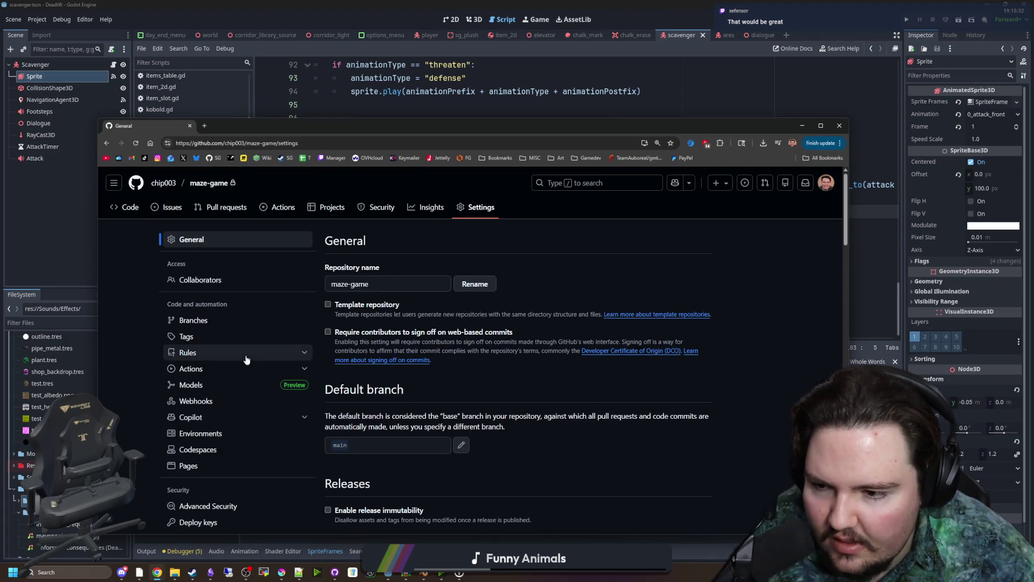
Confirm access with GitHub Mobile, then invite a collaborator by username under Collaborators
left_click(212, 281)
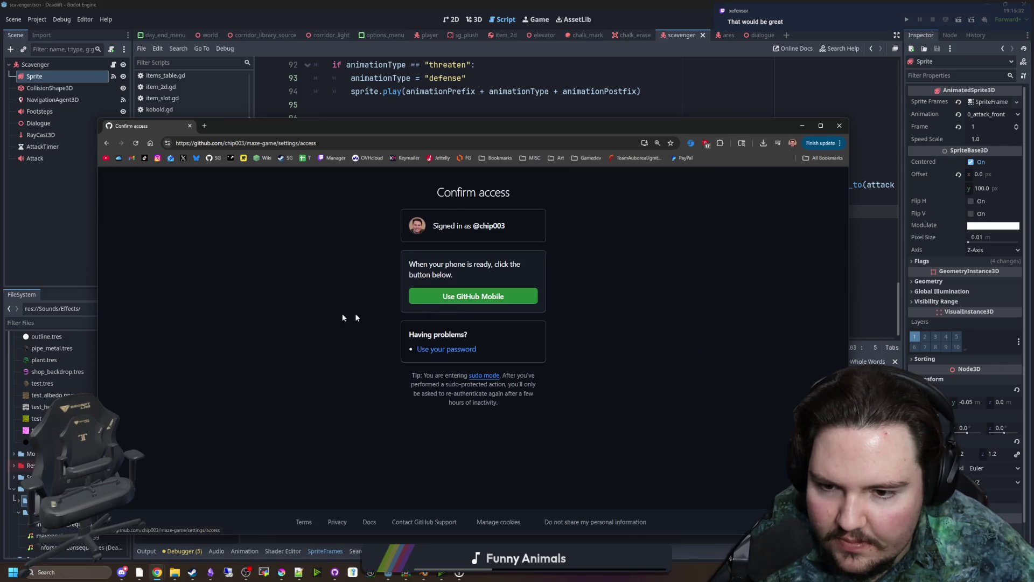
left_click(442, 296)
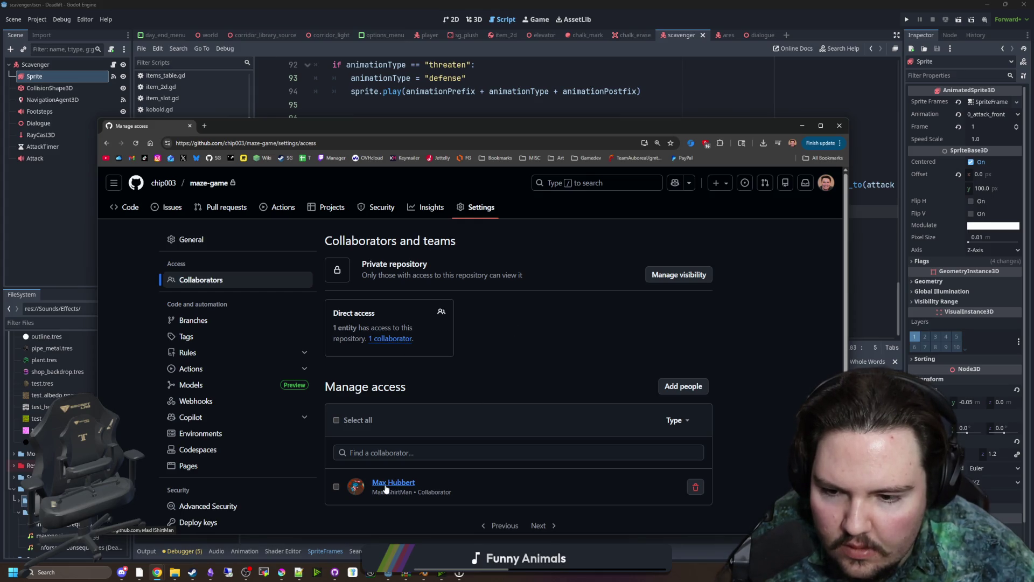
scroll(398, 484, "down", 1)
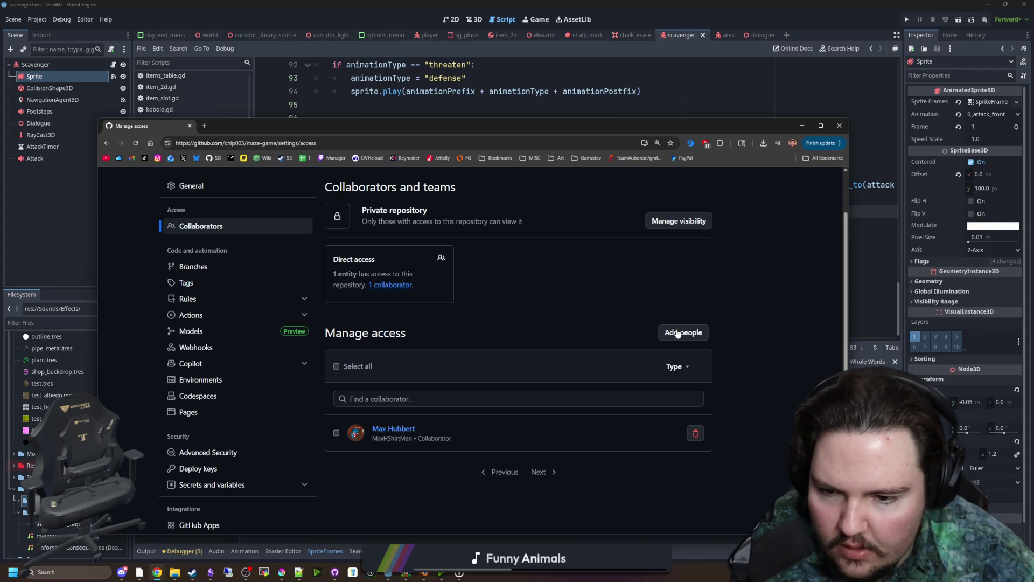
left_click(675, 330)
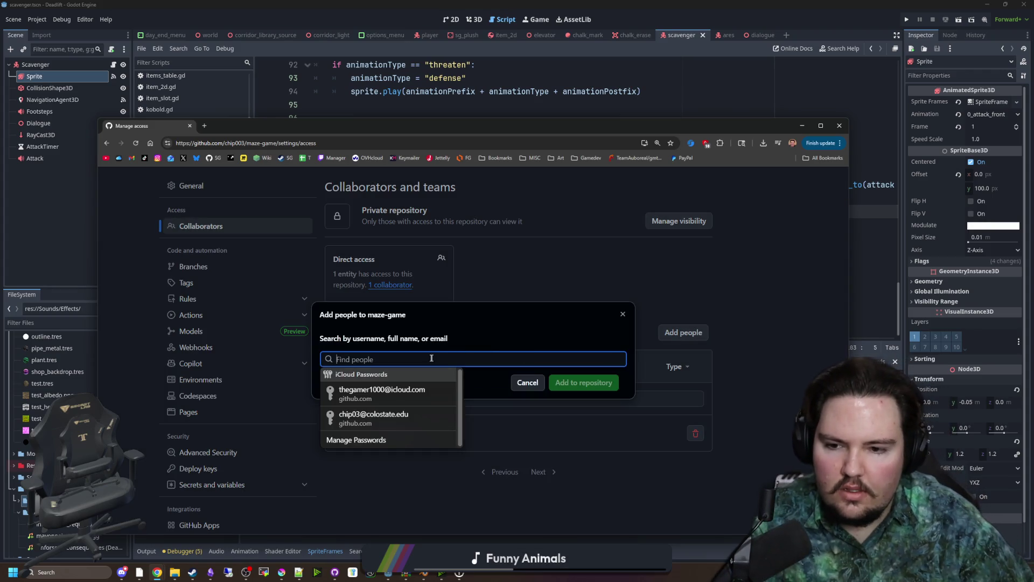
left_click(476, 343)
left_click(446, 361)
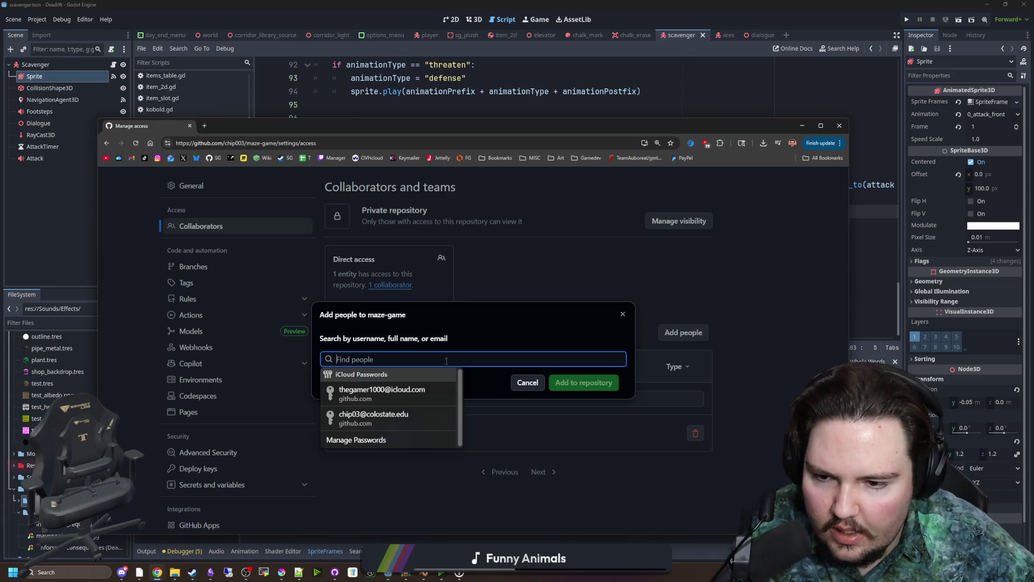
type("xefensor")
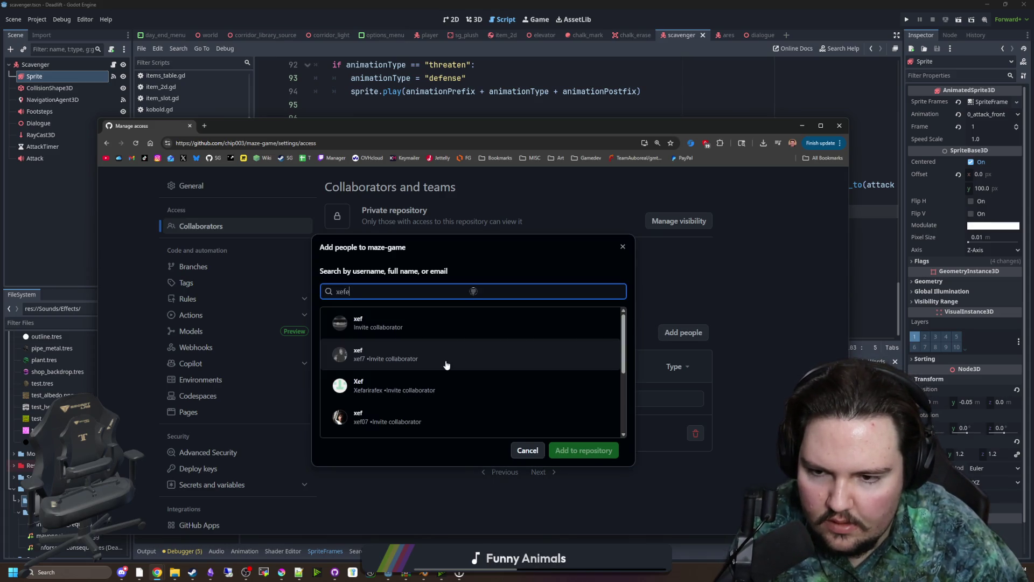
left_click(445, 364)
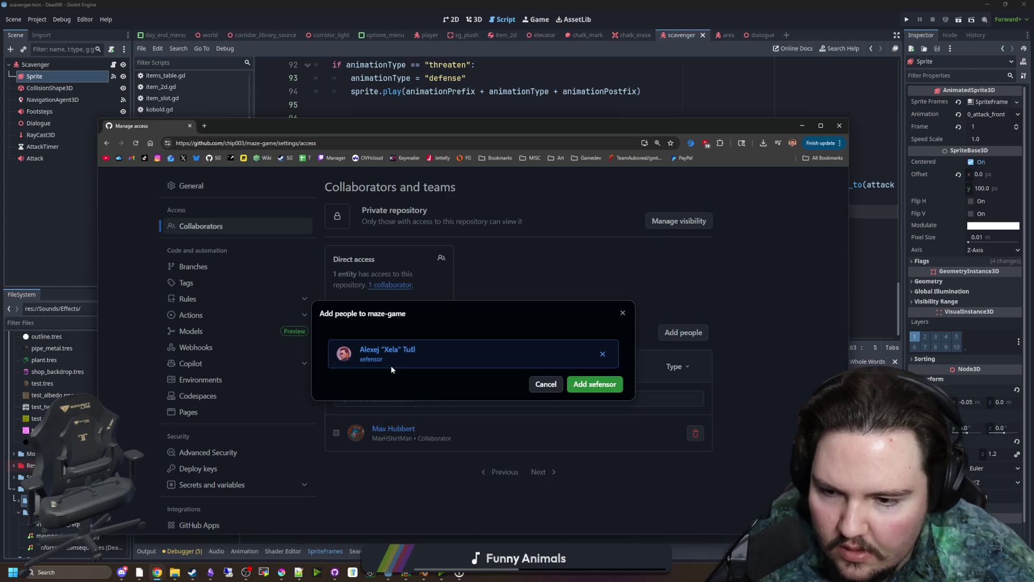
left_click(600, 382)
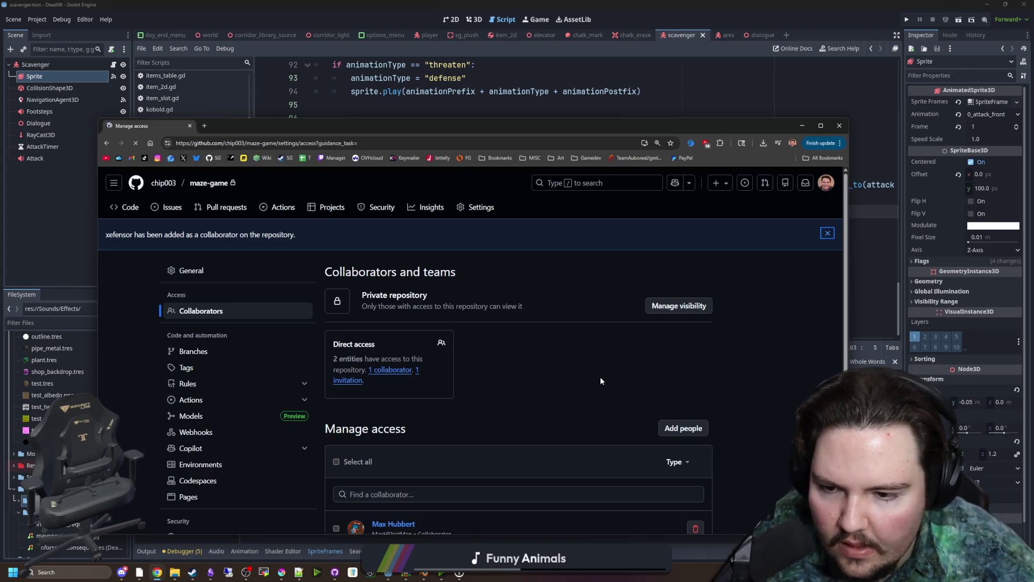
Return to the repository's Code page and close the browser to get back to Godot
scroll(529, 306, "down", 2)
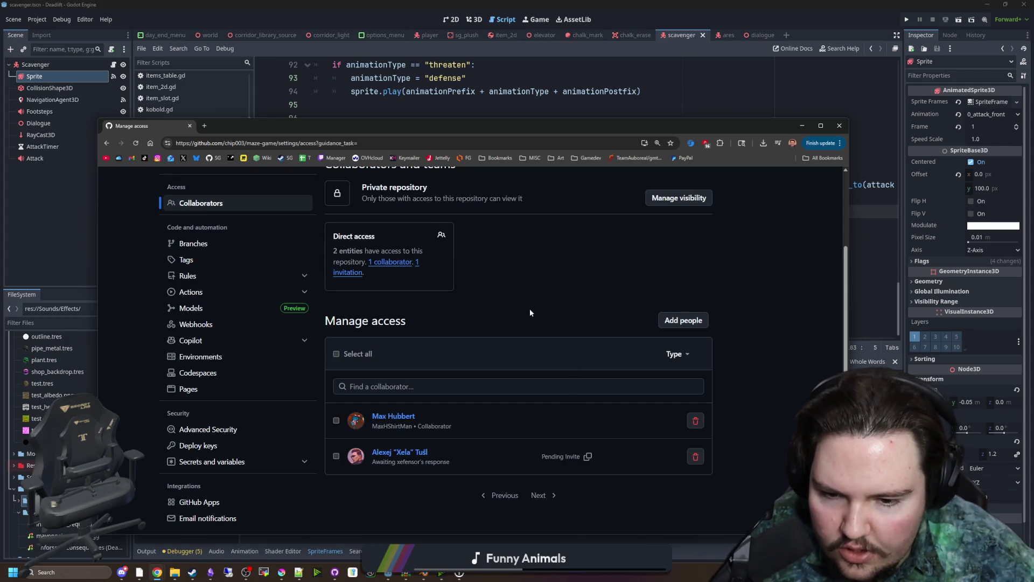
scroll(531, 317, "up", 2)
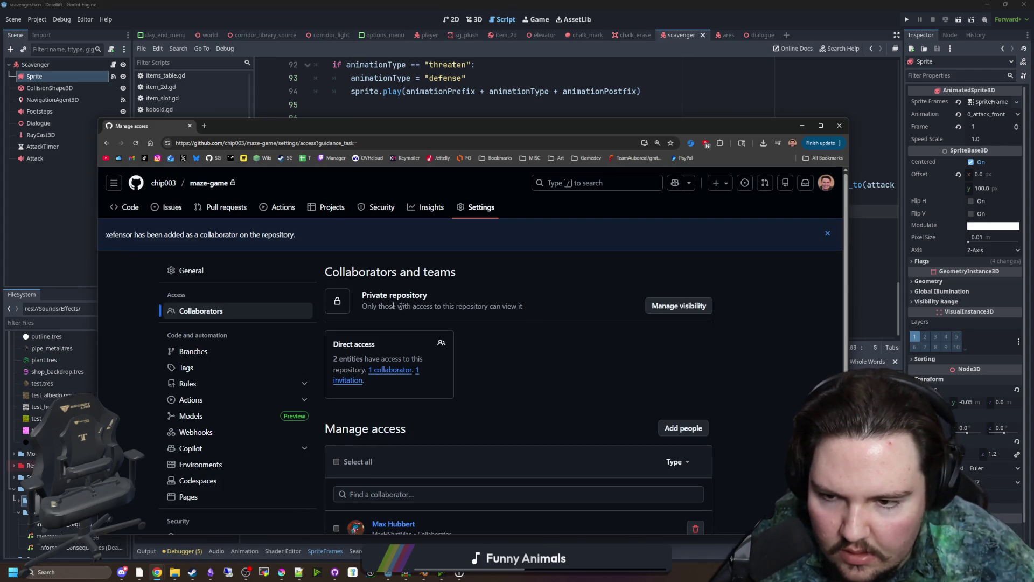
scroll(490, 272, "down", 3)
scroll(490, 272, "up", 3)
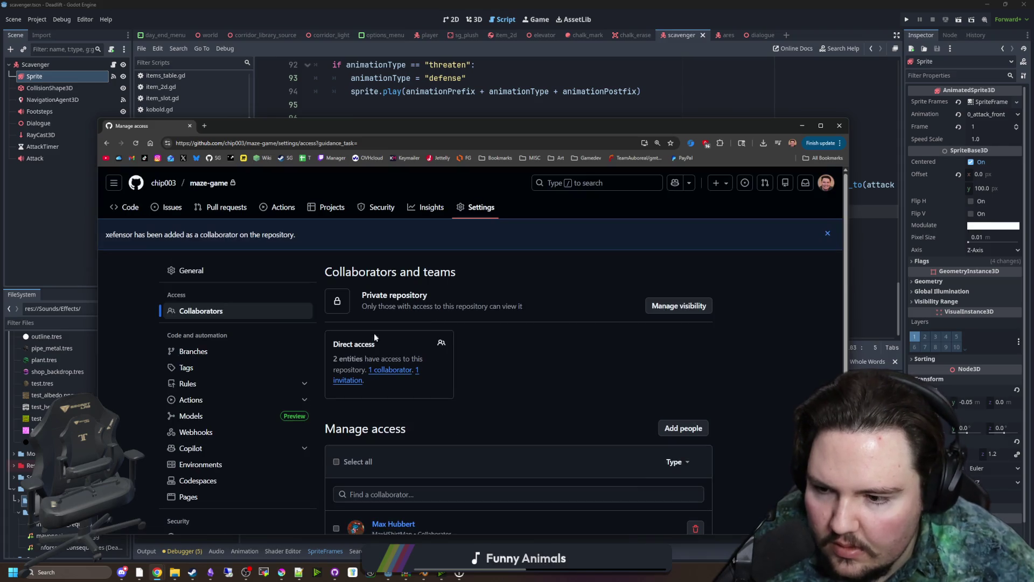
left_click(126, 206)
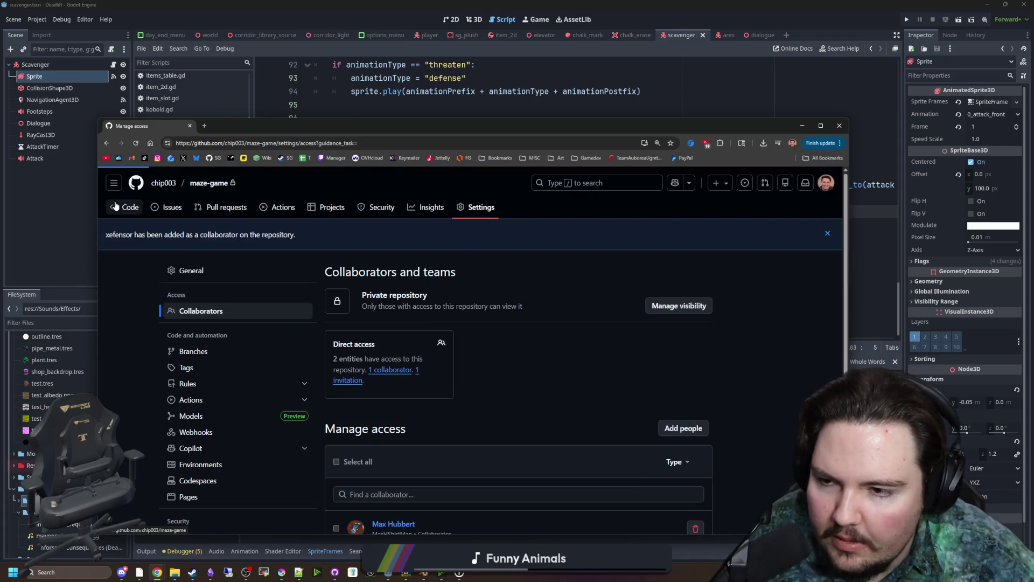
left_click_drag(193, 127, 227, 130)
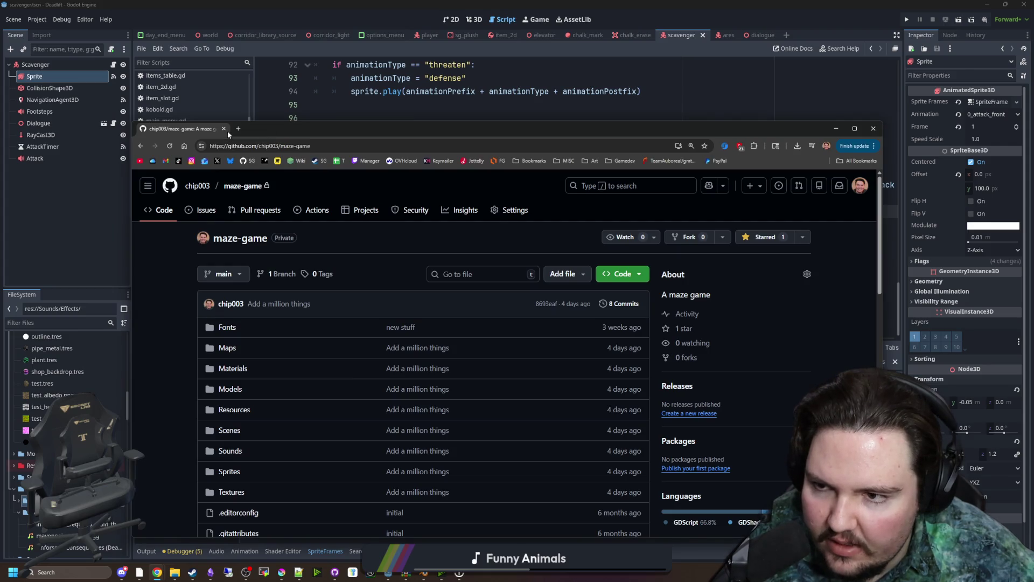
left_click(223, 128)
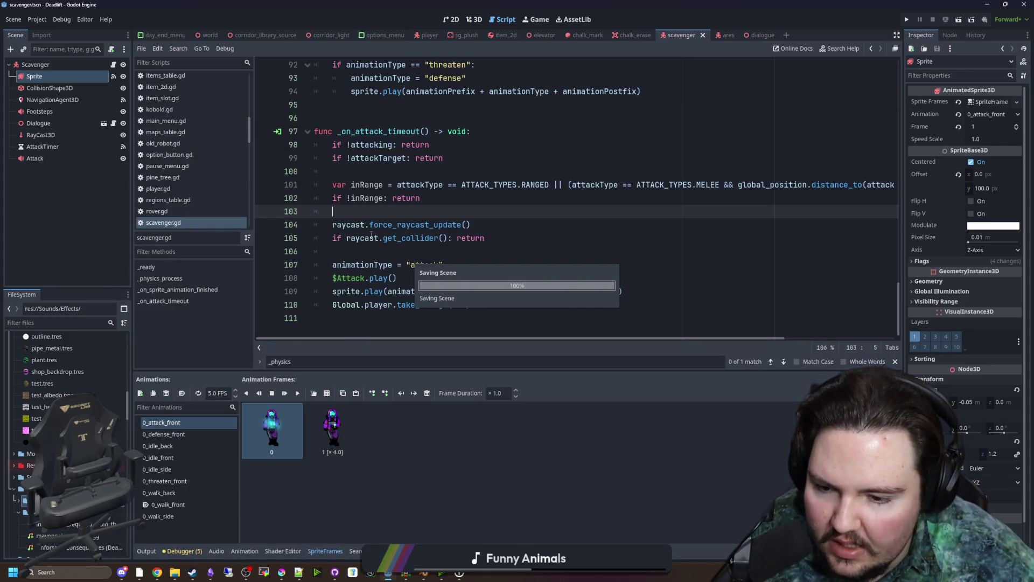
Enlarge the frames area and duplicate 0_attack_front as 1_attack_front
left_click(163, 517)
key("Up")
key("Up")
key("Up")
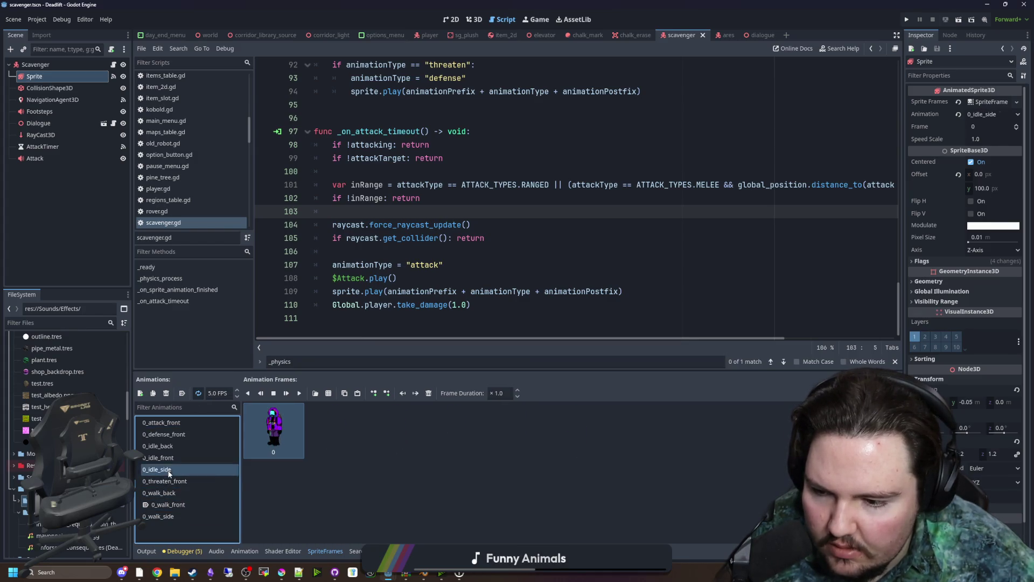
key("Up")
key("Up")
key("Up")
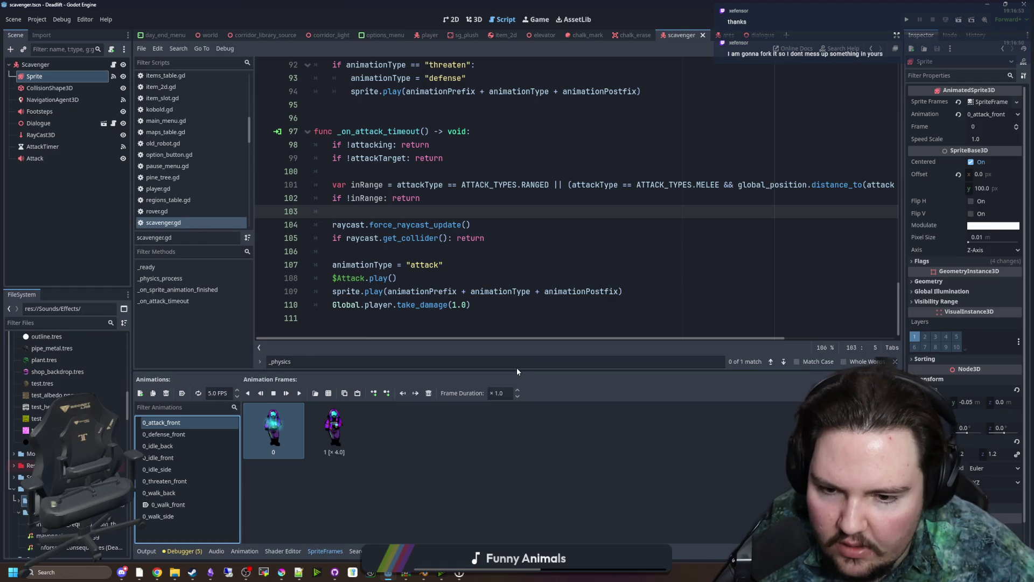
left_click_drag(512, 370, 512, 266)
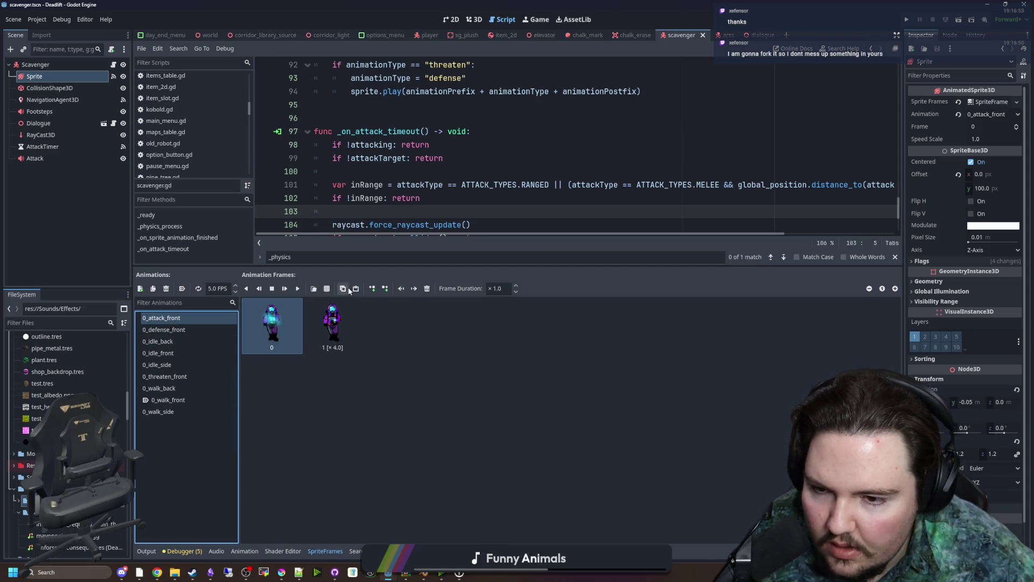
left_click(155, 289)
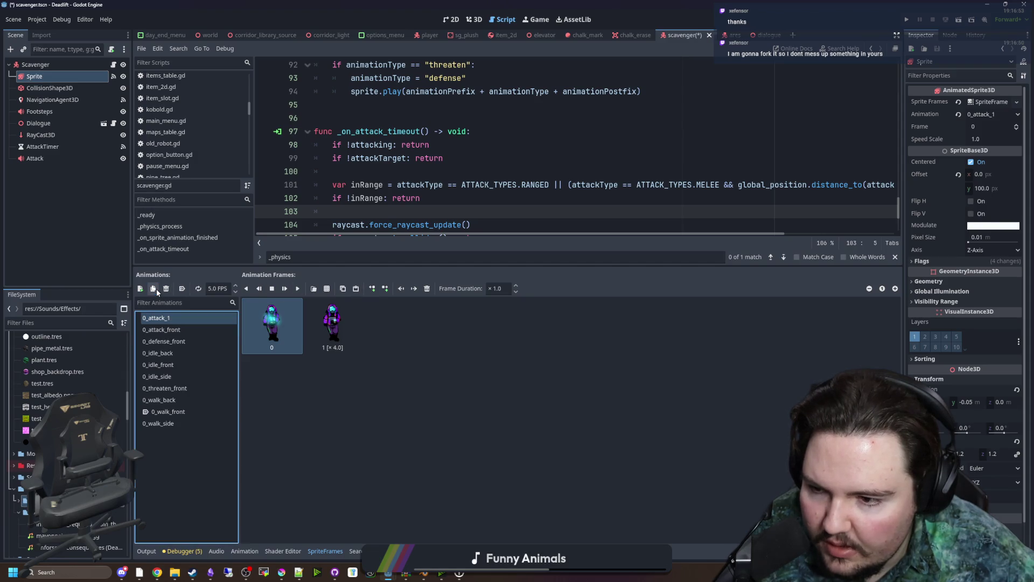
left_click(184, 319)
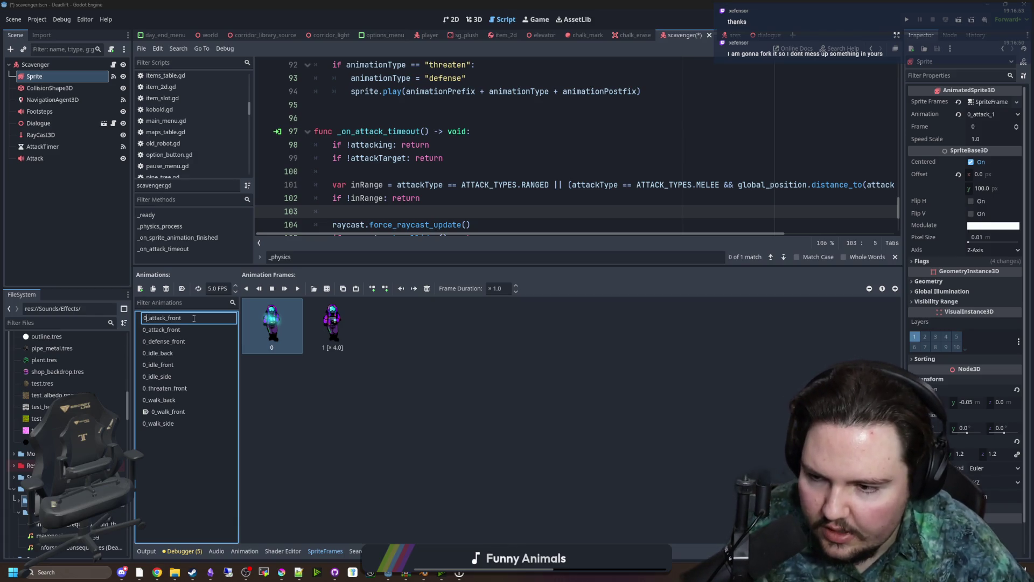
key("BackSpace")
type("1")
key("Return")
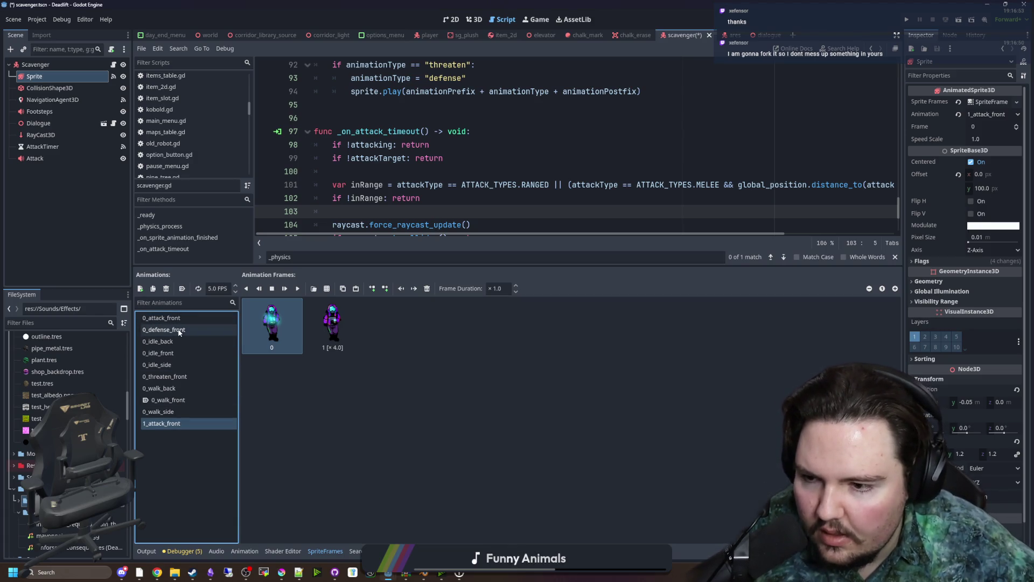
Duplicate 0_defense_front and rename the copy 1_defense_front
left_click(180, 330)
left_click(153, 288)
left_click(181, 330)
left_click(181, 330)
type("nt")
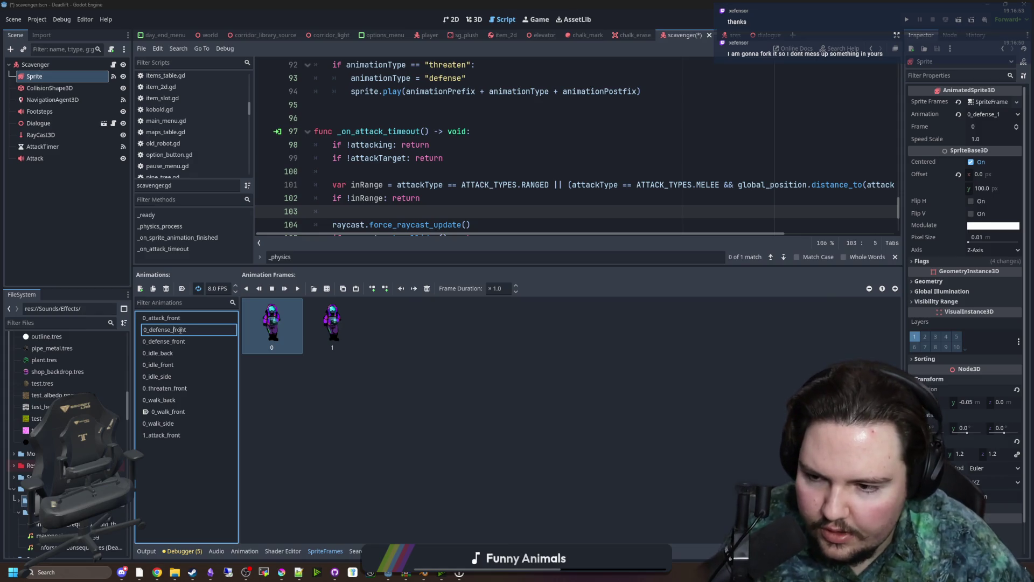
key("BackSpace")
type("1")
key("Return")
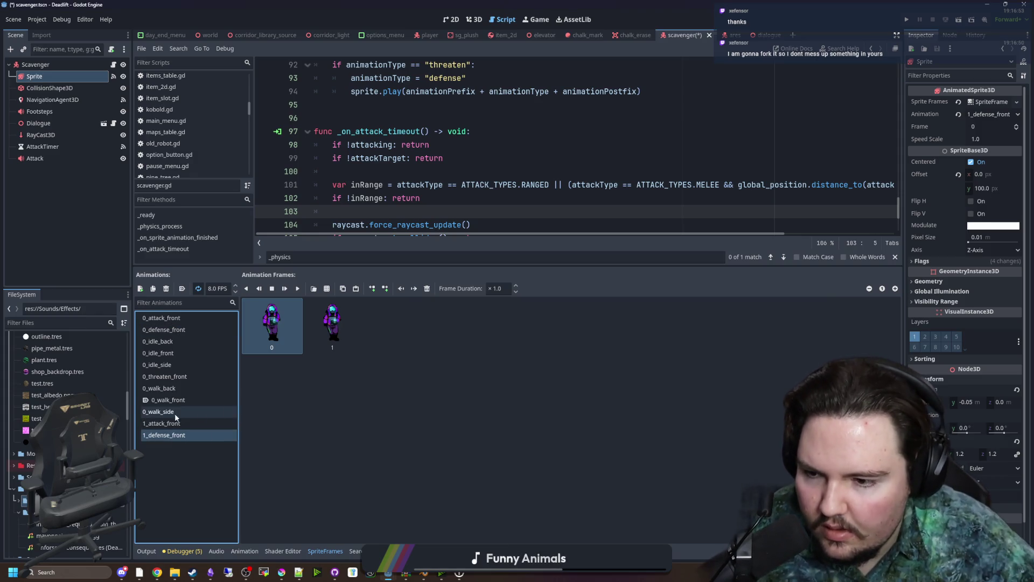
Duplicate the idle animations as 1_idle_back, 1_idle_front and 1_idle_side
left_click(200, 343)
left_click(154, 290)
left_click(172, 341)
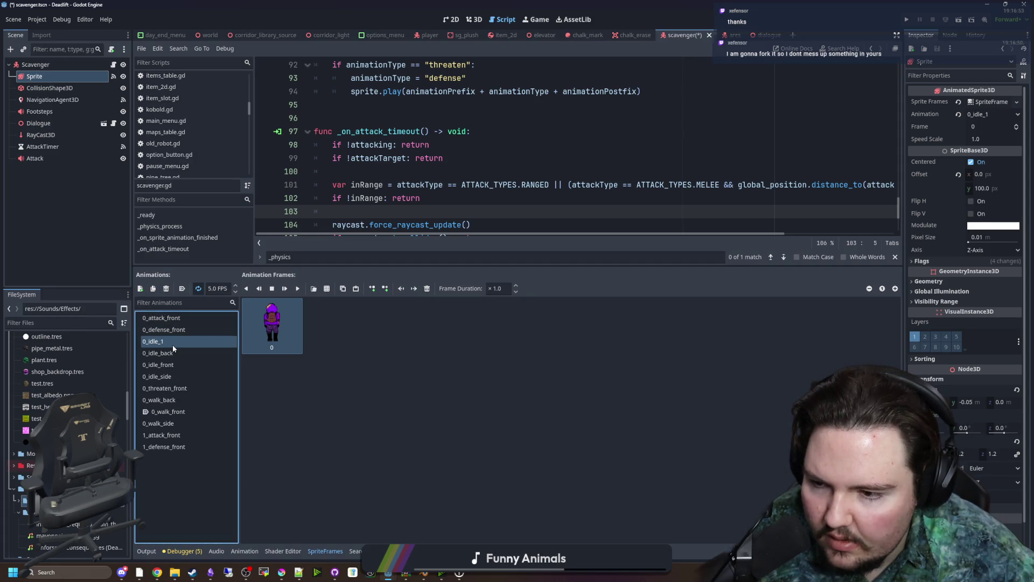
key("BackSpace")
type("back")
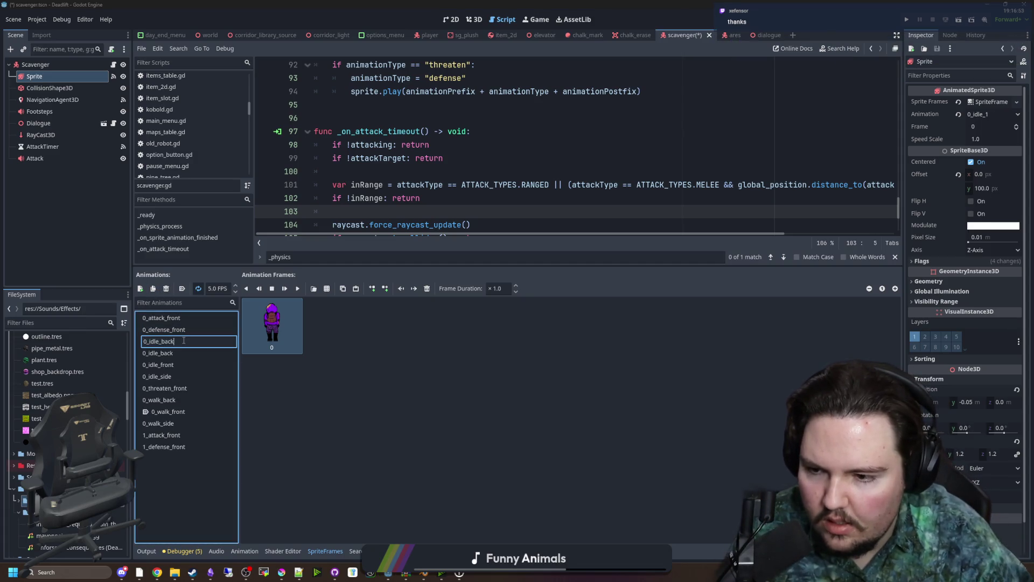
key("Return")
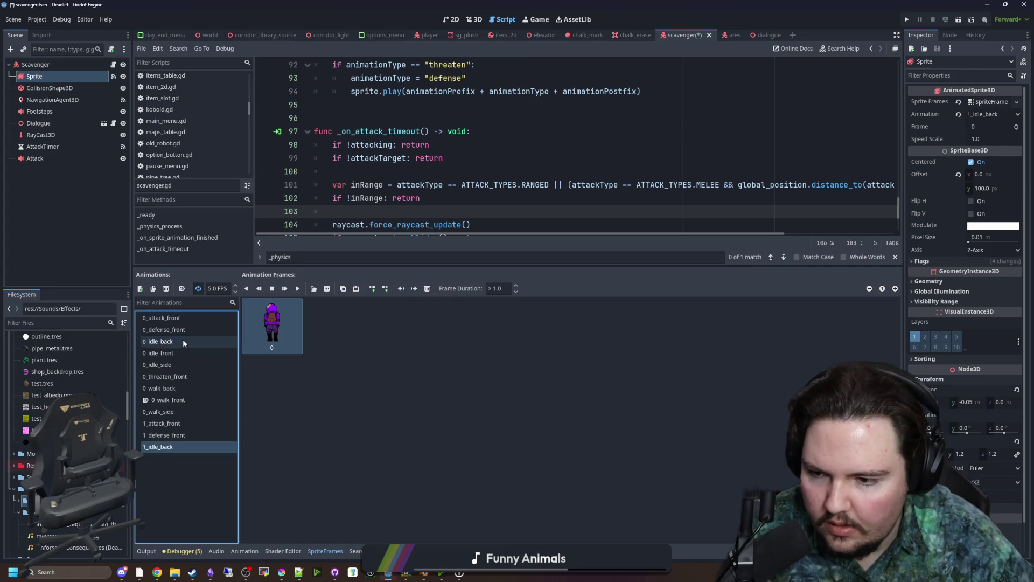
left_click(170, 353)
left_click(153, 290)
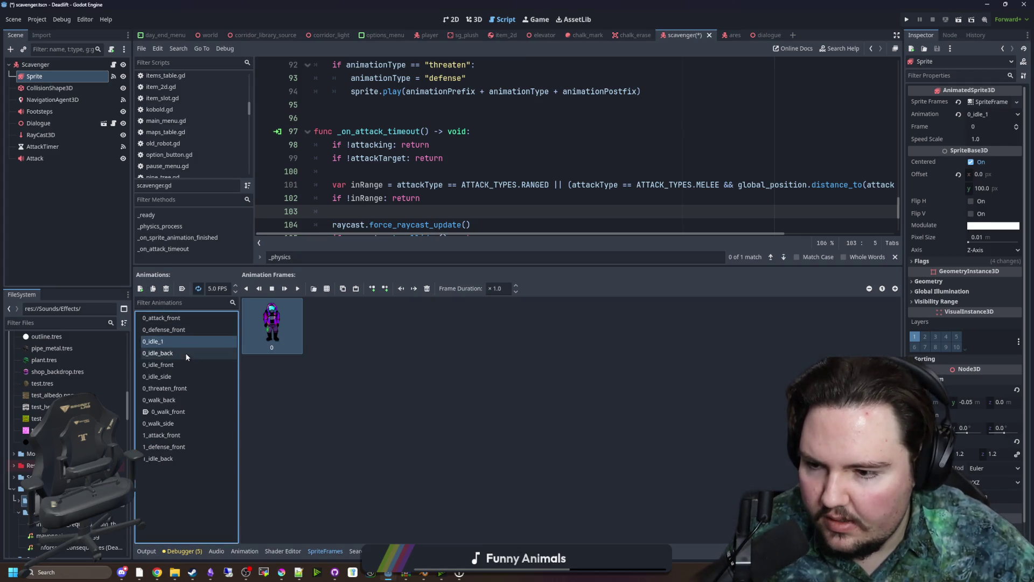
type("ront")
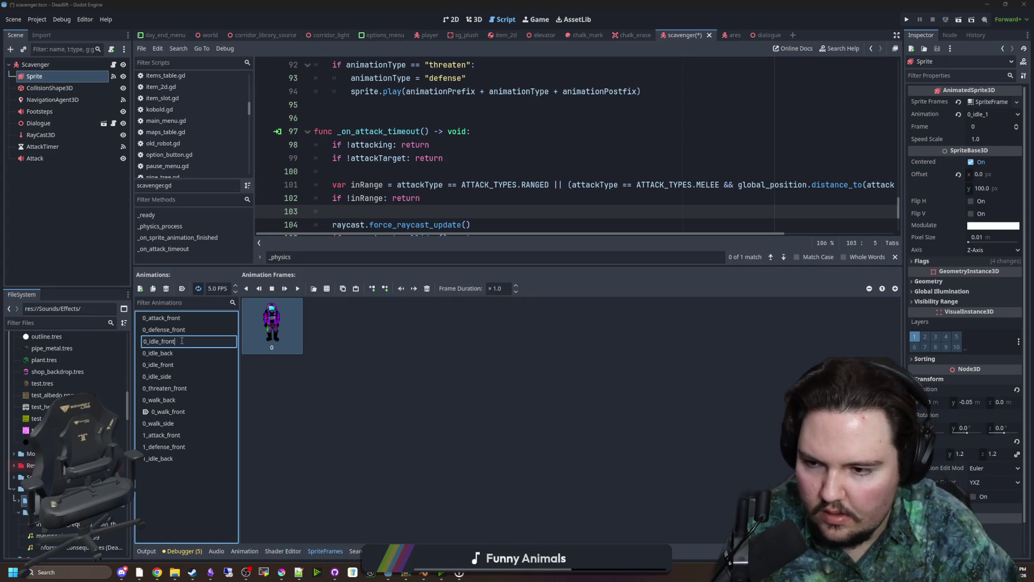
key("Escape")
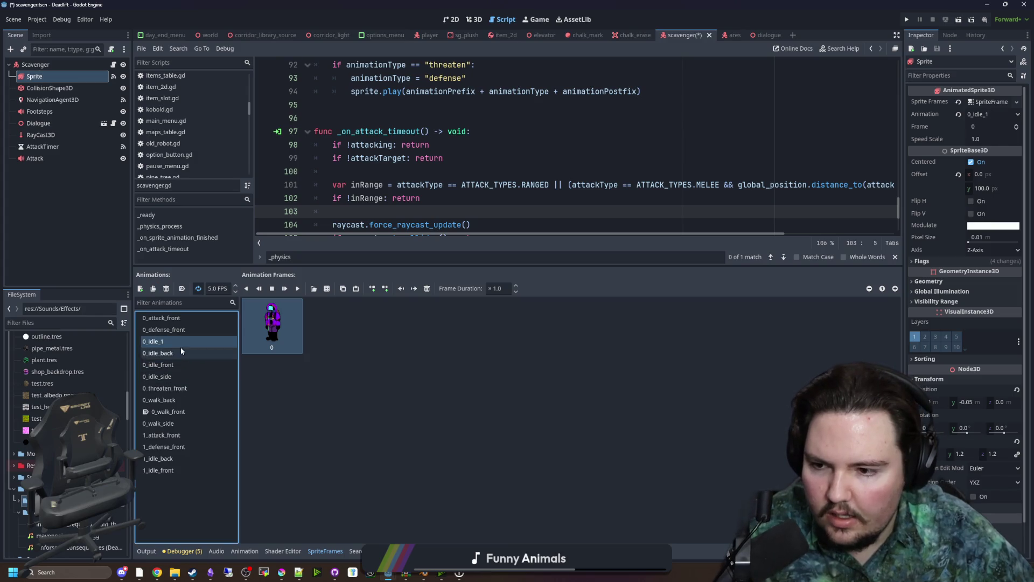
left_click(195, 340)
type("side")
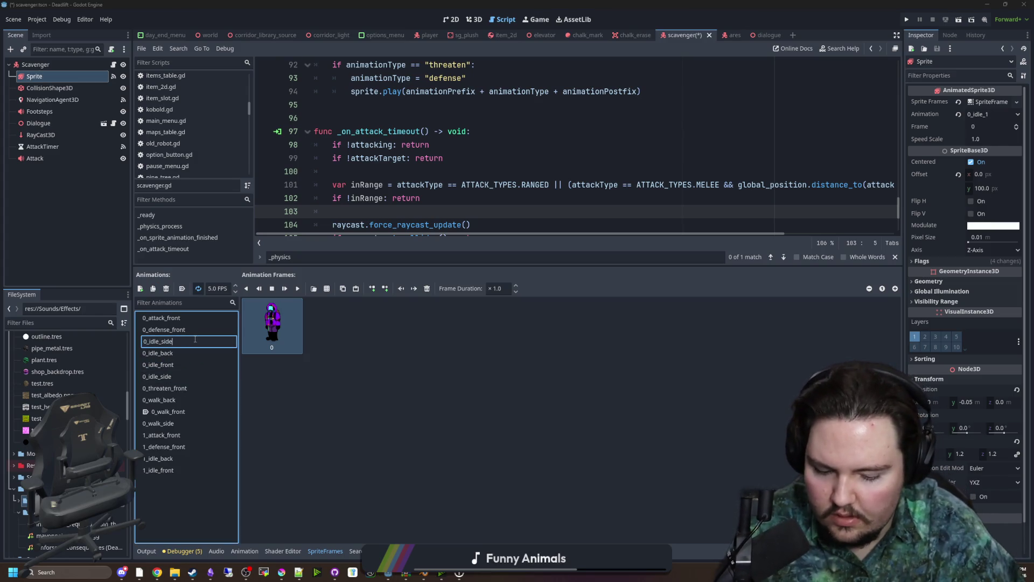
key("Delete")
type("1")
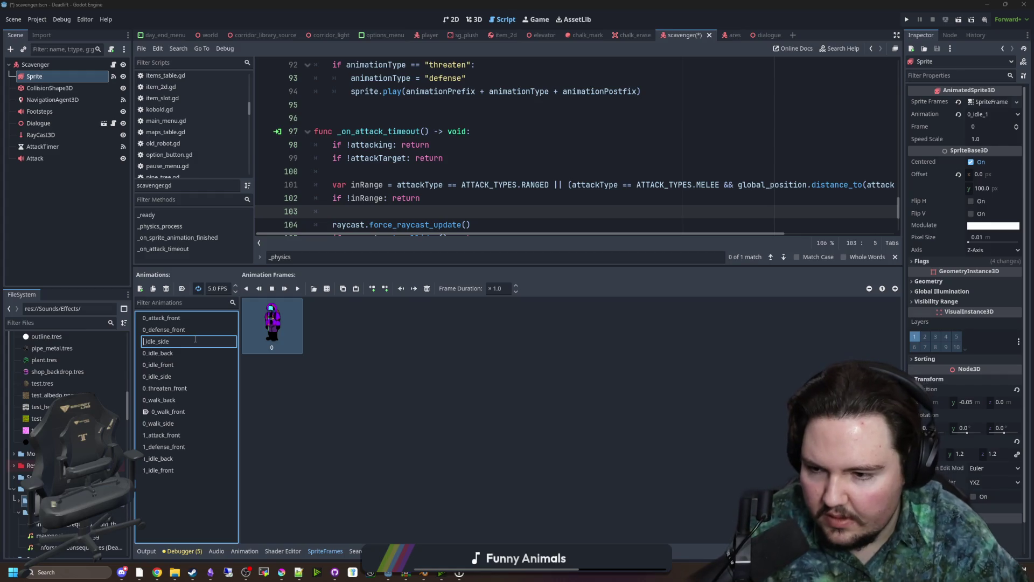
key("Return")
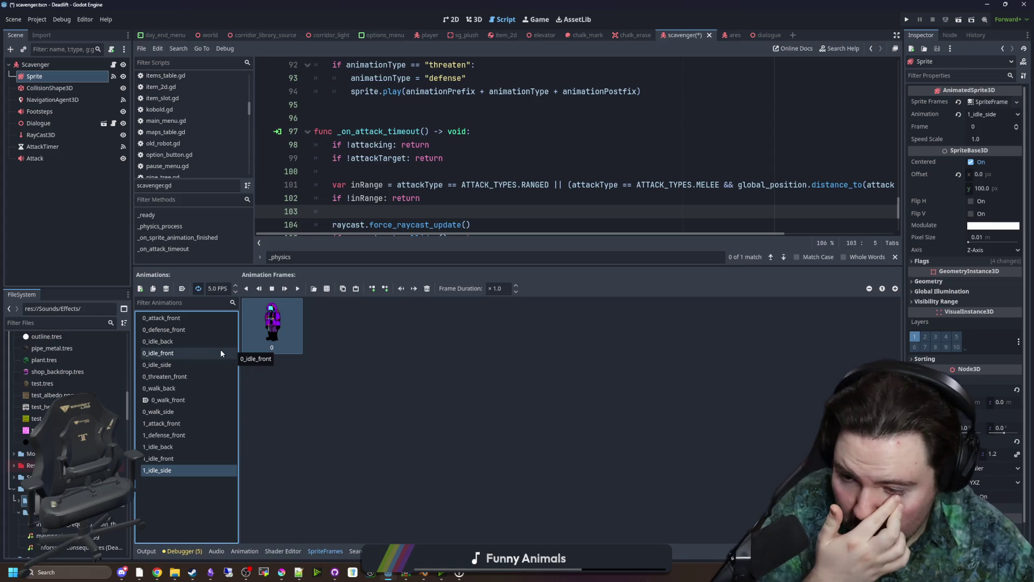
Browse the scavenger's animation list, checking each animation including 1_idle_front
left_click(168, 318)
left_click(171, 329)
left_click(169, 341)
left_click(169, 353)
left_click(169, 364)
left_click(170, 376)
left_click(170, 388)
left_click(167, 400)
left_click(165, 412)
left_click(163, 424)
left_click(161, 434)
left_click(159, 446)
left_click(158, 458)
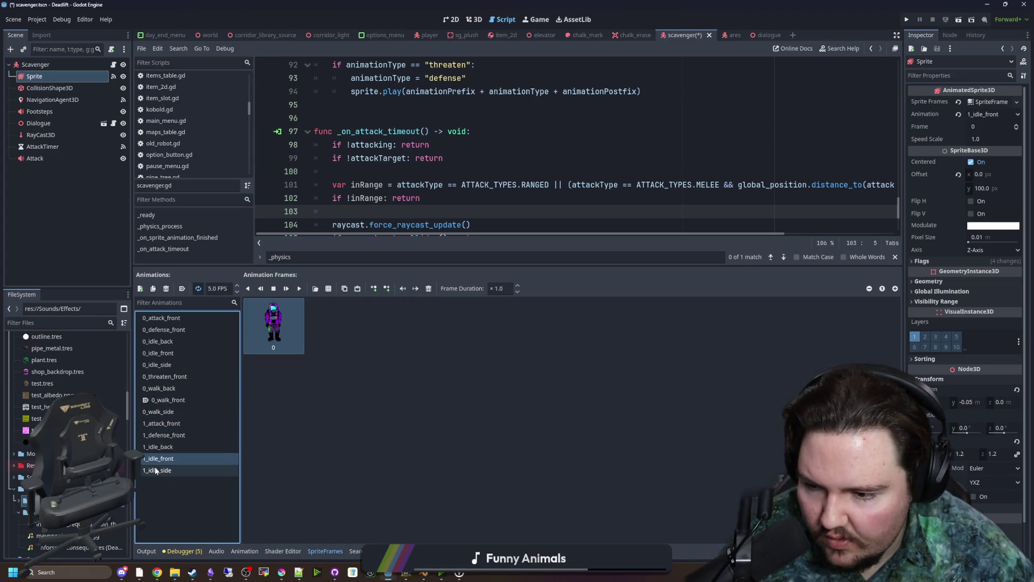
left_click(156, 470)
Duplicate 0_walk_side and rename the copy 1_walk_side
left_click(167, 412)
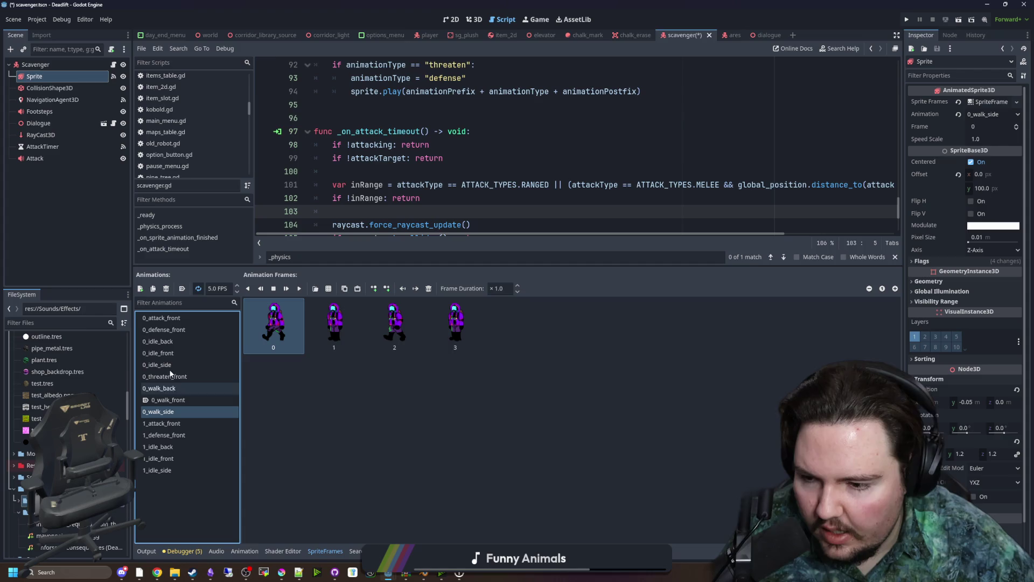
left_click(153, 289)
type("0_walk_1")
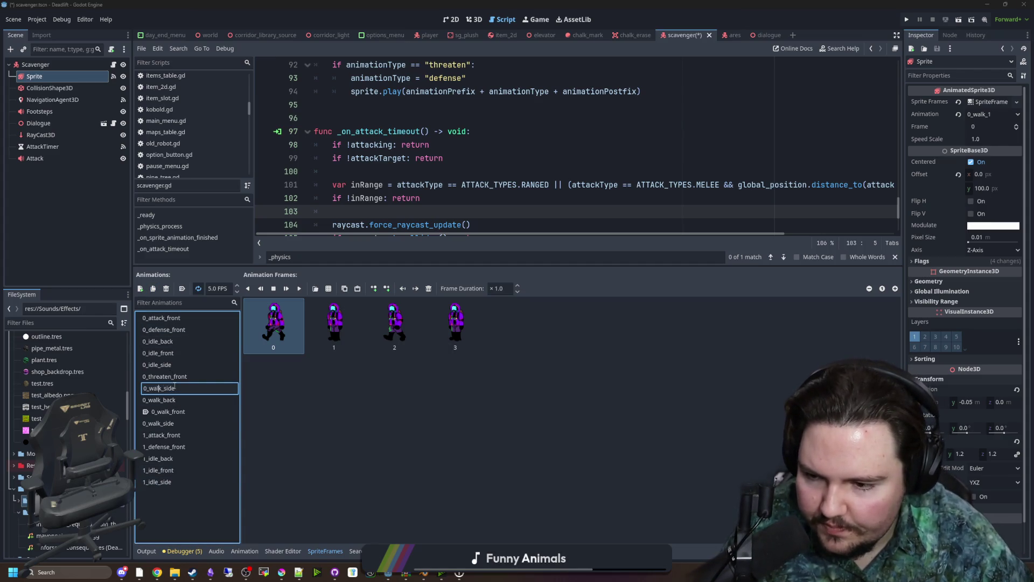
key("Home")
key("Delete")
type("1")
key("Return")
Duplicate 0_walk_back and rename the copy 1_walk_back
left_click(181, 388)
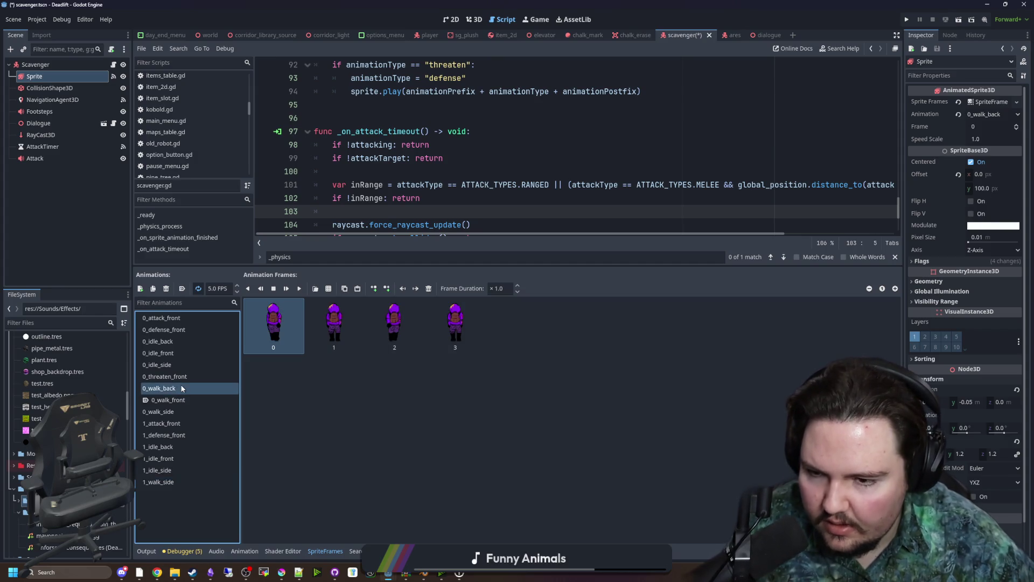
left_click(153, 288)
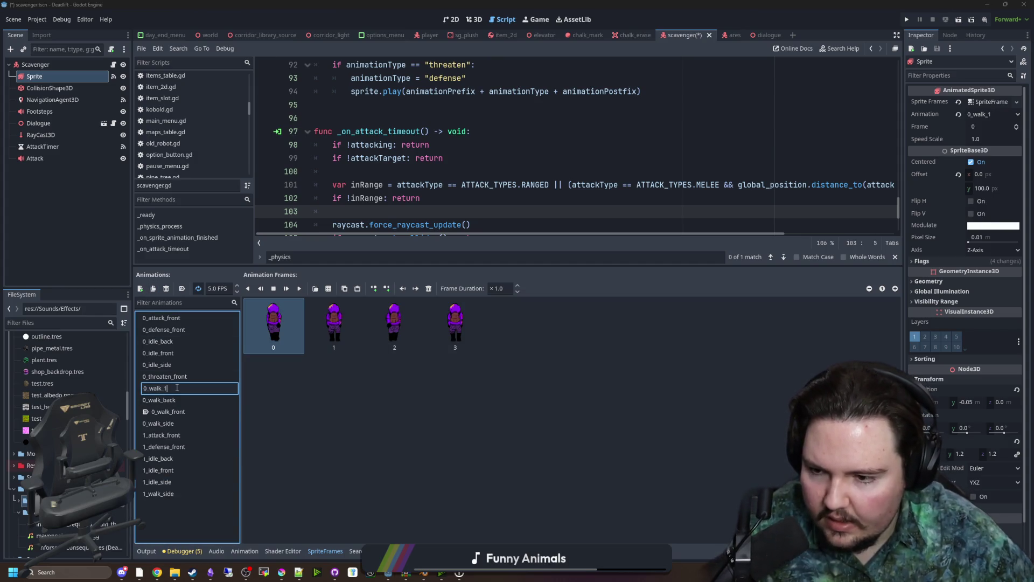
type("ack")
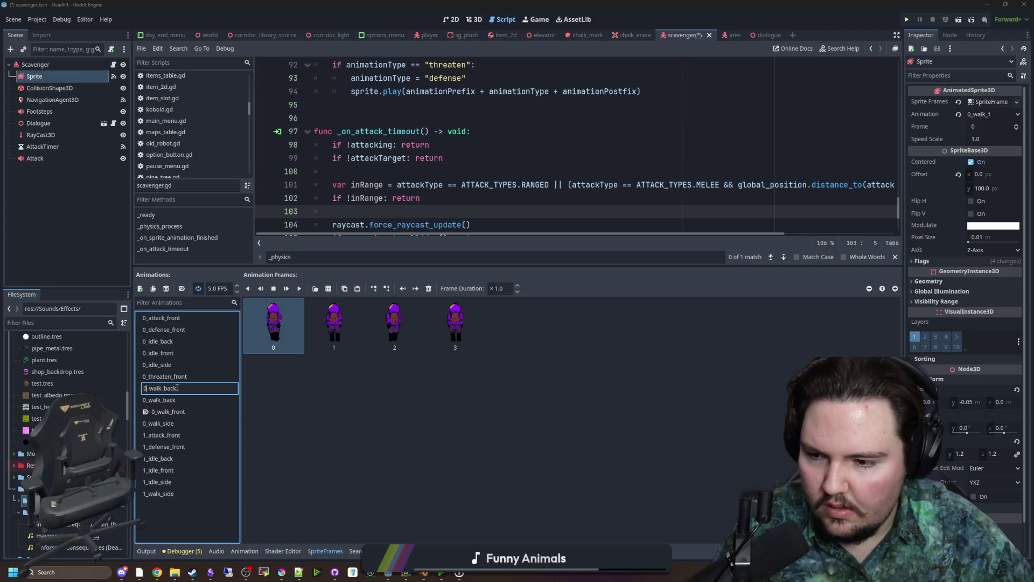
key("Delete")
type("1")
key("Return")
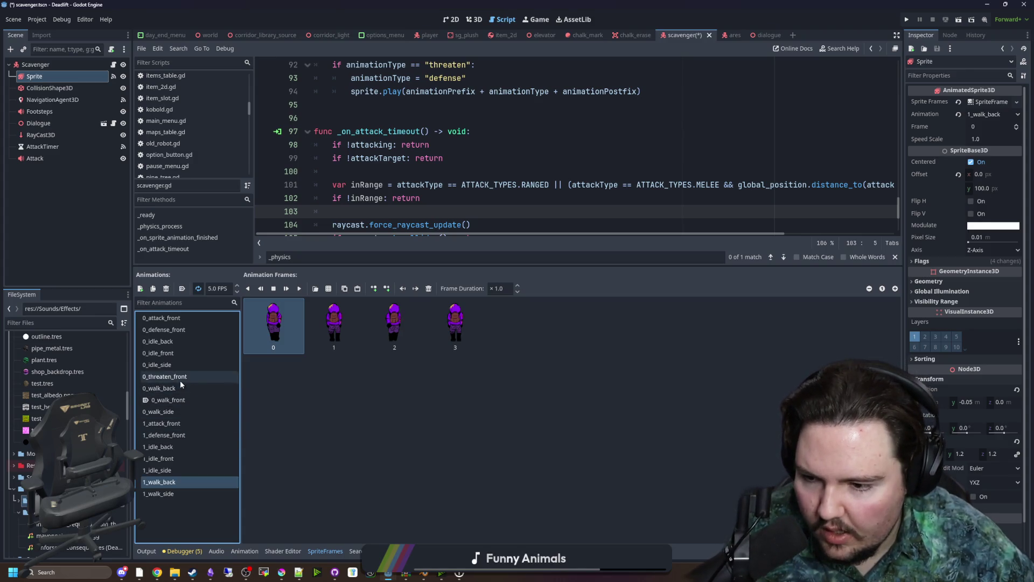
Duplicate 0_walk_front and rename the copy 1_walk_front
left_click(162, 388)
left_click(153, 288)
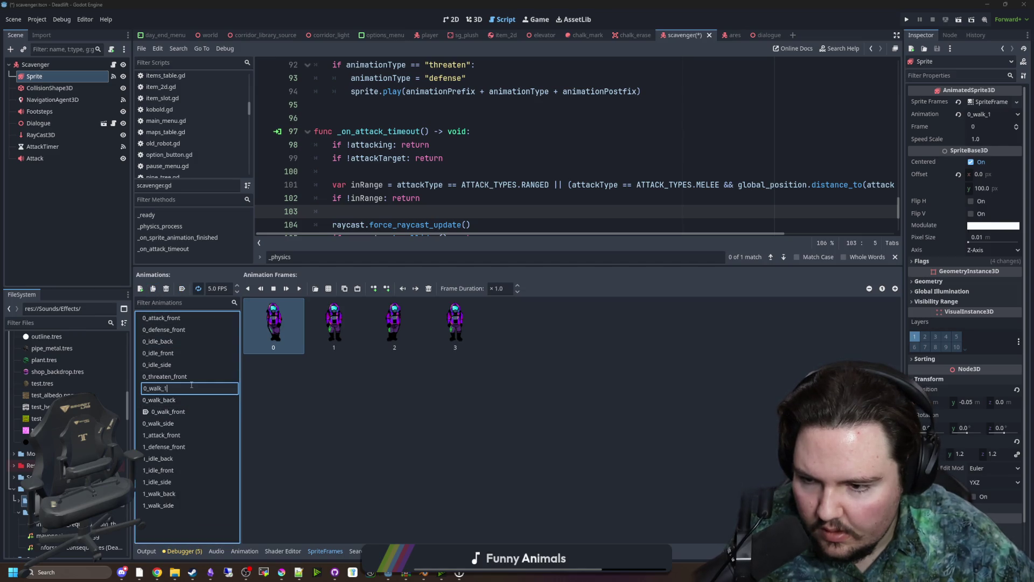
key("BackSpace")
type("front")
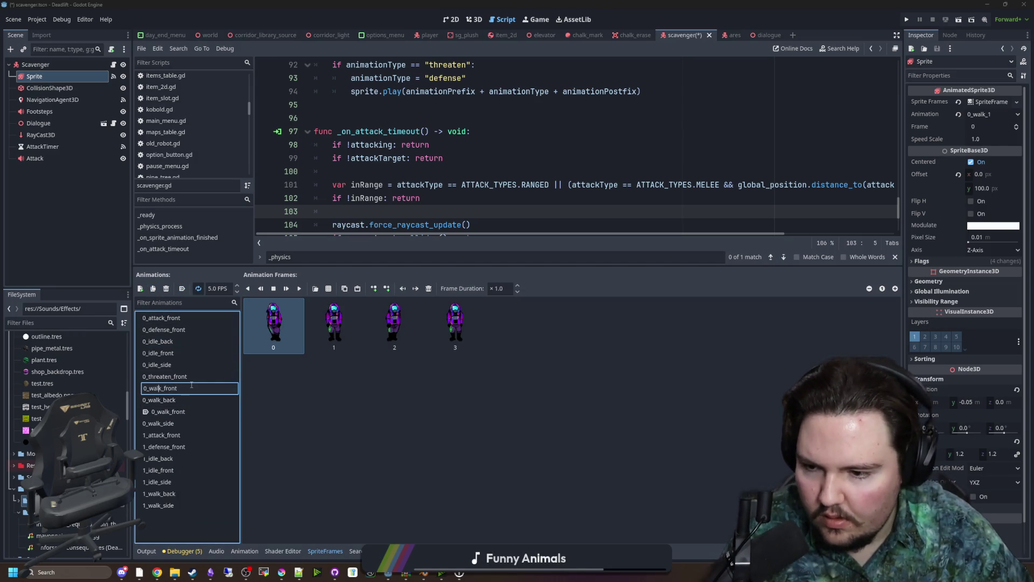
key("Delete")
type("1")
key("Return")
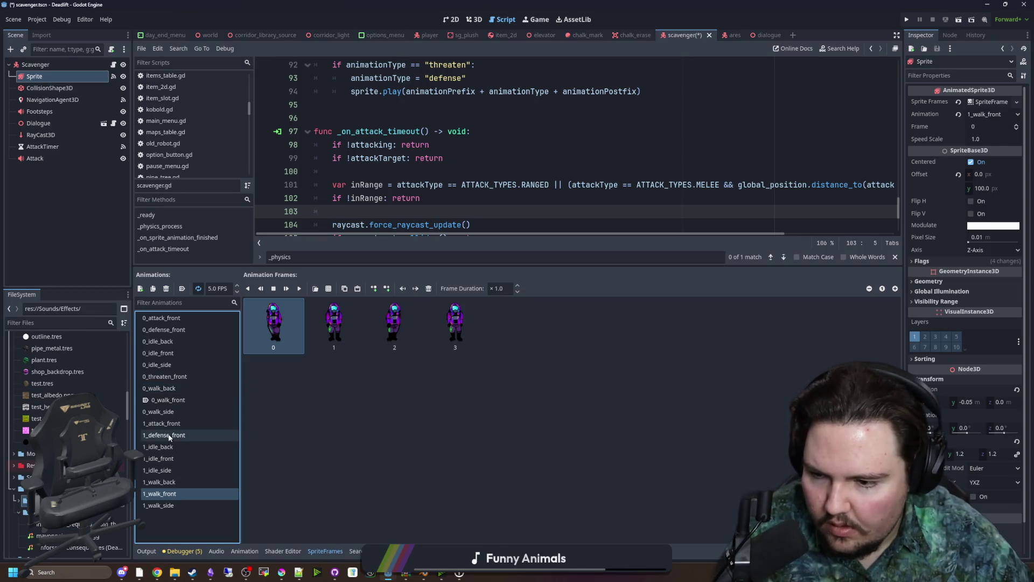
Look over the new variant animations, checking 1_walk_side's frames
left_click(172, 425)
left_click(168, 435)
left_click(167, 447)
left_click(166, 458)
left_click(165, 470)
left_click(165, 482)
left_click(165, 493)
left_click(165, 505)
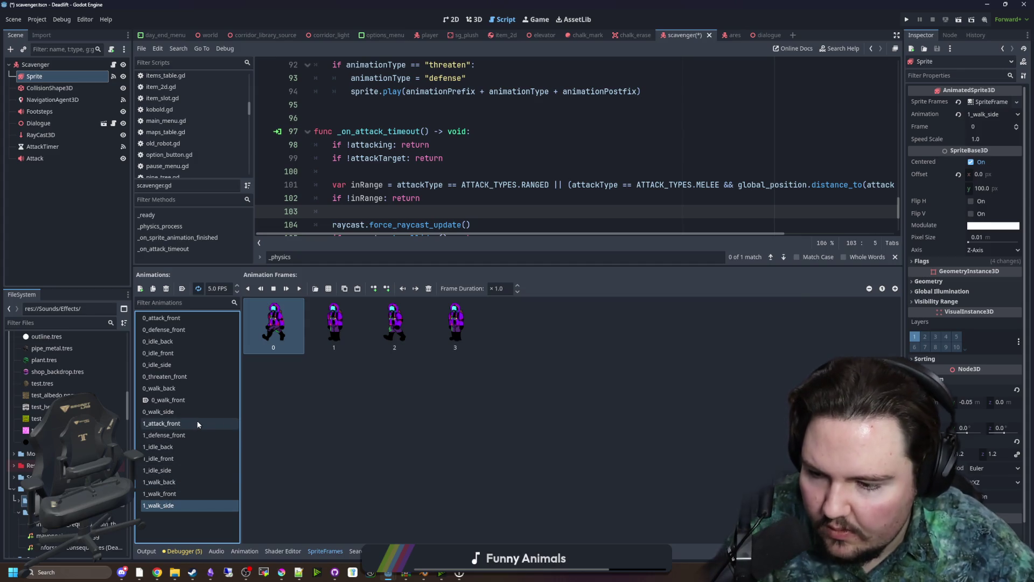
Duplicate 0_threaten_front and rename the copy 1_threaten_front
left_click(188, 376)
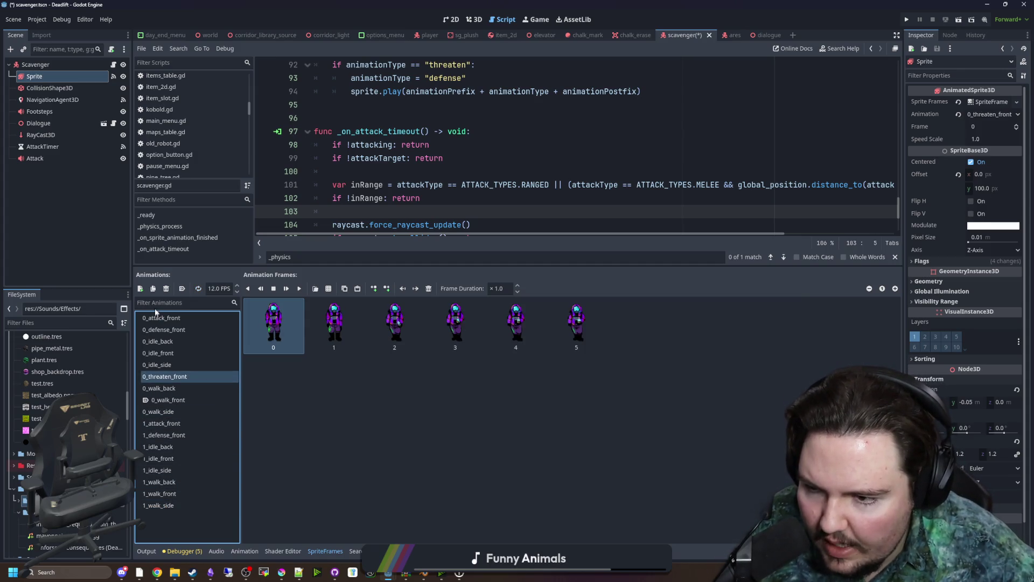
left_click(153, 288)
double_click(200, 376)
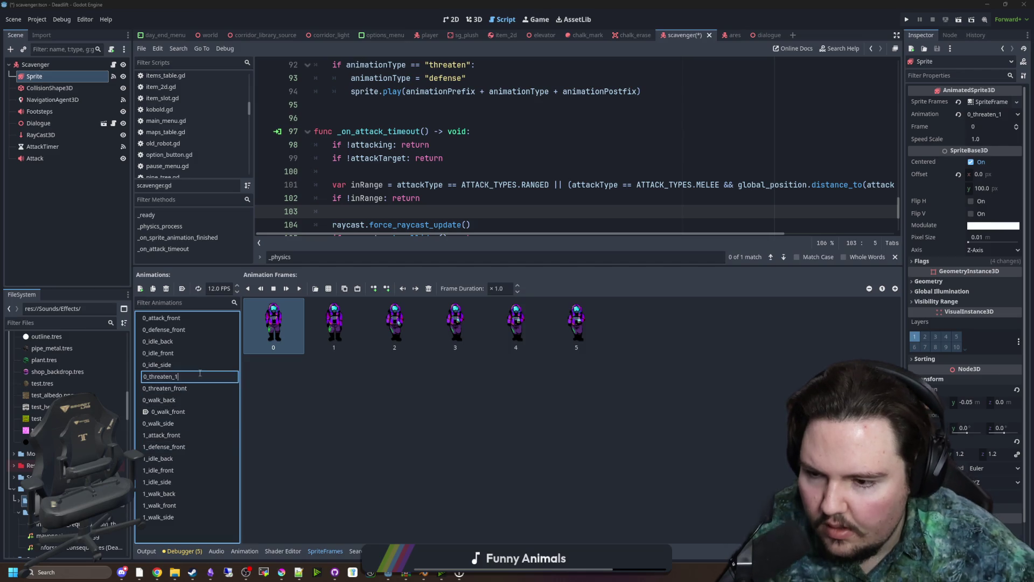
type("ront")
key("BackSpace")
type("1")
key("Return")
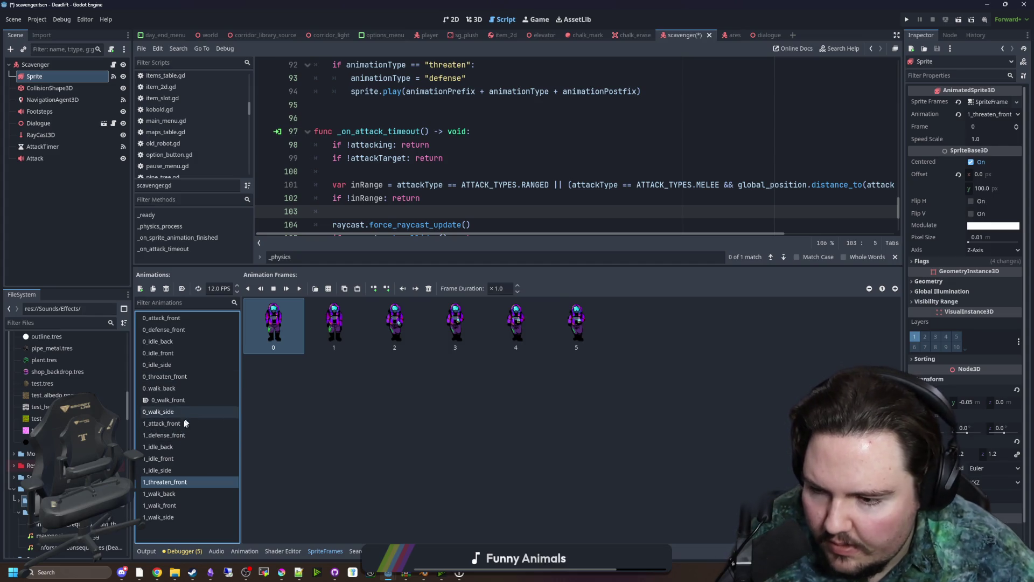
Select the 1_attack_front animation and its frames
left_click(173, 505)
left_click(162, 423)
left_click(289, 331)
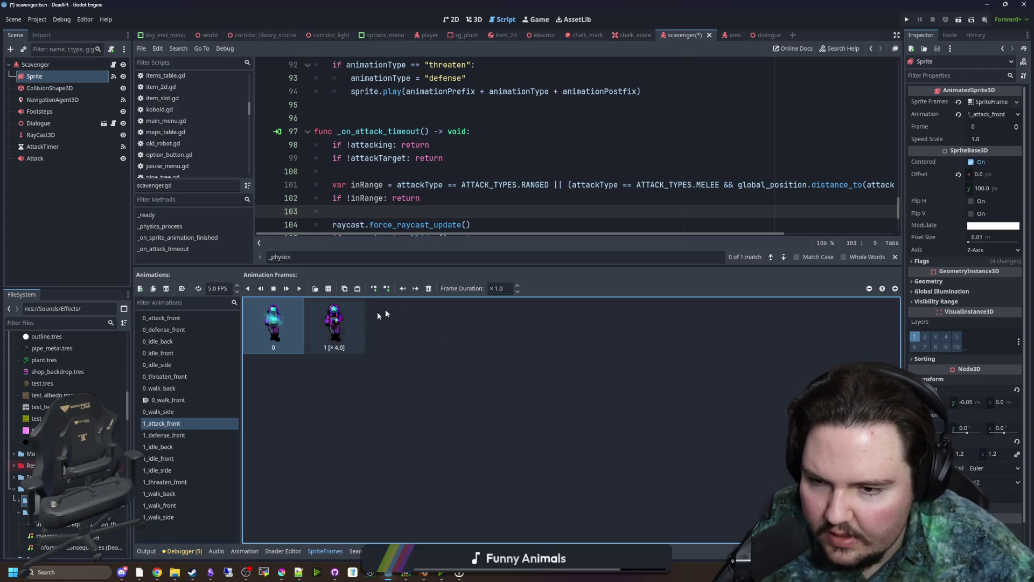
Add a frame from the scavenger sprite sheet to 1_attack_front
left_click(329, 289)
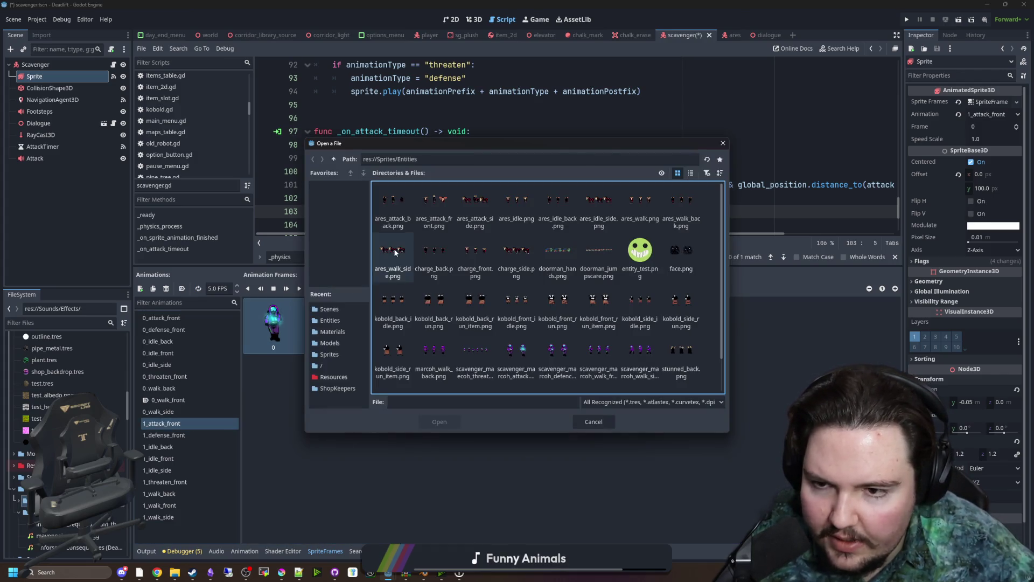
left_click(526, 332)
left_click(439, 422)
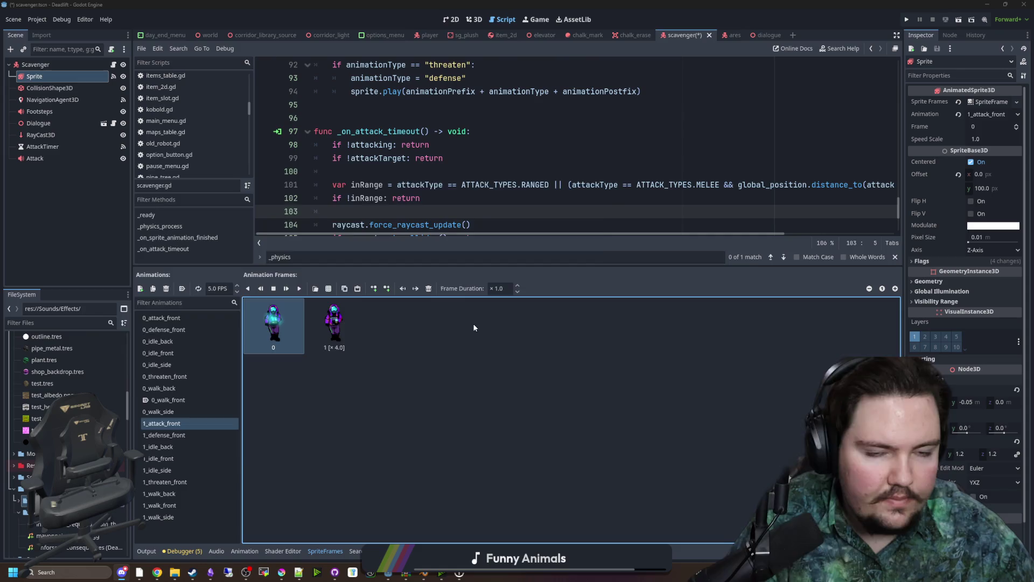
Save the attack sheet as scavenger_izzy_attack PNG
left_click(186, 389)
type("_")
type("scavenger_")
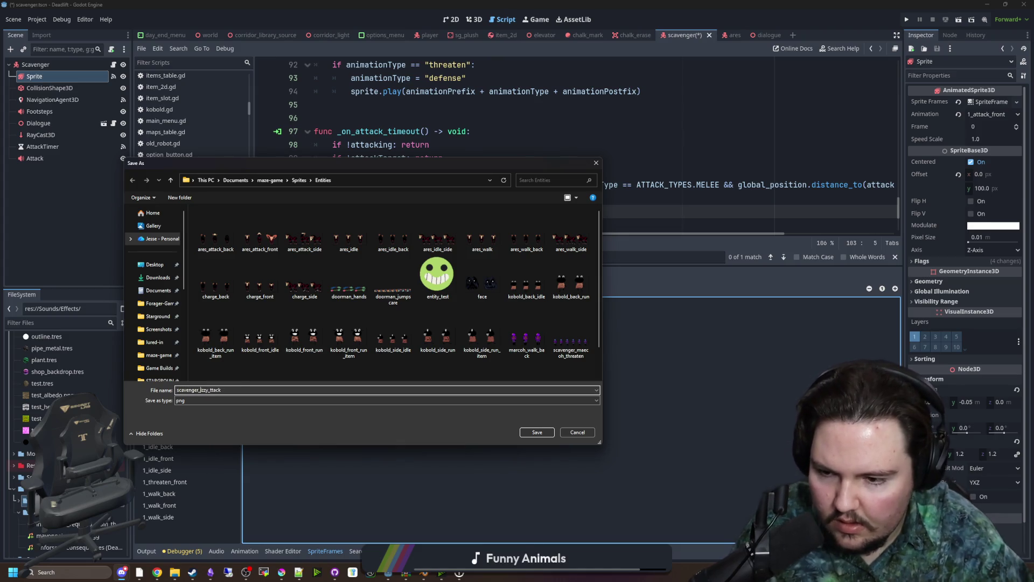
type("a")
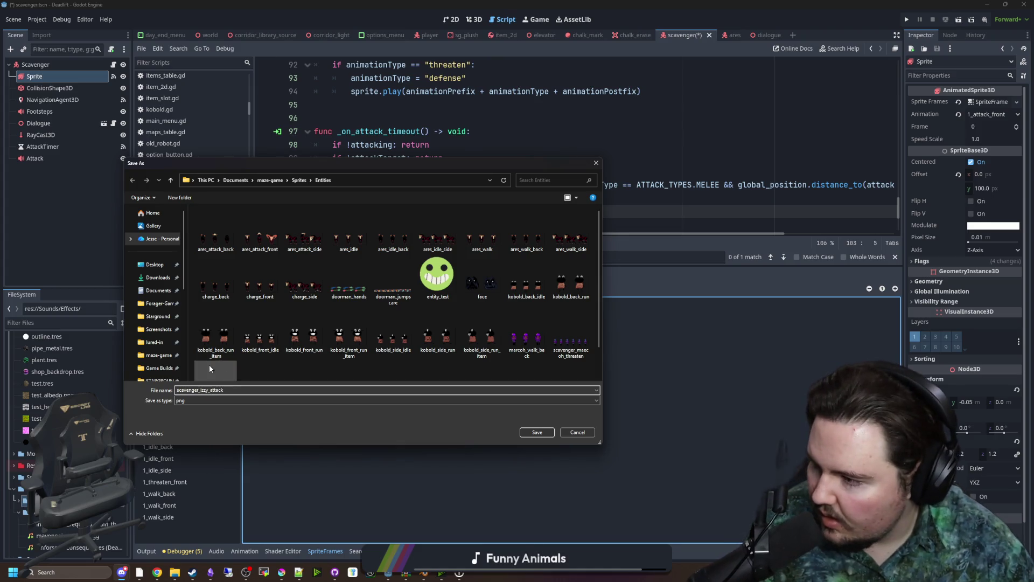
left_click(250, 391)
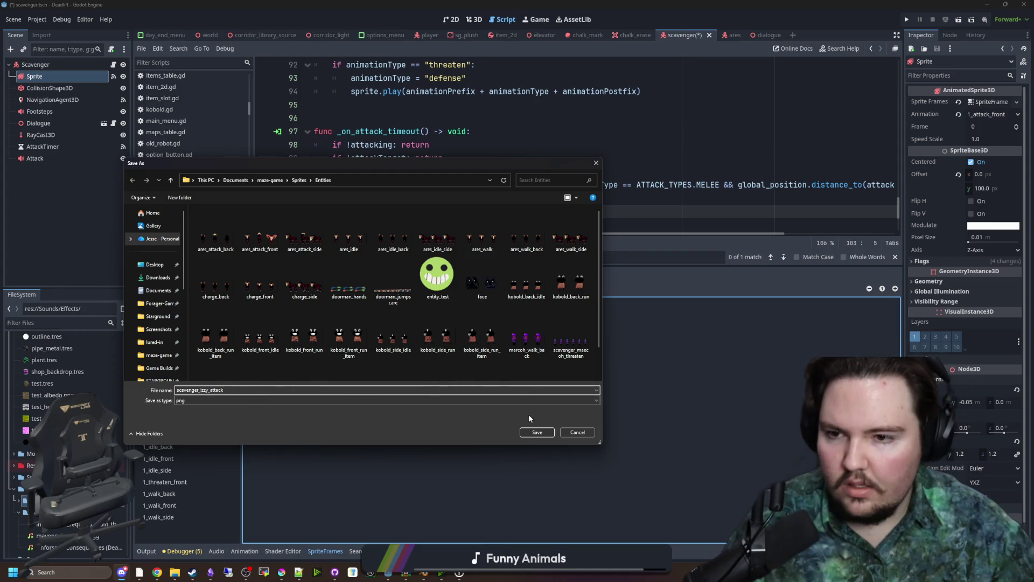
left_click(538, 432)
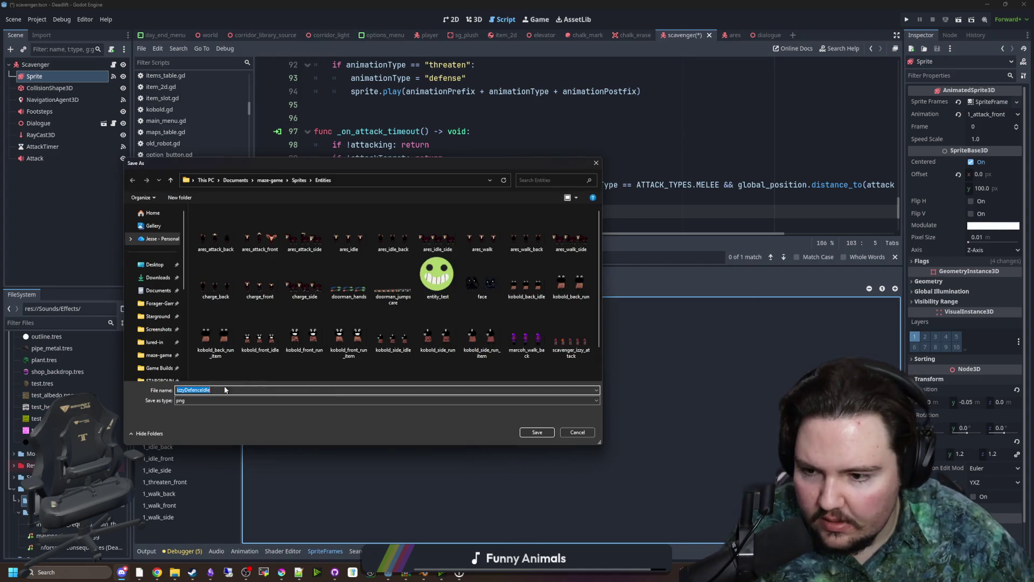
Save the defence idle sheet as scavenger_izzy_defence_idle PNG
left_click(185, 390)
type("_")
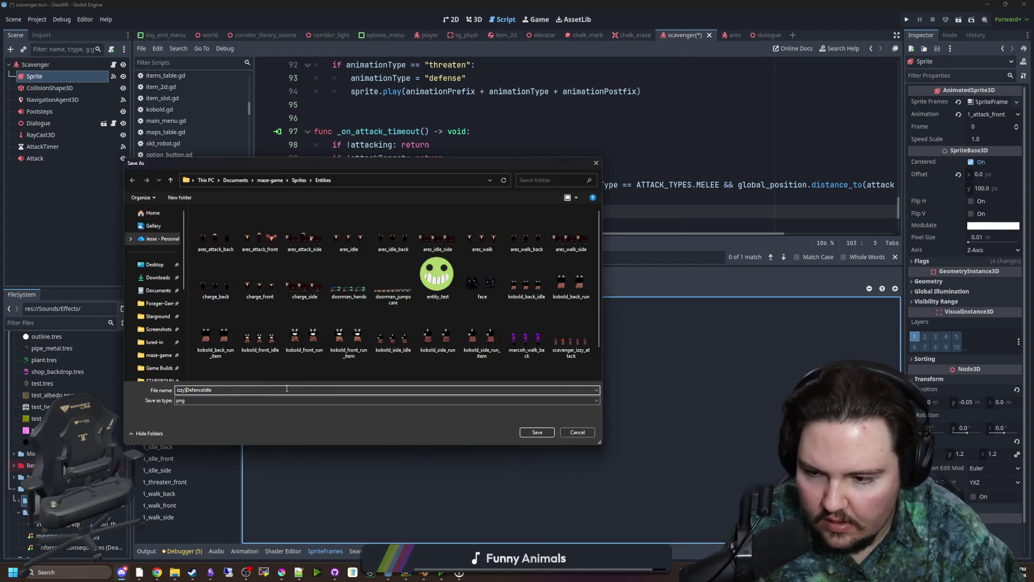
key("Delete")
type("d")
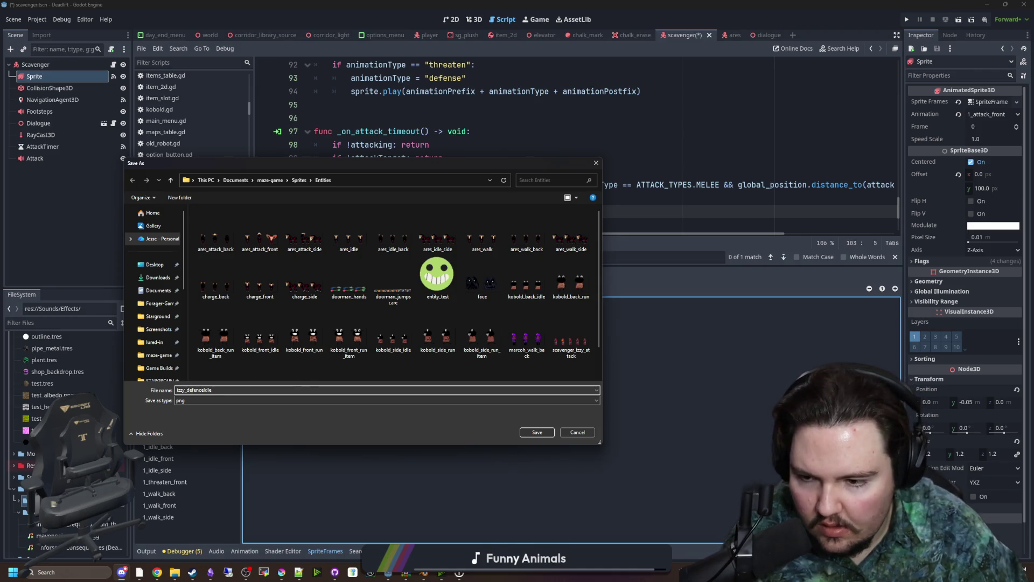
left_click(207, 390)
type("_")
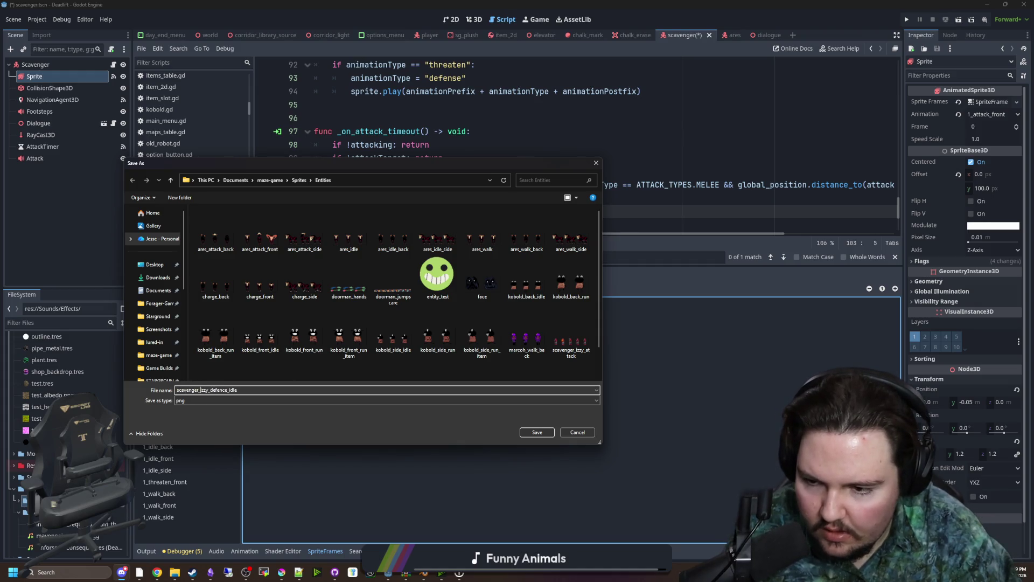
key("Return")
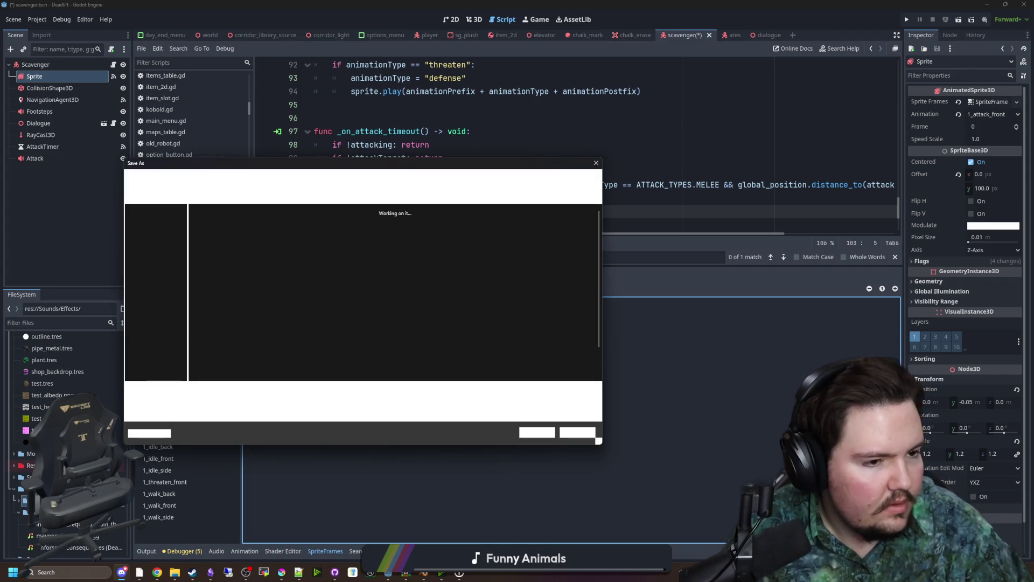
Save the threaten sheet as scavenger_izzy_threaten PNG
left_click(260, 388)
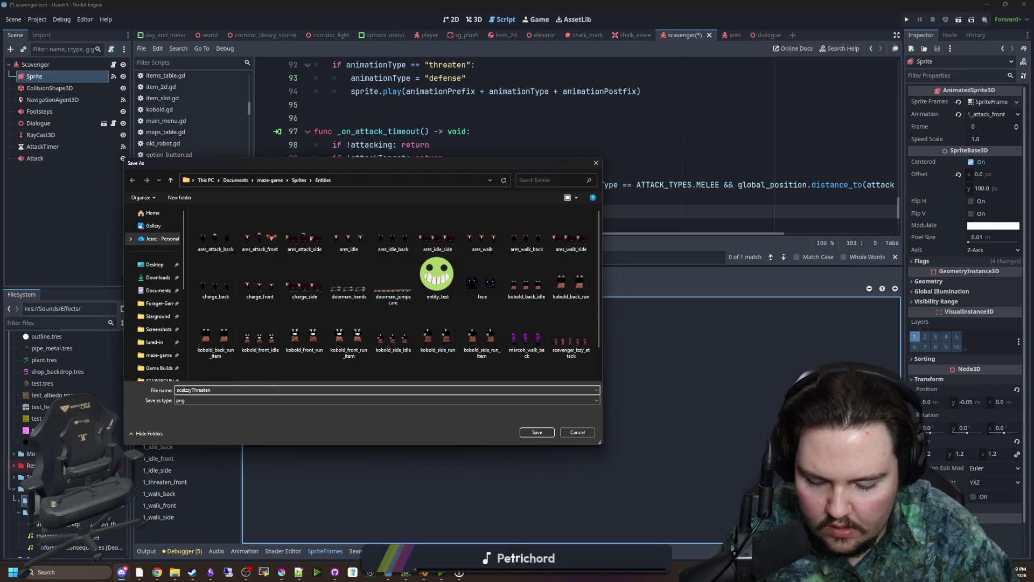
key("Home")
type("scavenger_r_")
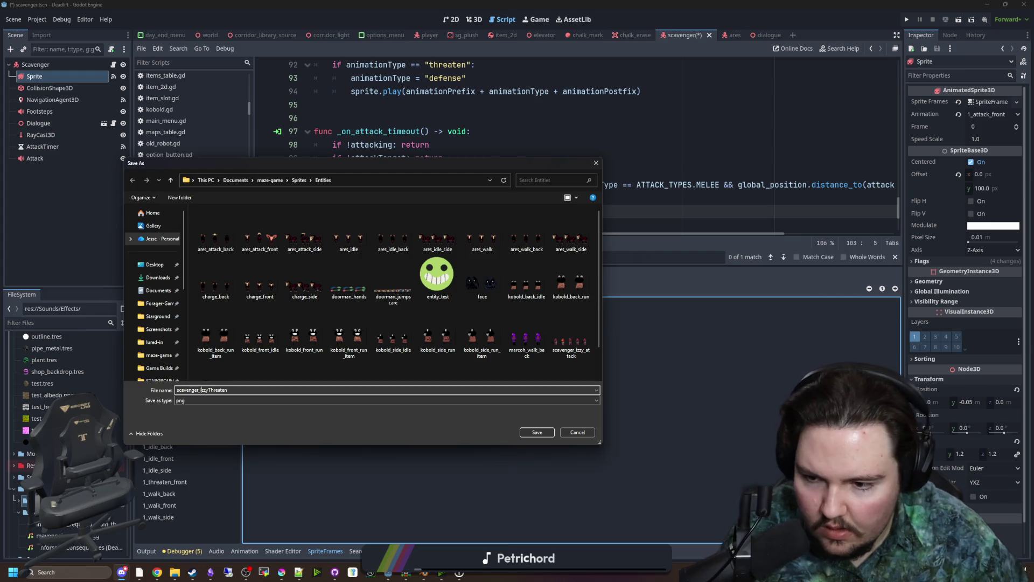
type("_")
key("Delete")
type("t")
left_click(537, 433)
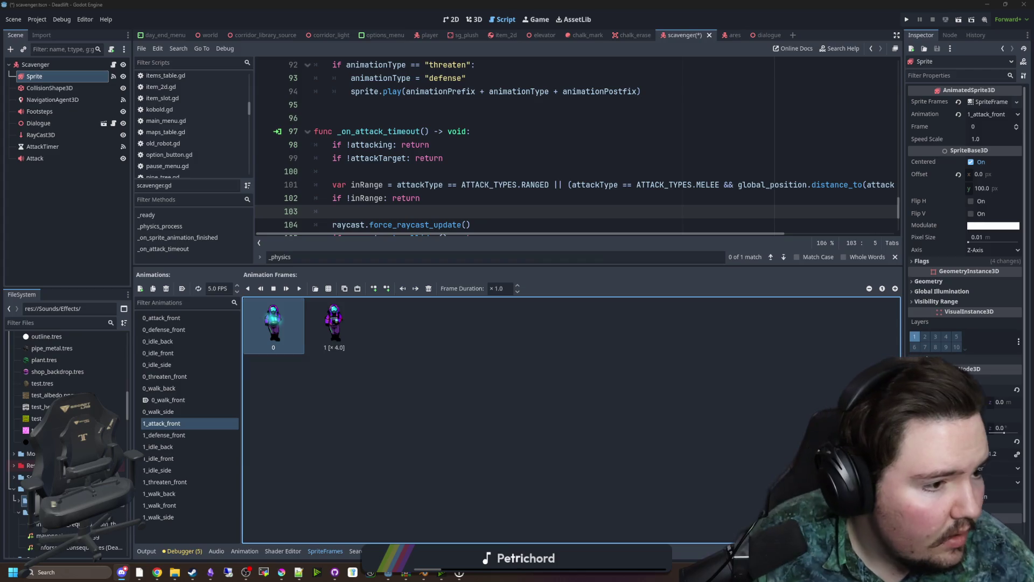
Save the walk sheets as scavenger_izzy_walk_back and scavenger_izzy_walk_front PNGs
left_click(180, 389)
type("scavenger_izzy")
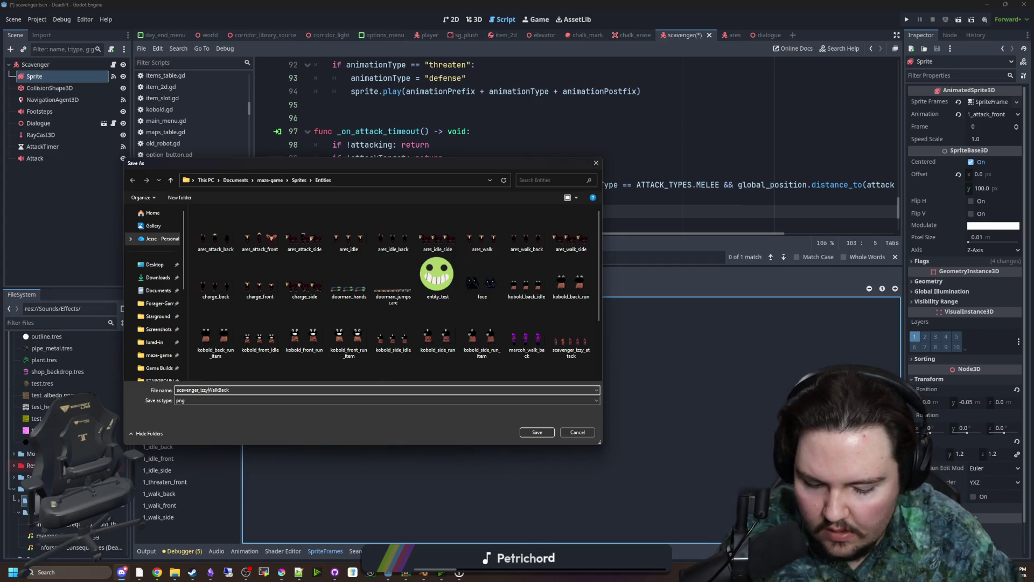
type("_")
key("Delete")
type("walk_b")
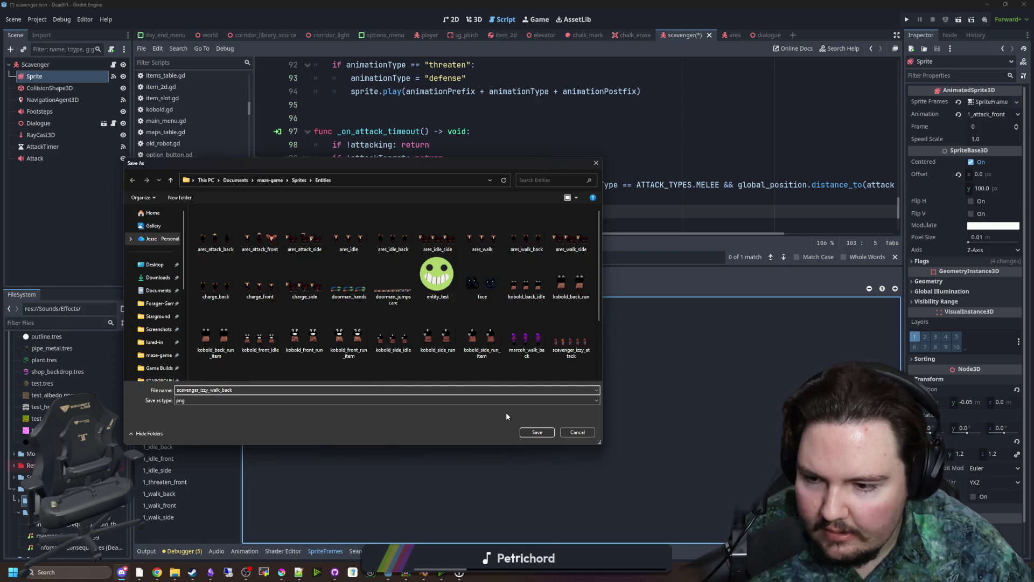
left_click(531, 432)
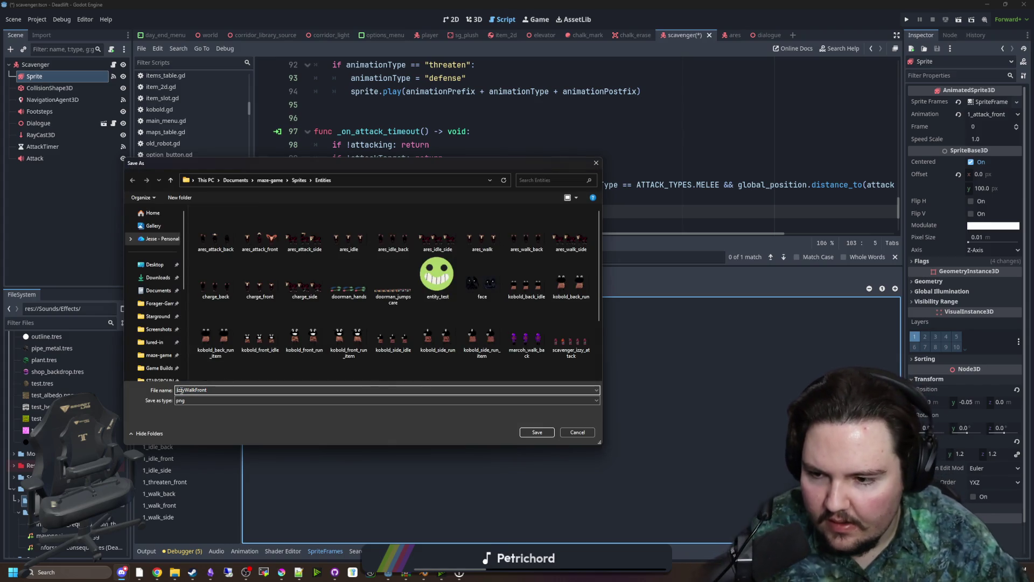
type("scavenger_izzy")
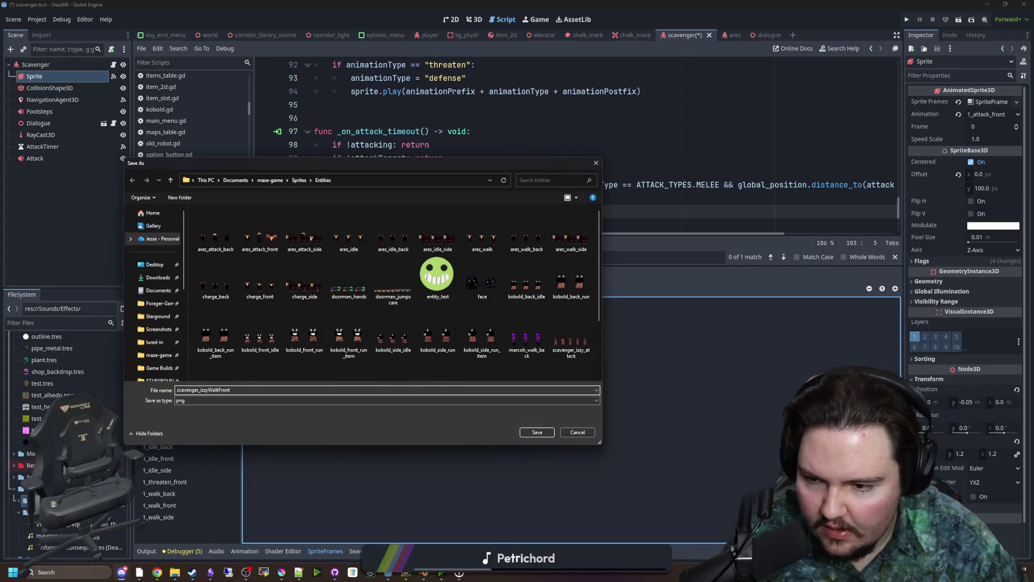
type("_")
key("Delete")
type("walk")
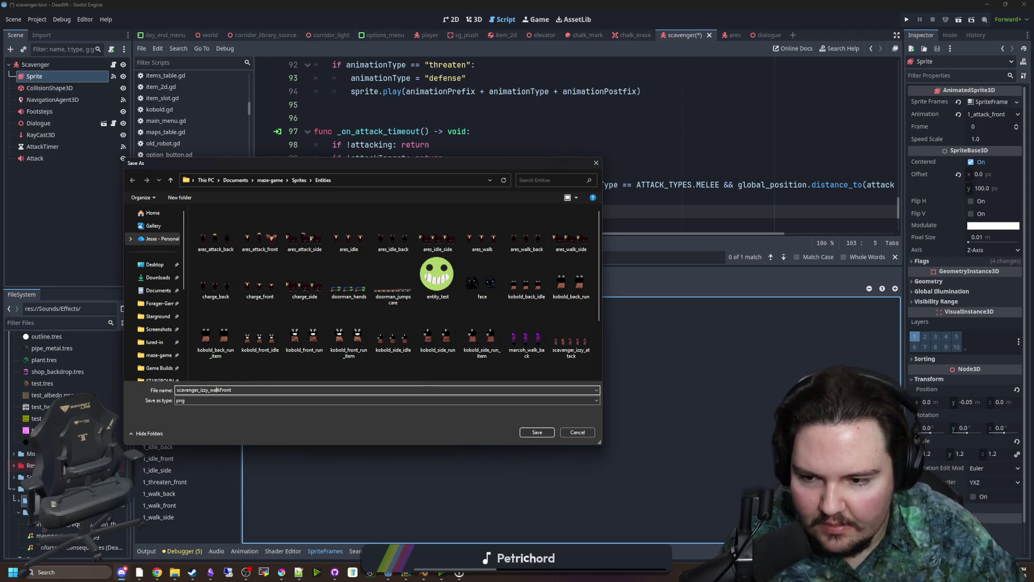
type("_f")
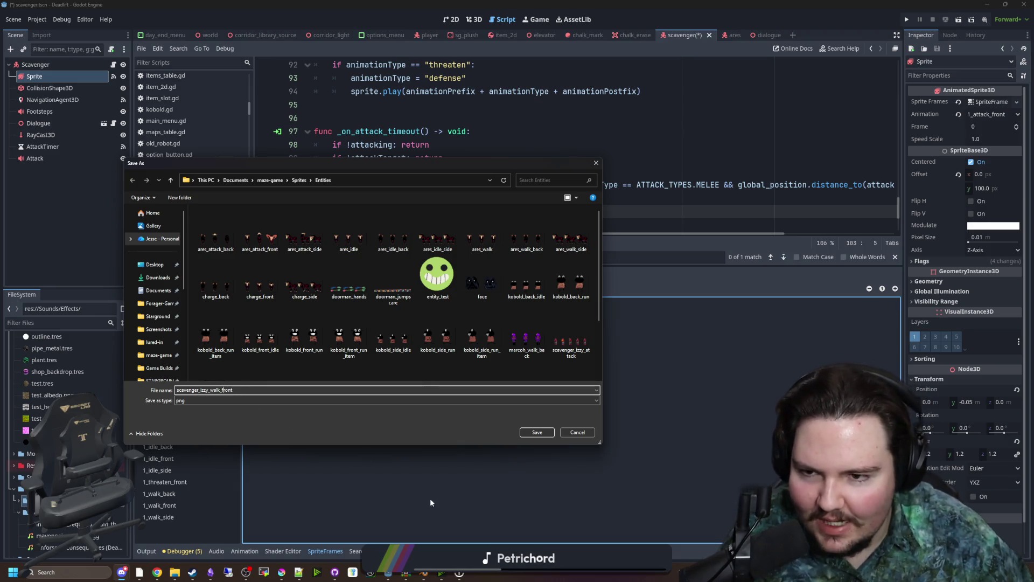
left_click(536, 432)
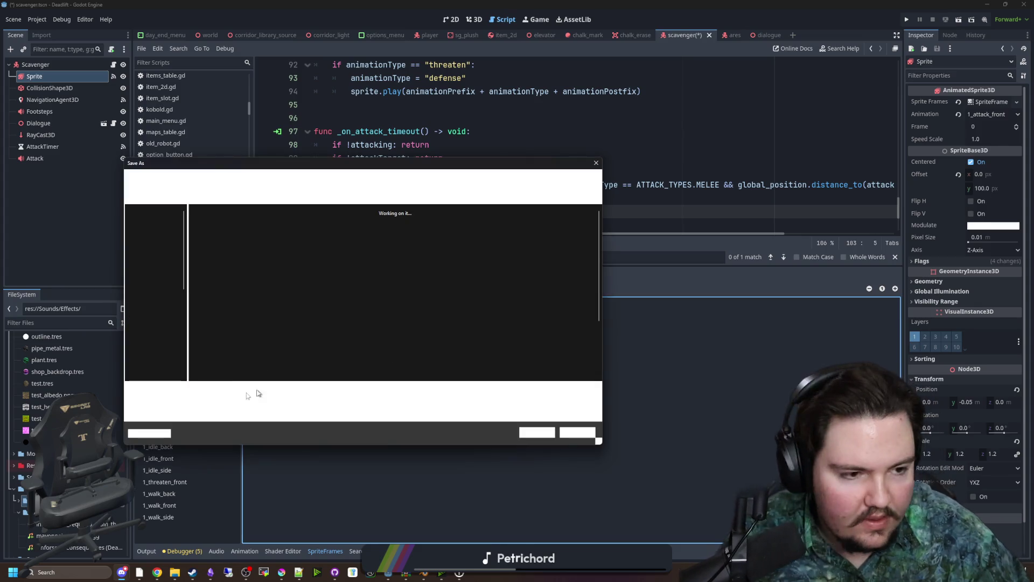
Save the walk side sheet as scavenger_izzy_walk_side PNG
key("Home")
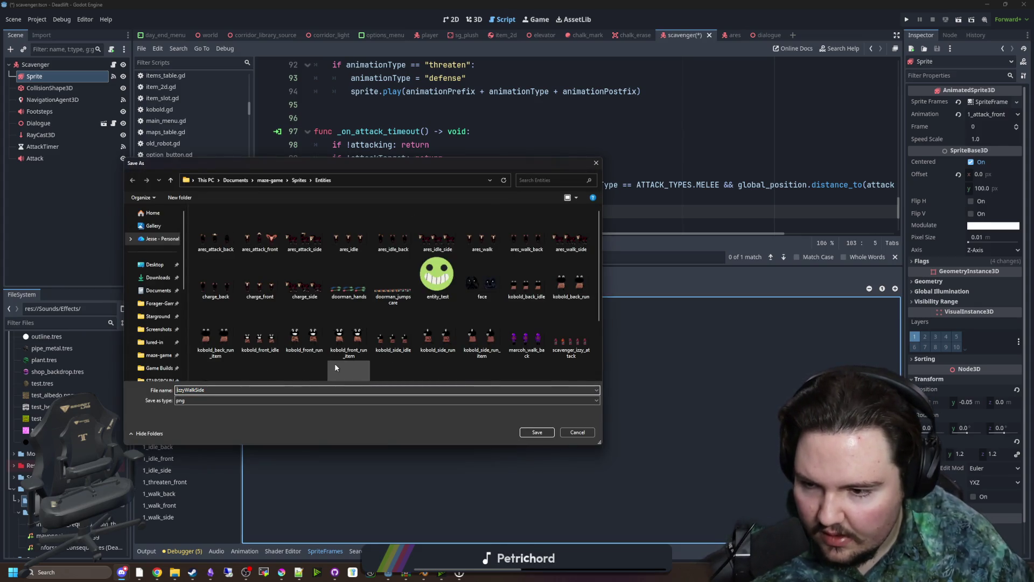
type("scavenger_izzy_")
key("Delete")
type("w")
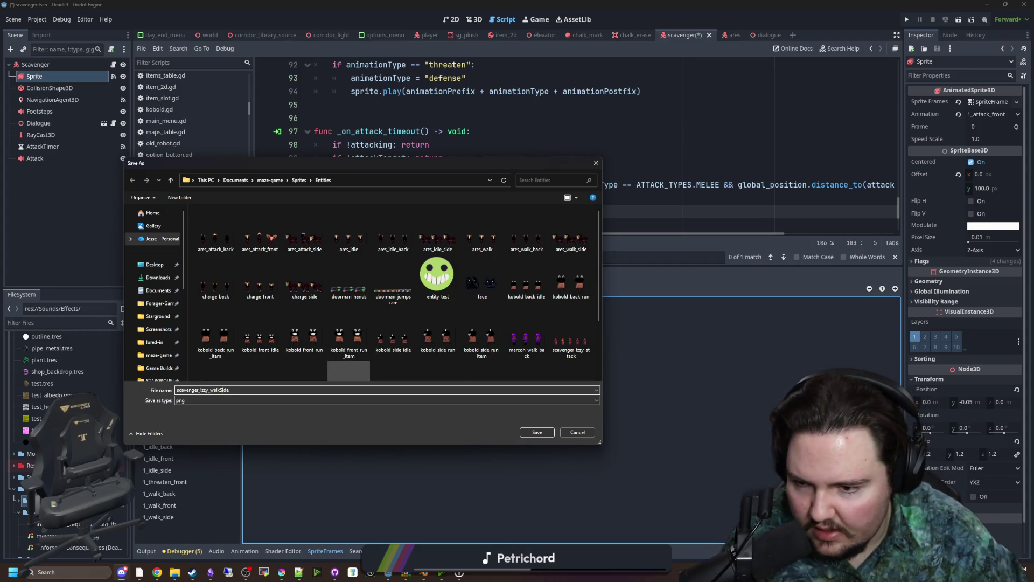
left_click(537, 432)
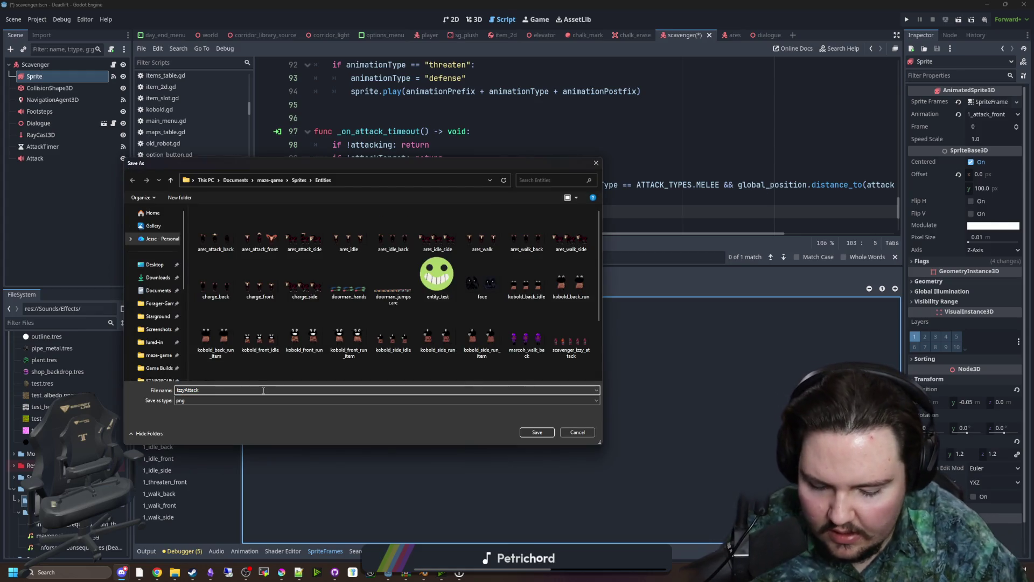
Cancel the duplicate save of the already existing scavenger_izzy_attack sheet
type("scavenger_izzy")
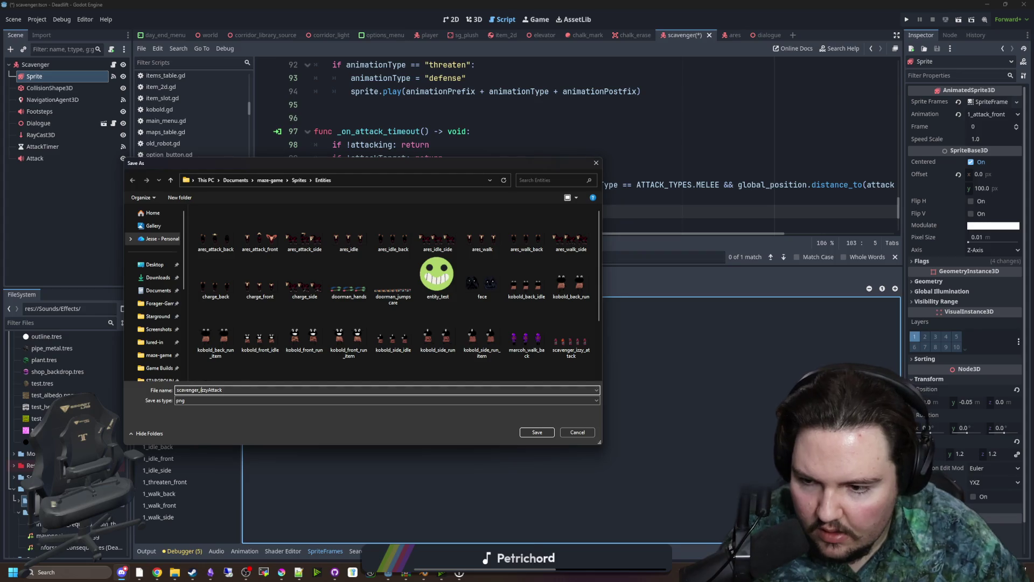
type("_")
key("Delete")
type("a")
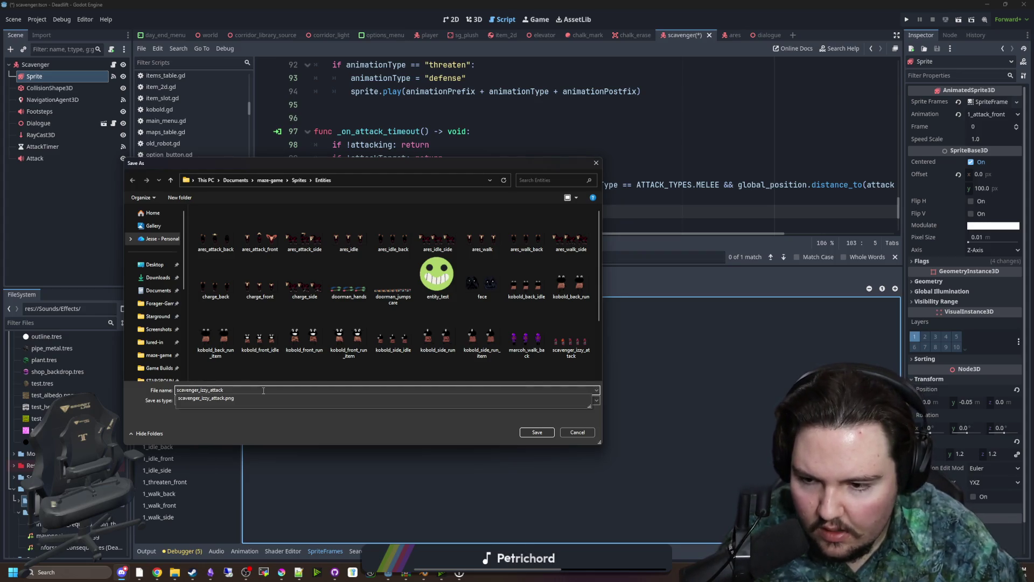
scroll(304, 366, "down", 1)
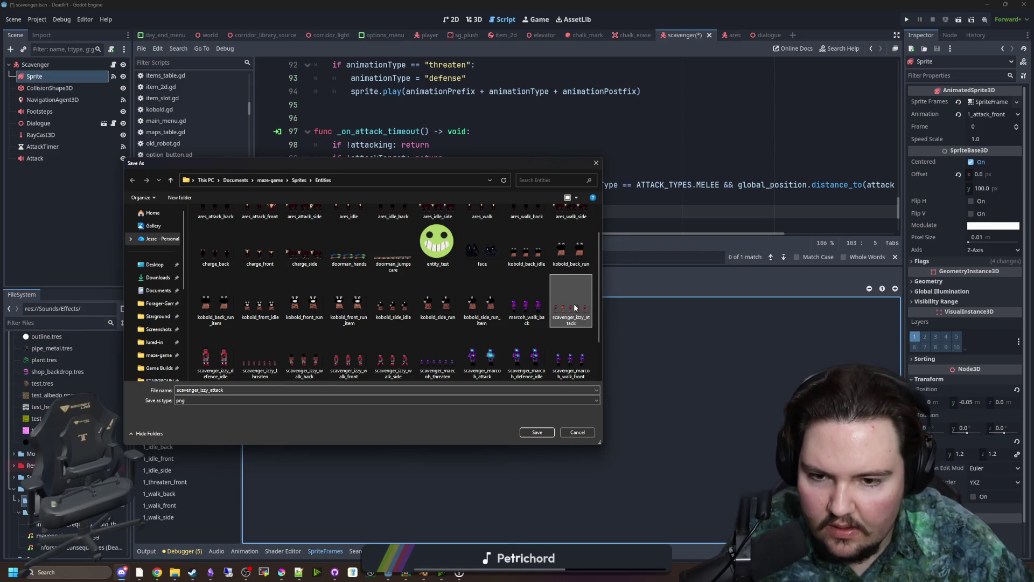
left_click(576, 432)
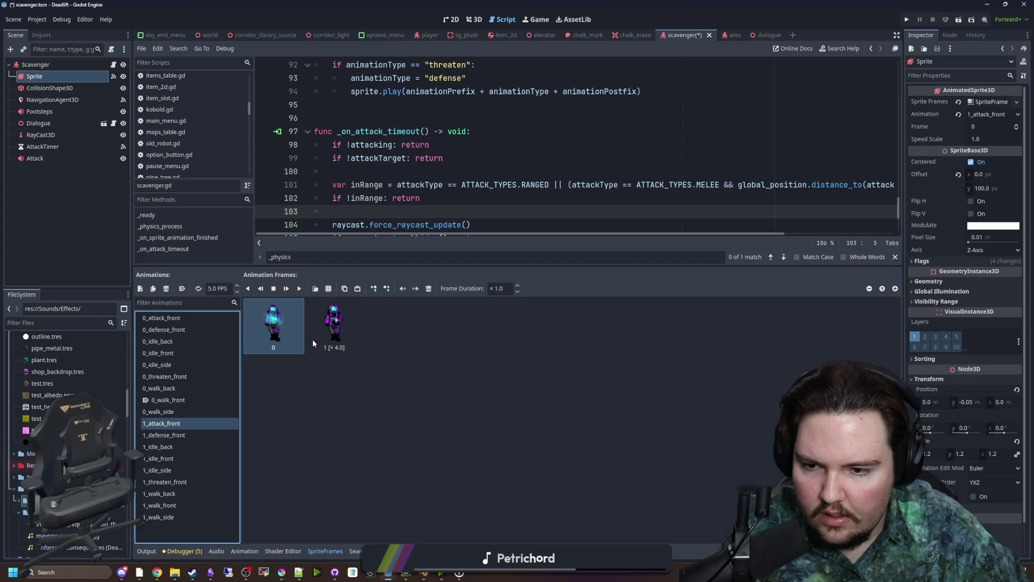
Delete 1_attack_front's second frame and add four frames from scavenger_izzy_attack with 1 vertical row
left_click(331, 321)
key("Delete")
left_click(328, 288)
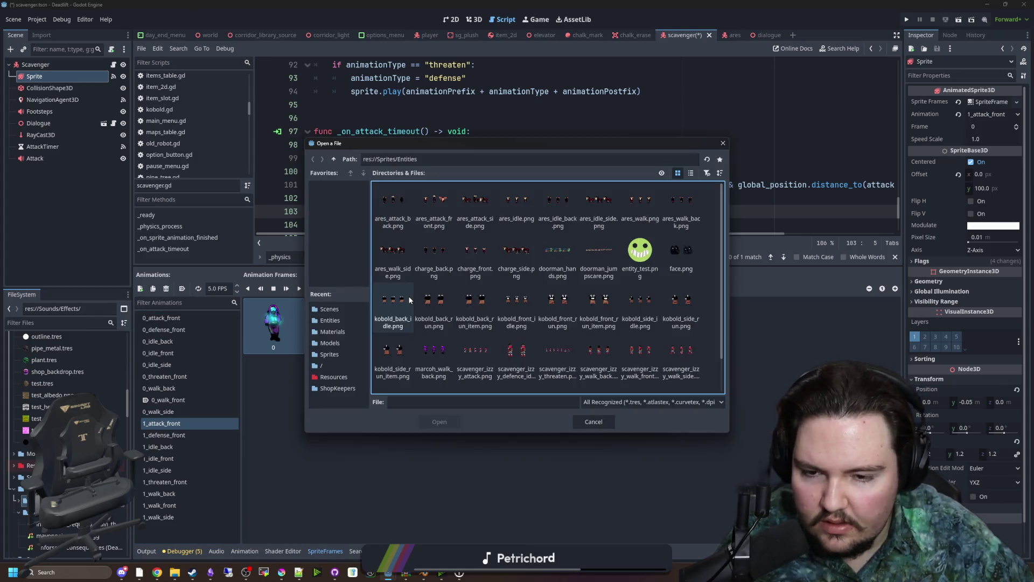
scroll(558, 312, "down", 1)
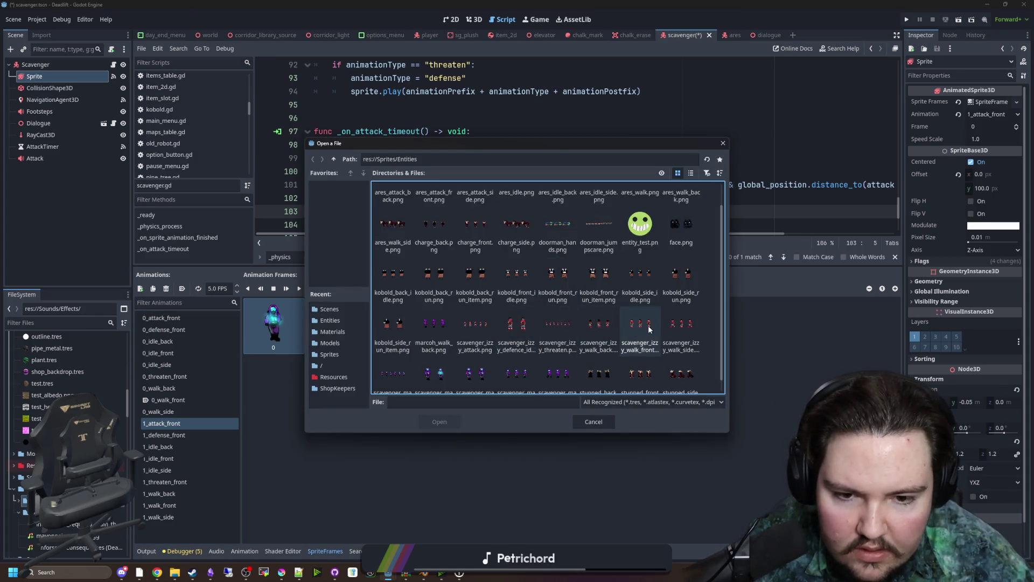
scroll(474, 326, "down", 1)
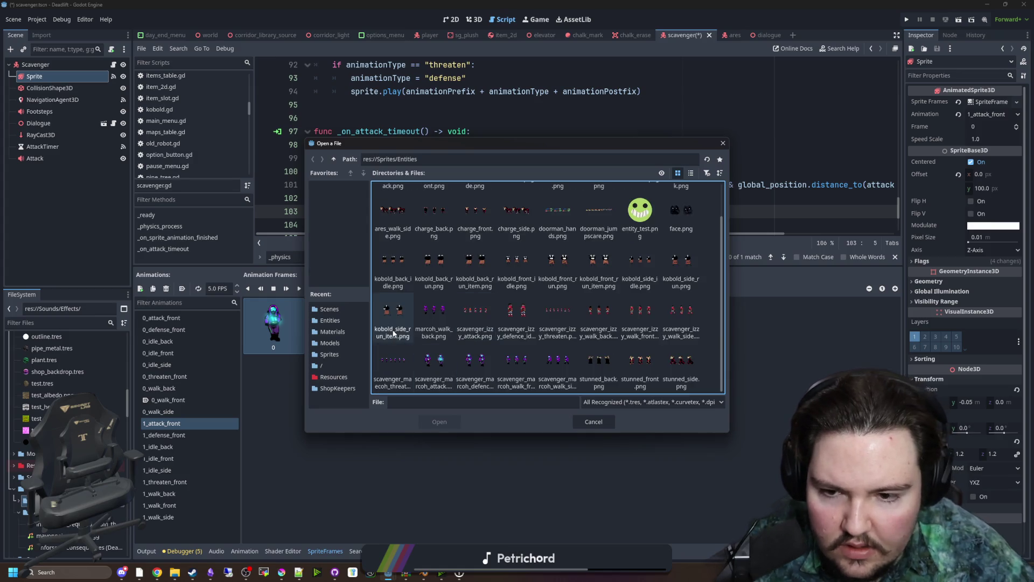
double_click(491, 321)
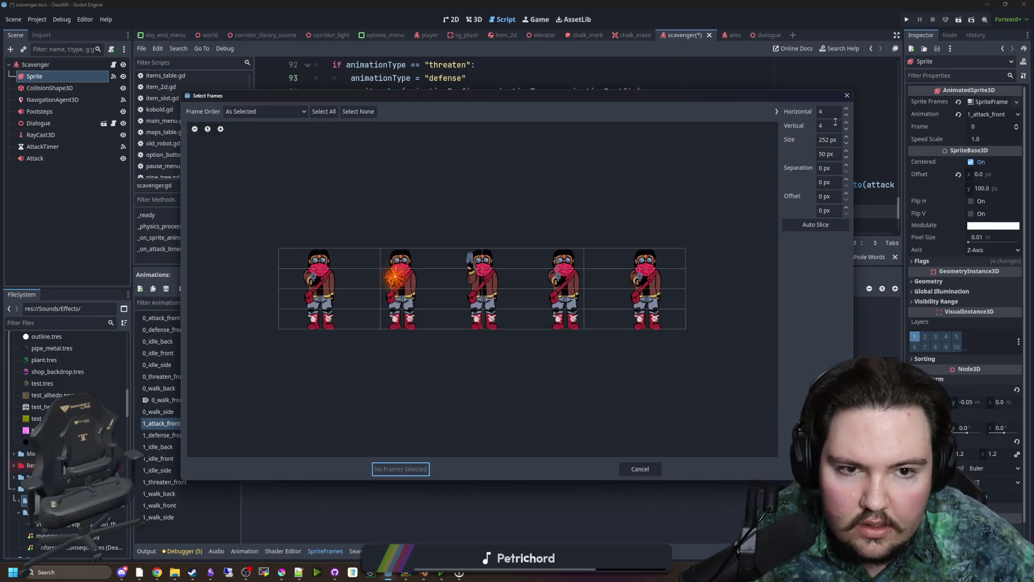
double_click(831, 123)
type("1")
key("shift+Tab")
left_click_drag(351, 294, 595, 289)
left_click(391, 469)
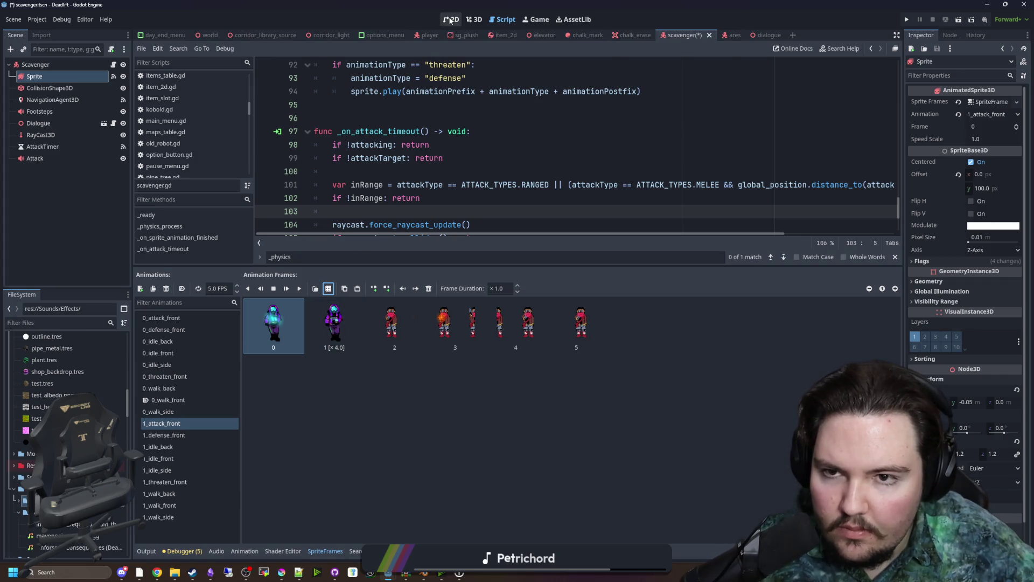
Preview 1_attack_front and delete all of its old frames
left_click(474, 20)
left_click(299, 288)
left_click(431, 289)
left_click(431, 289)
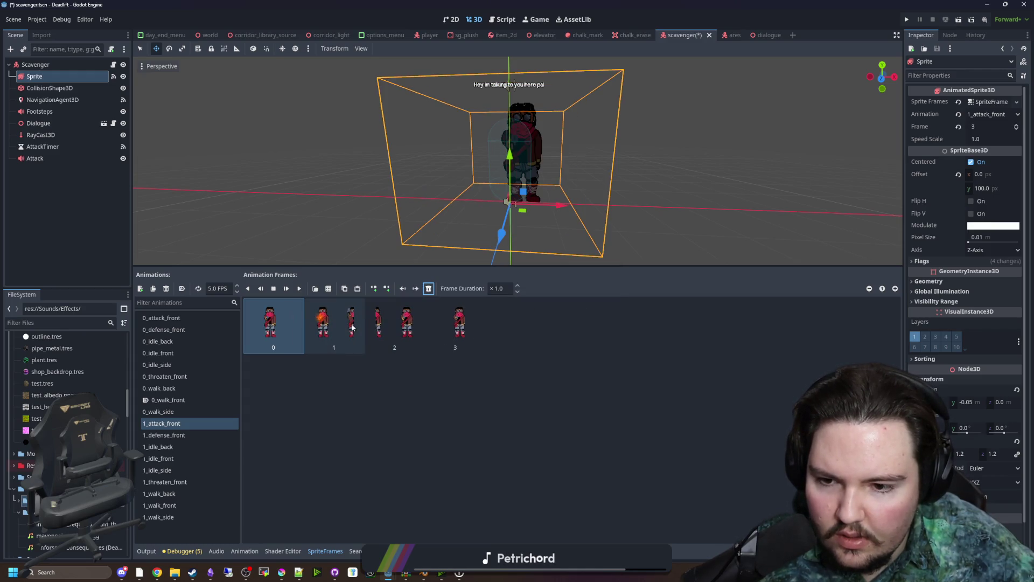
left_click(428, 288)
left_click(428, 288)
left_click(428, 289)
left_click(429, 289)
Add all five frames from scavenger_izzy_attack.png with 5 horizontal columns and play the animation
left_click(328, 289)
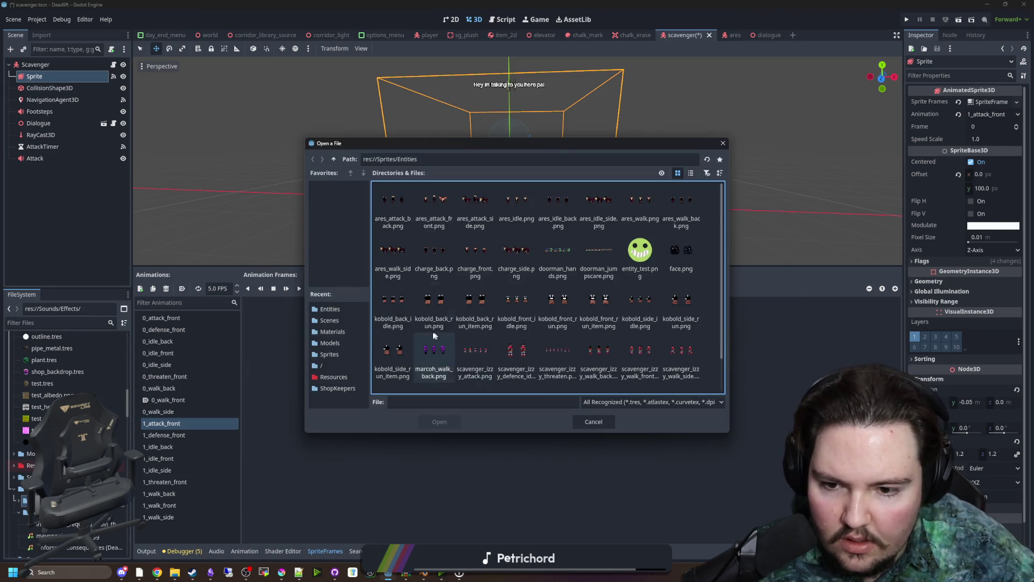
scroll(431, 329, "down", 1)
left_click(477, 320)
double_click(477, 320)
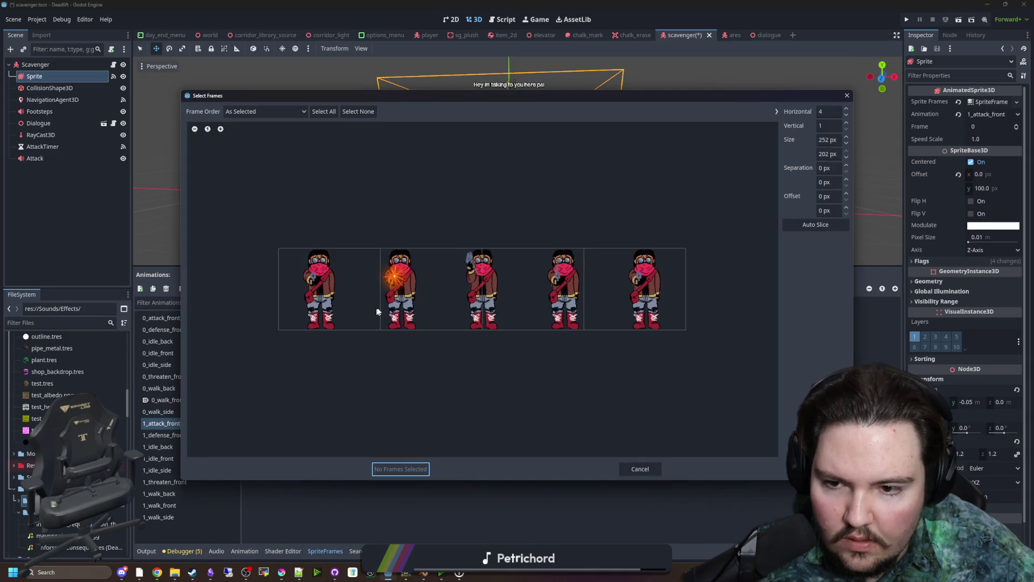
left_click(828, 111)
type("5")
key("Tab")
left_click(319, 303)
left_click(616, 296, "shift")
left_click(404, 469)
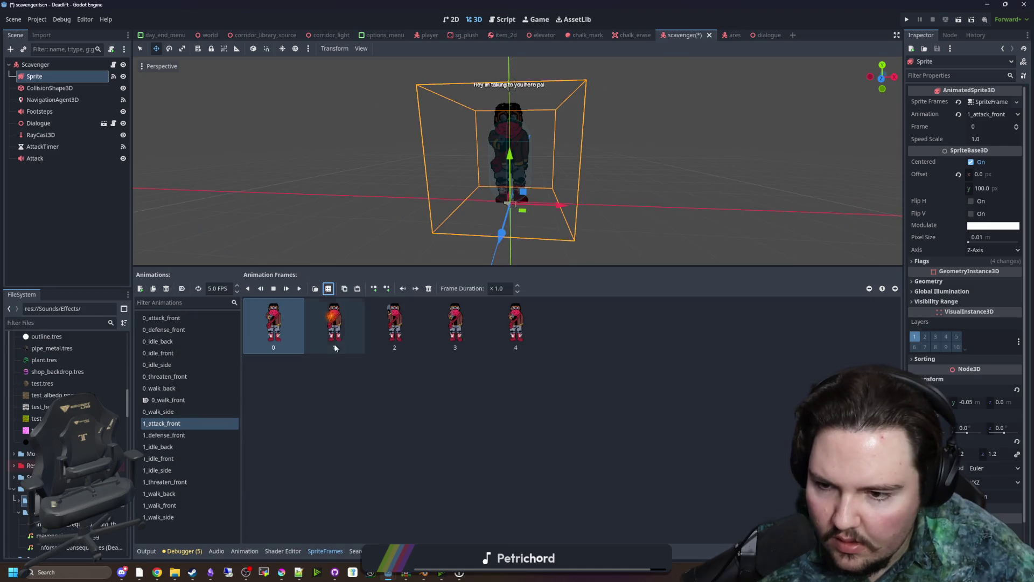
left_click(300, 291)
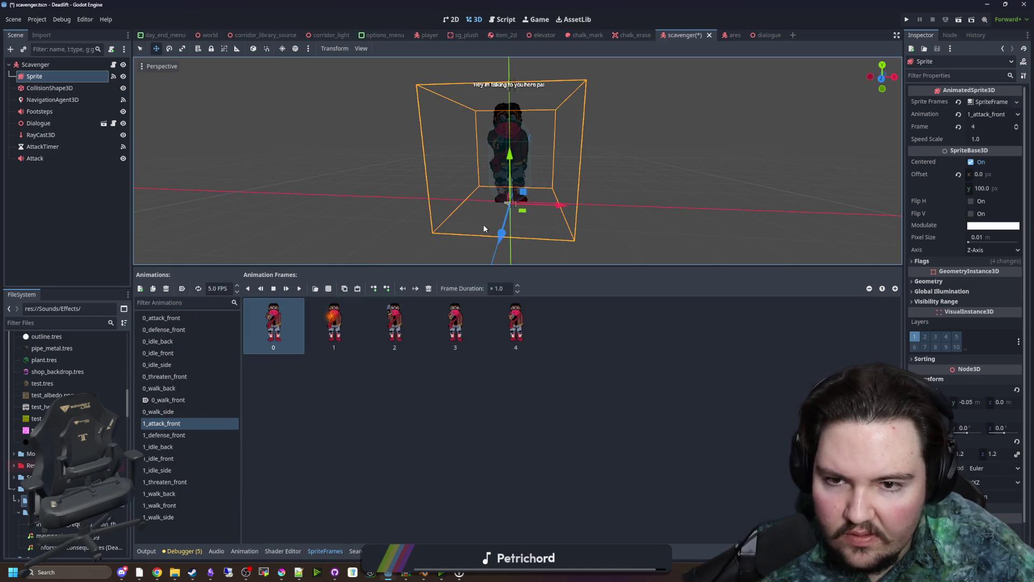
scroll(492, 203, "up", 2)
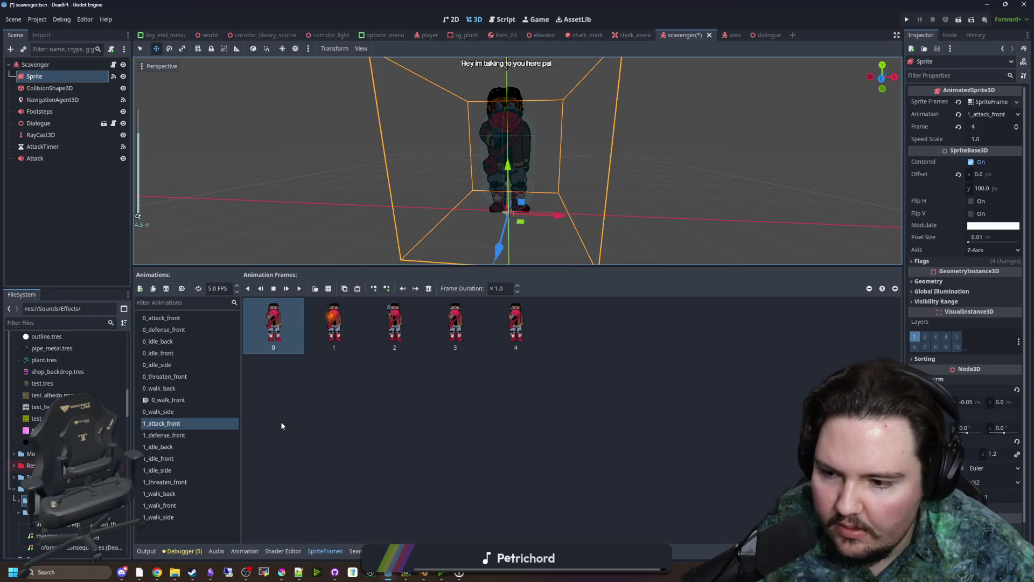
left_click(184, 436)
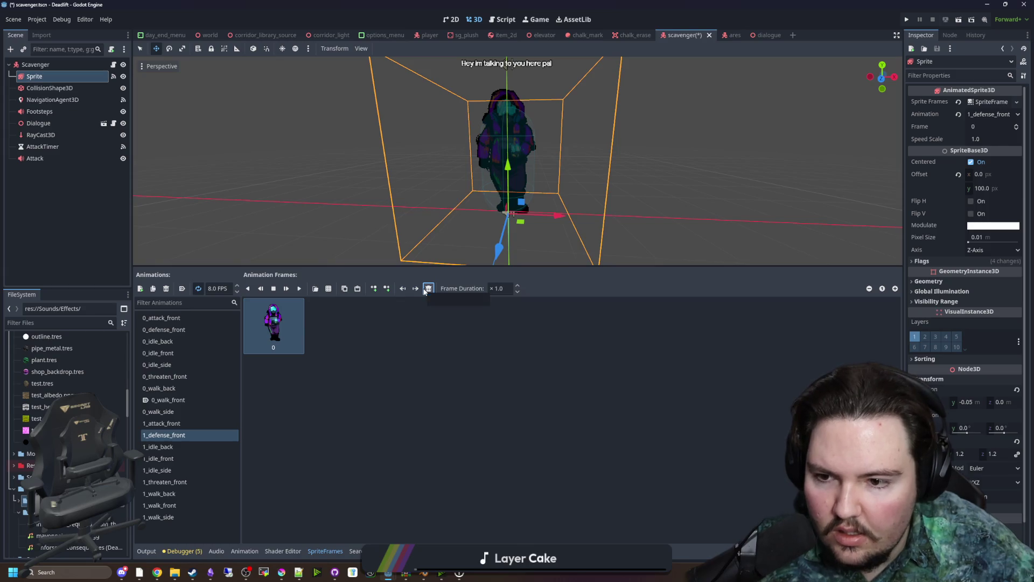
Replace 1_defense_front's frame with the two frames of scavenger_izzy_defence_idle.png (single-row grid)
left_click(425, 291)
left_click(315, 288)
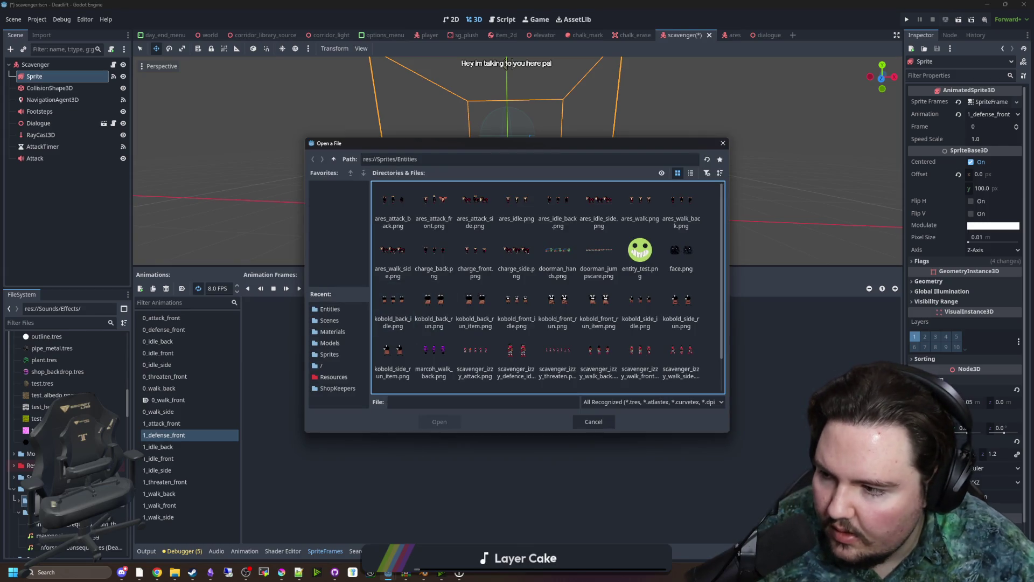
scroll(558, 310, "down", 1)
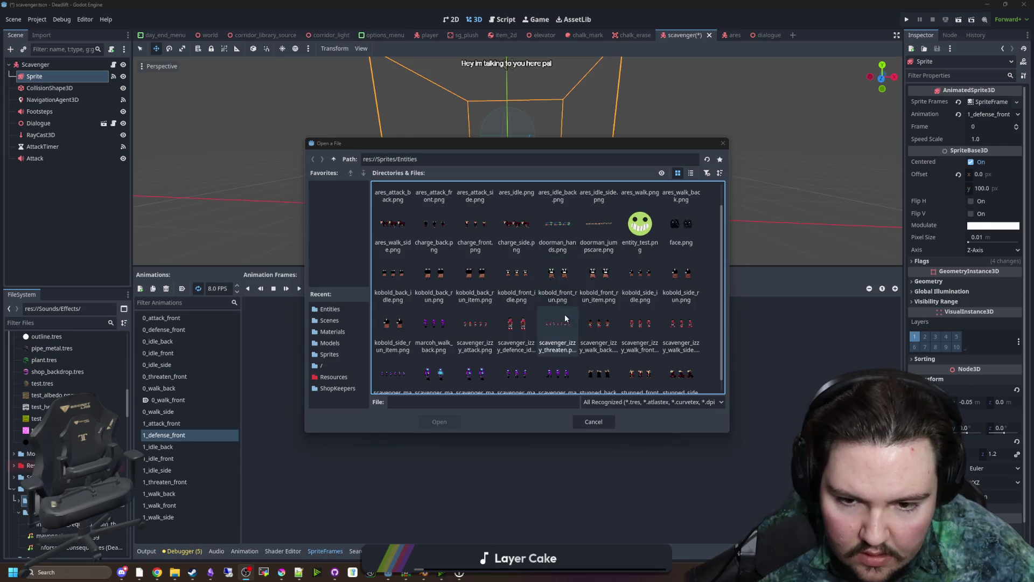
left_click(527, 330)
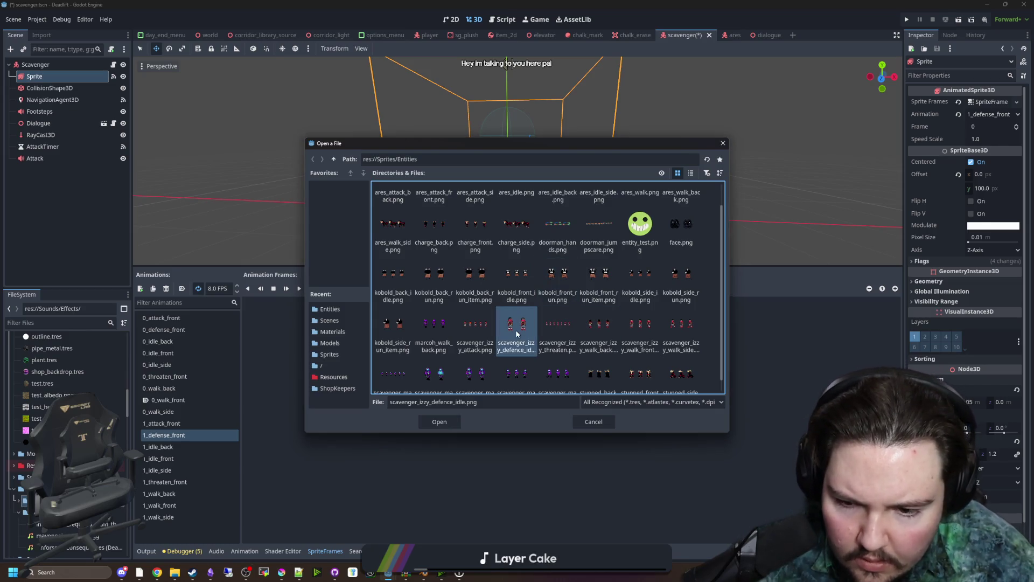
double_click(516, 334)
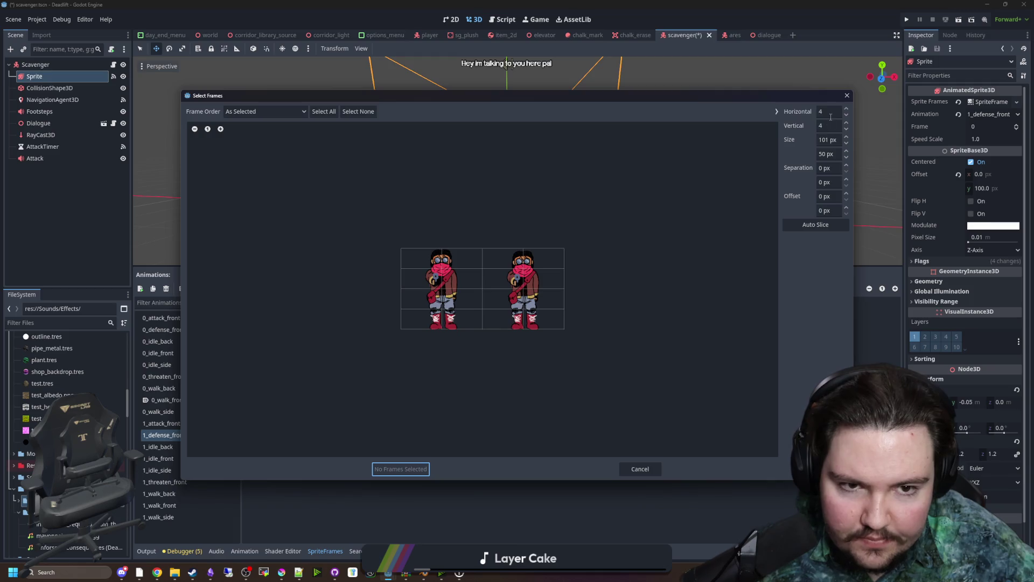
left_click(827, 125)
type("1")
left_click(442, 289)
left_click(523, 288)
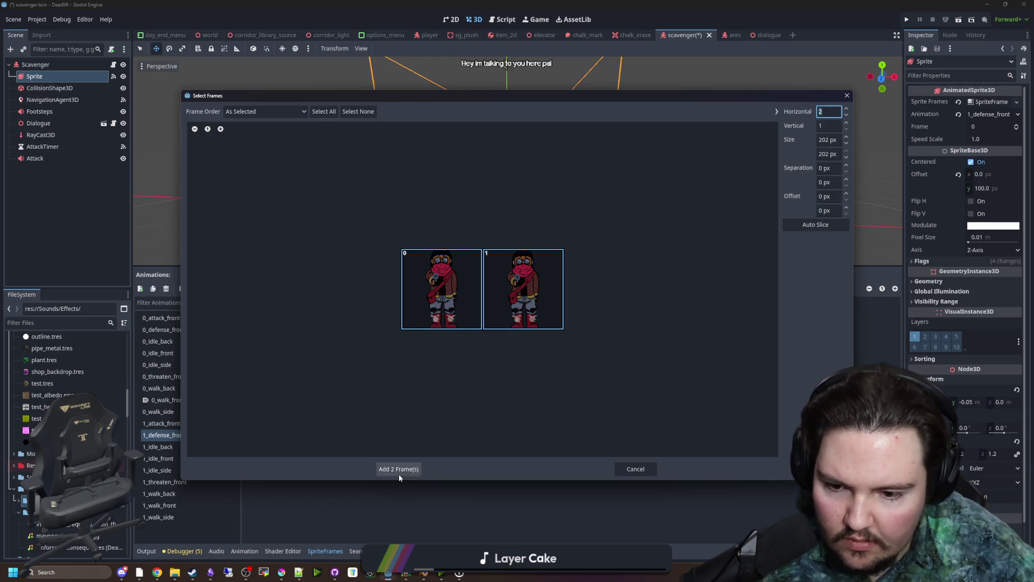
left_click(399, 471)
left_click(297, 289)
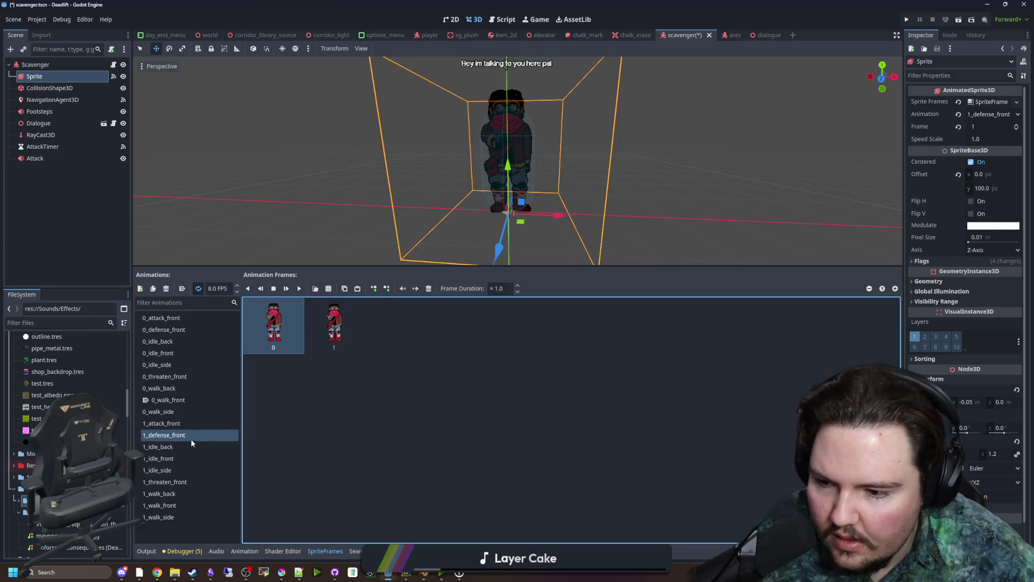
Give 1_idle_back the middle frame of the scavenger walk-back sheet (3-column grid)
left_click(183, 446)
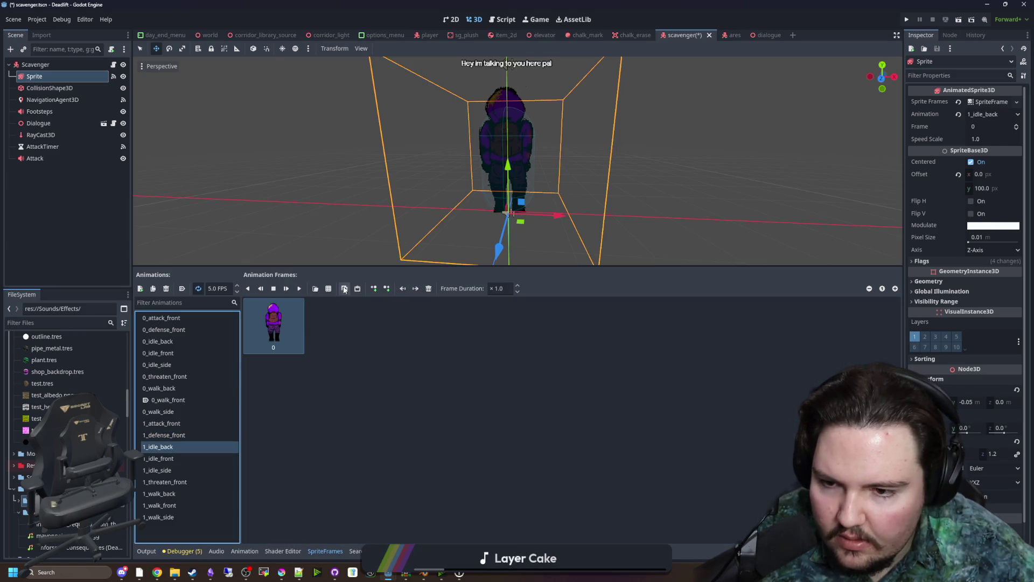
left_click(429, 289)
left_click(328, 288)
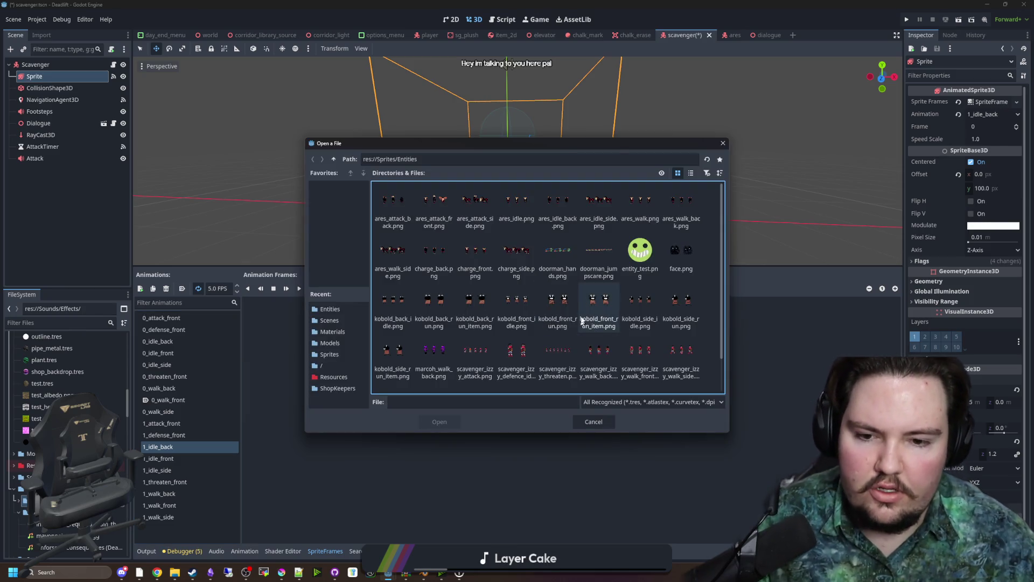
scroll(587, 313, "down", 1)
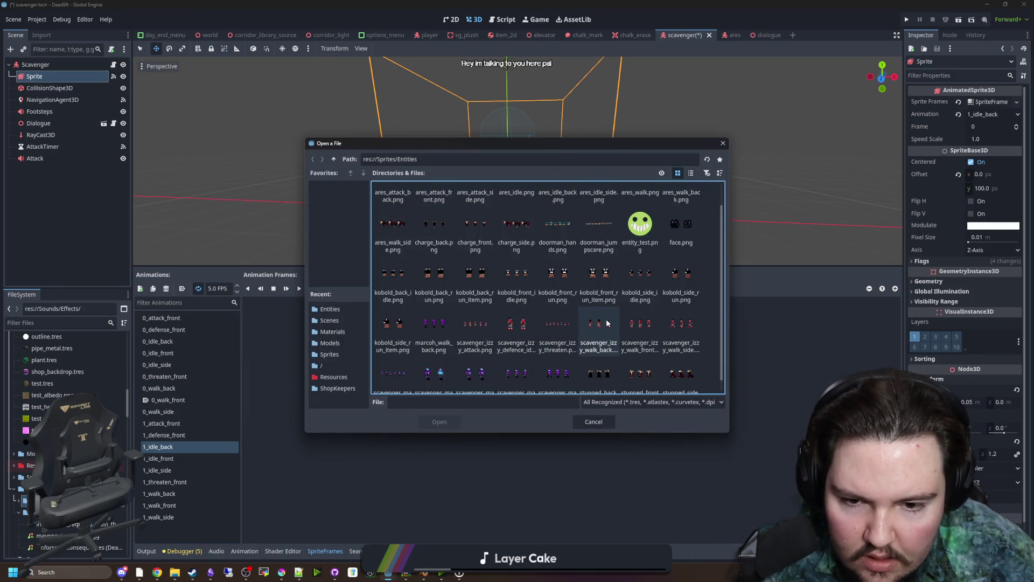
double_click(607, 323)
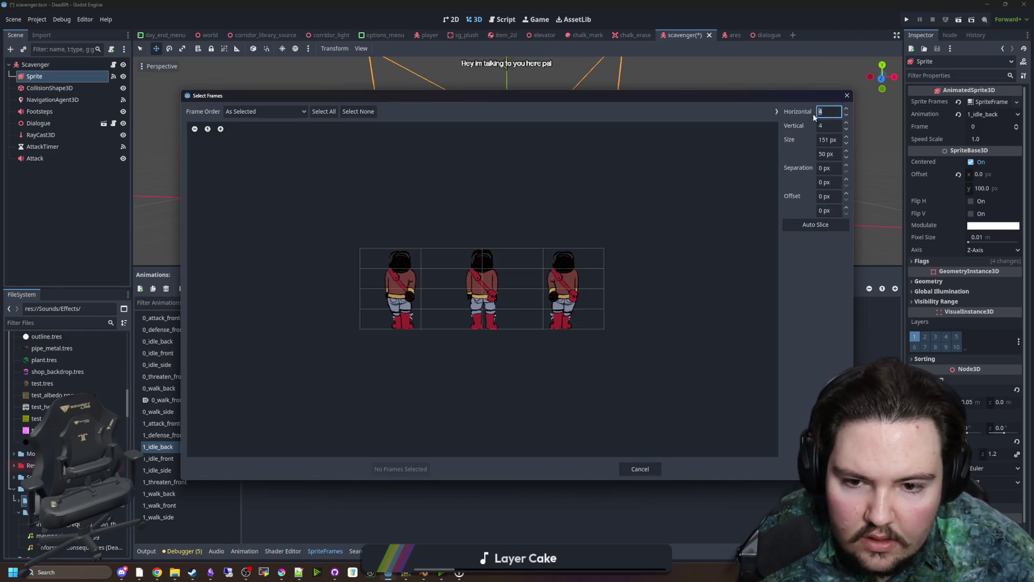
type("3")
scroll(824, 128, "down", 3)
left_click(484, 314)
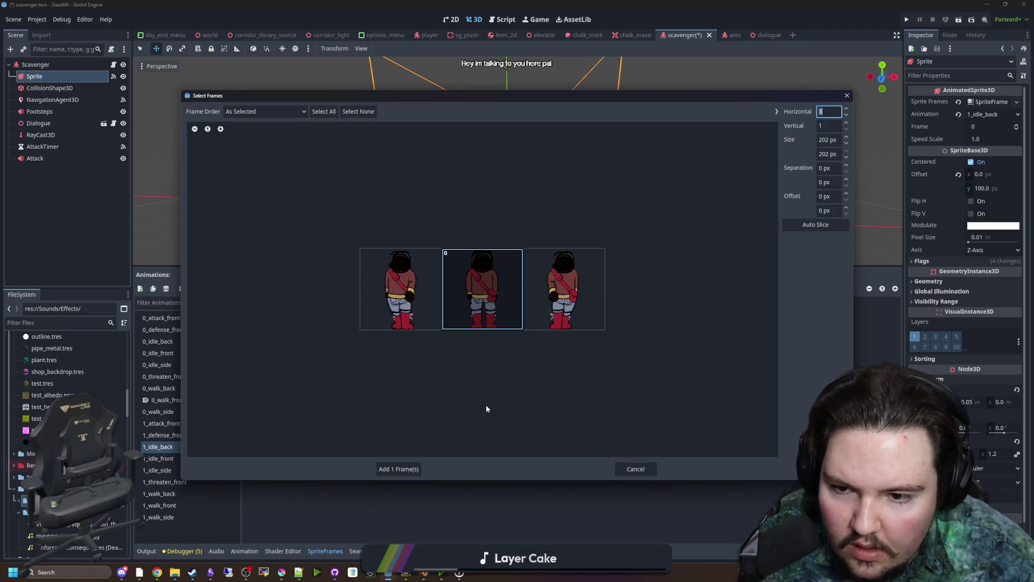
left_click(396, 469)
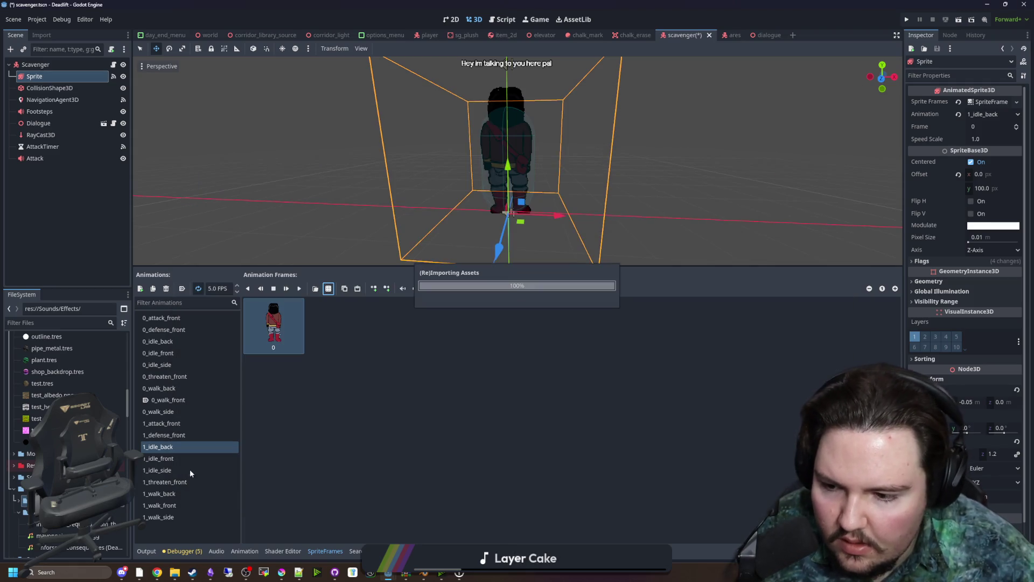
Give 1_idle_front the middle frame of the scavenger walk-front sheet
left_click(187, 457)
left_click(428, 289)
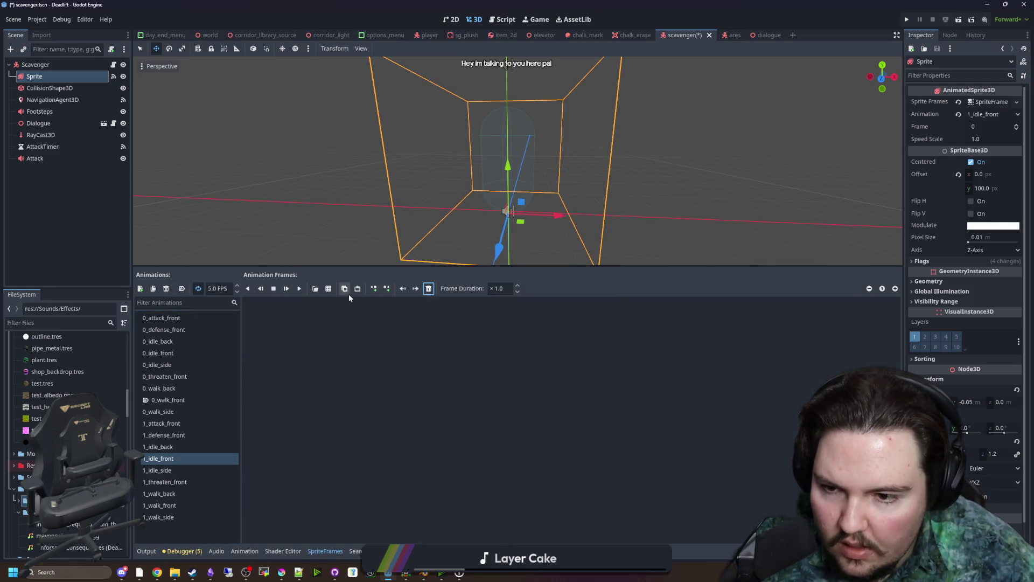
left_click(326, 290)
scroll(517, 302, "down", 2)
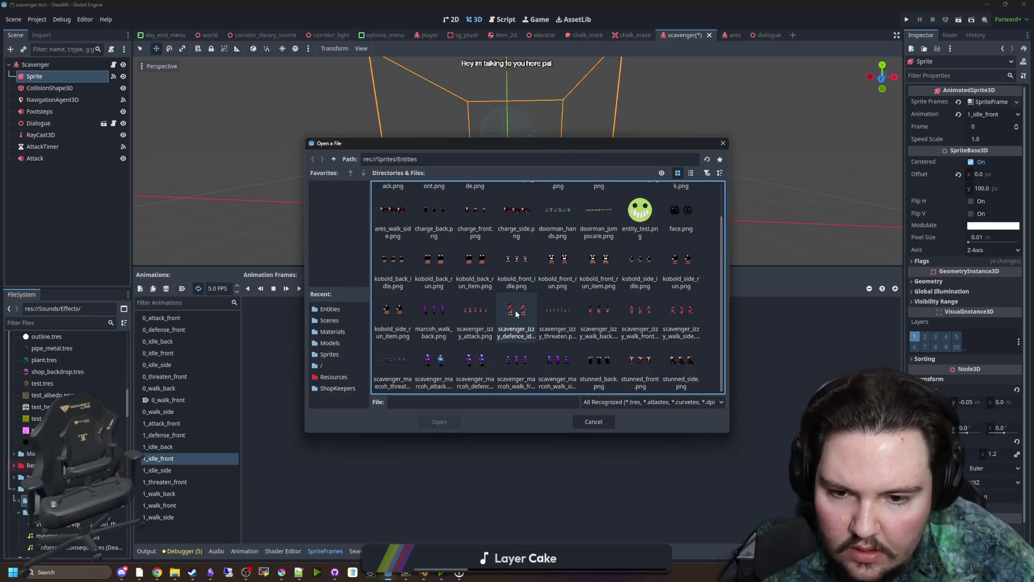
double_click(636, 312)
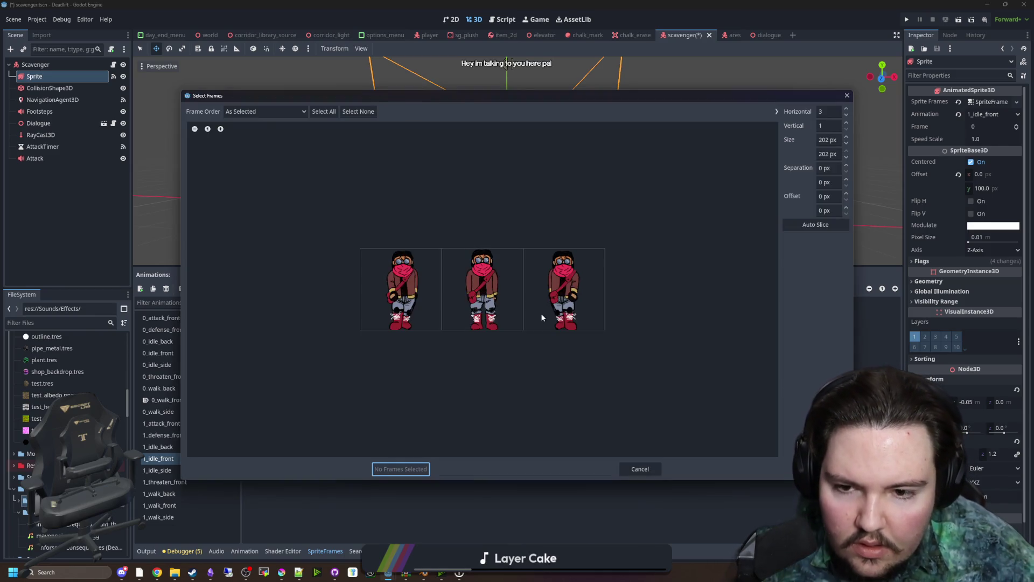
left_click(491, 295)
left_click(406, 469)
Give 1_idle_side the middle frame of the scavenger side-view sheet
left_click(179, 470)
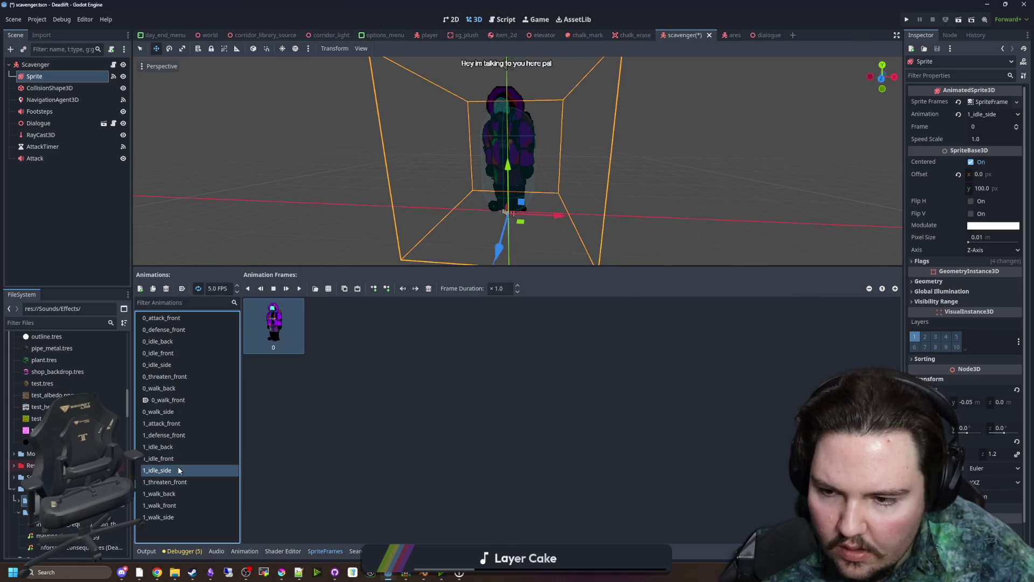
left_click(428, 288)
left_click(315, 288)
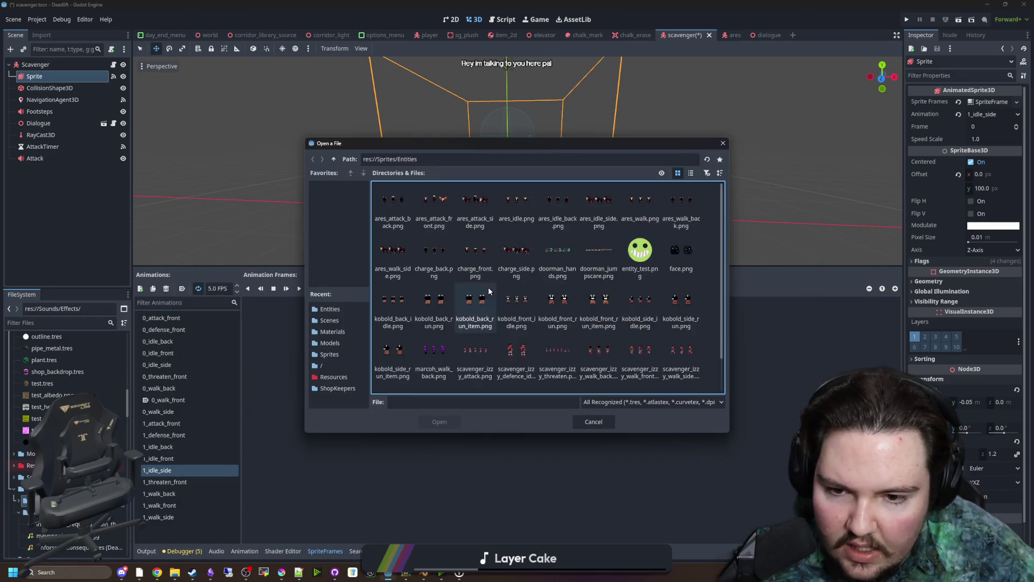
scroll(514, 331, "down", 1)
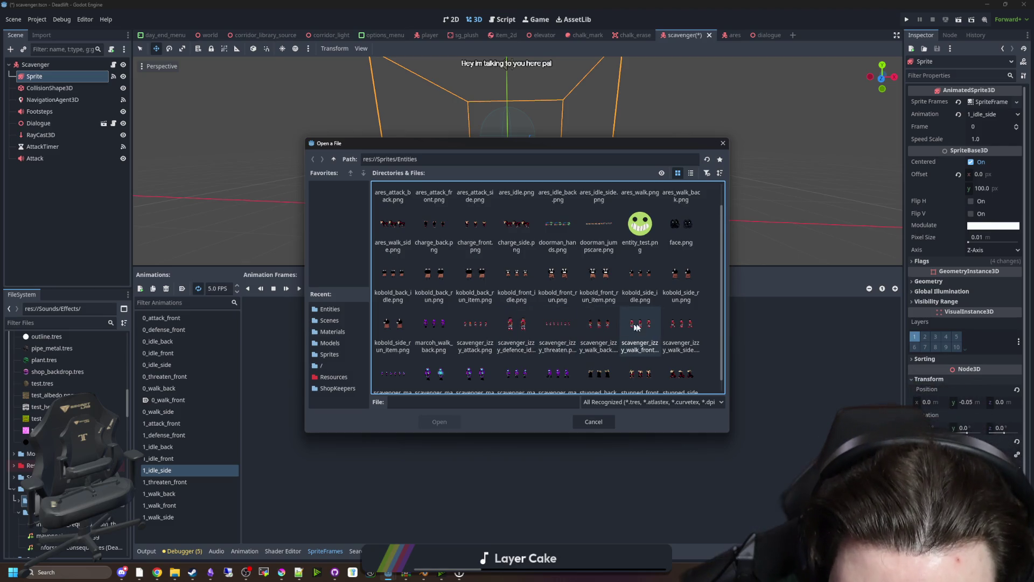
double_click(688, 330)
left_click(477, 326)
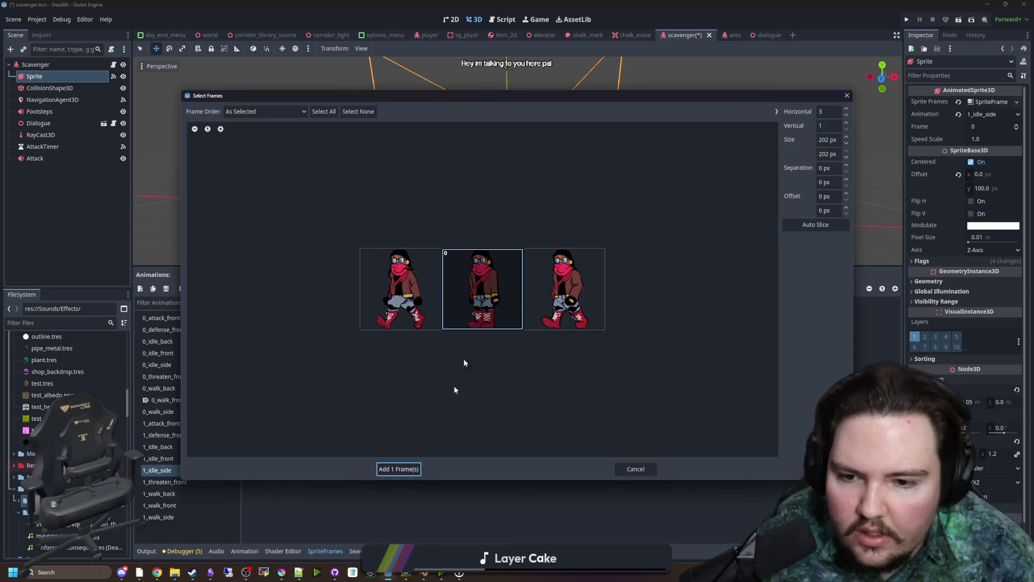
left_click(414, 472)
left_click(193, 479)
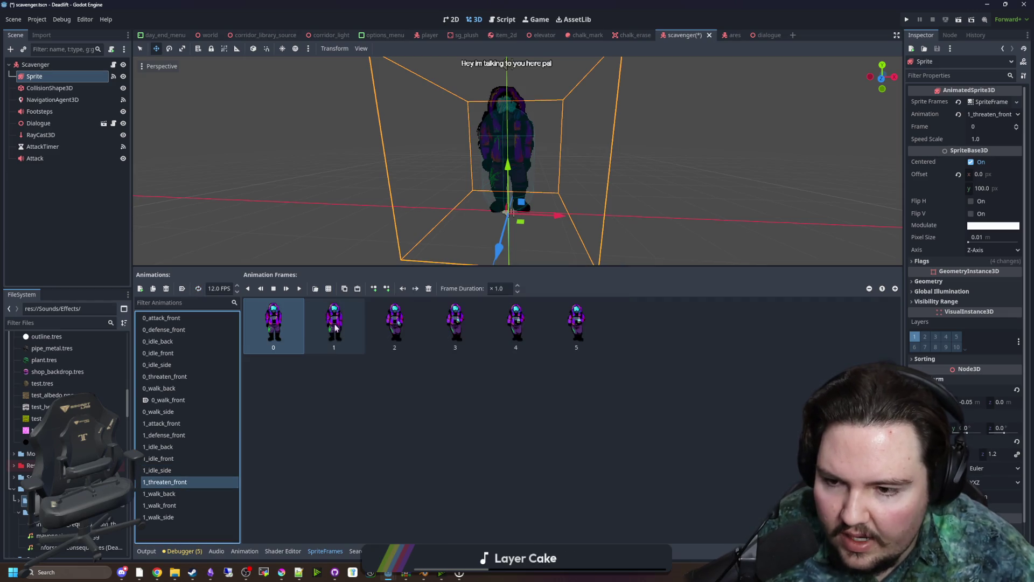
Replace the purple threaten frames with all seven frames of the scavenger_izzy_threaten sheet
double_click(428, 291)
double_click(428, 291)
left_click(328, 291)
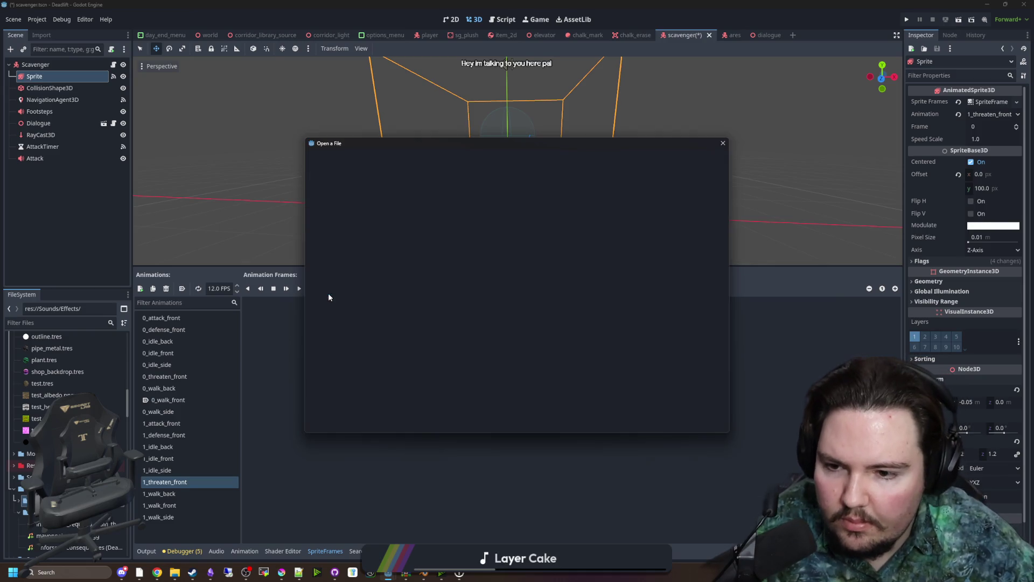
scroll(535, 302, "down", 1)
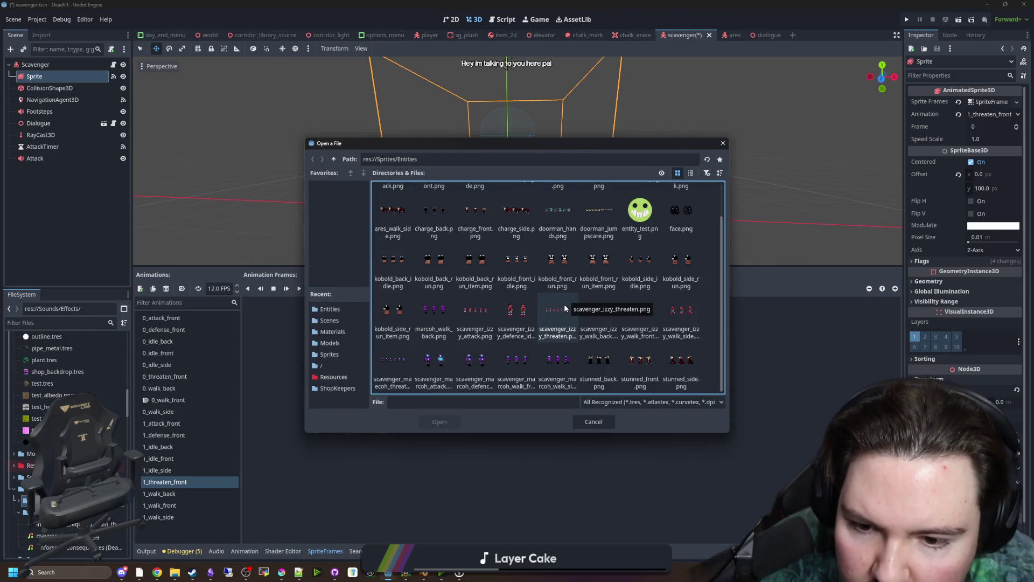
double_click(565, 304)
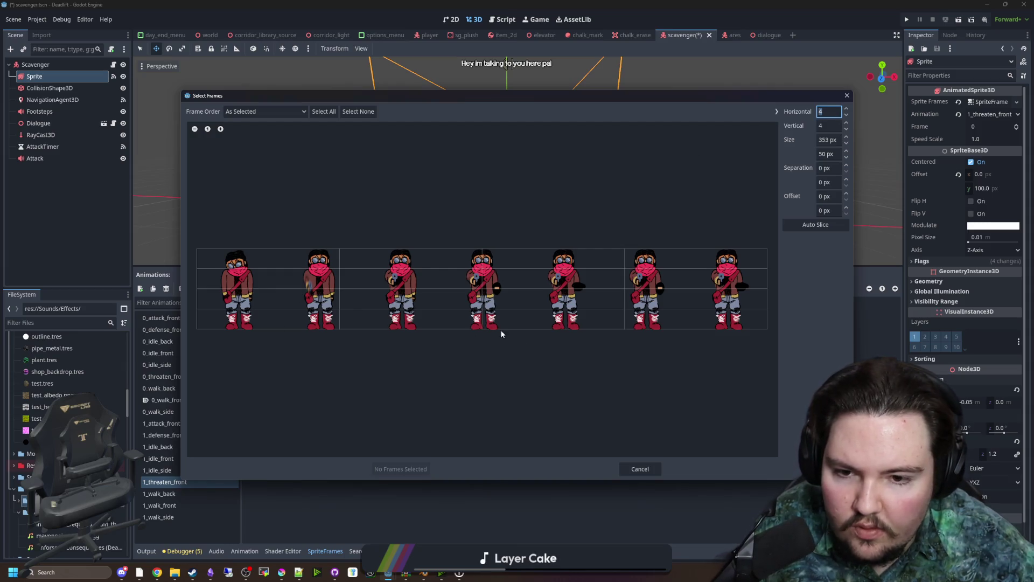
type("7")
key("Return")
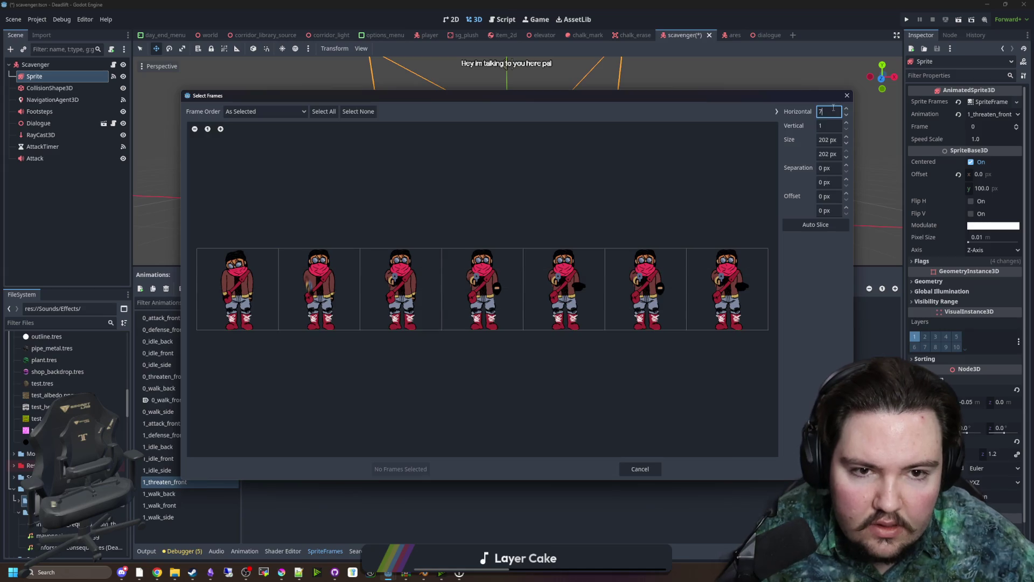
mouse_move(264, 320)
left_mouse_down()
mouse_move(674, 276)
mouse_move(716, 284)
mouse_move(269, 306)
left_mouse_up()
left_click(251, 294)
left_click(269, 305)
left_click(721, 292, "shift")
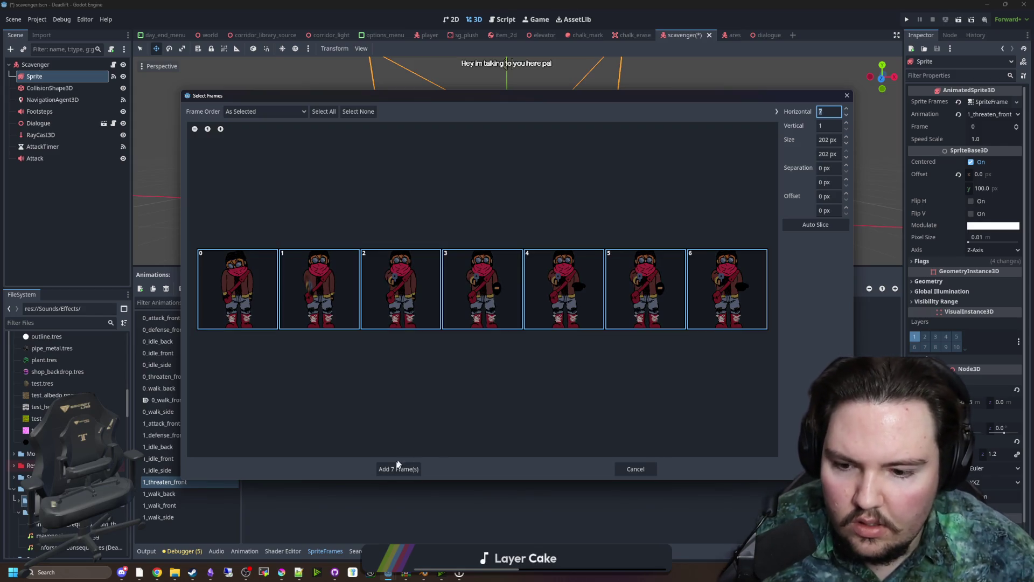
left_click(401, 468)
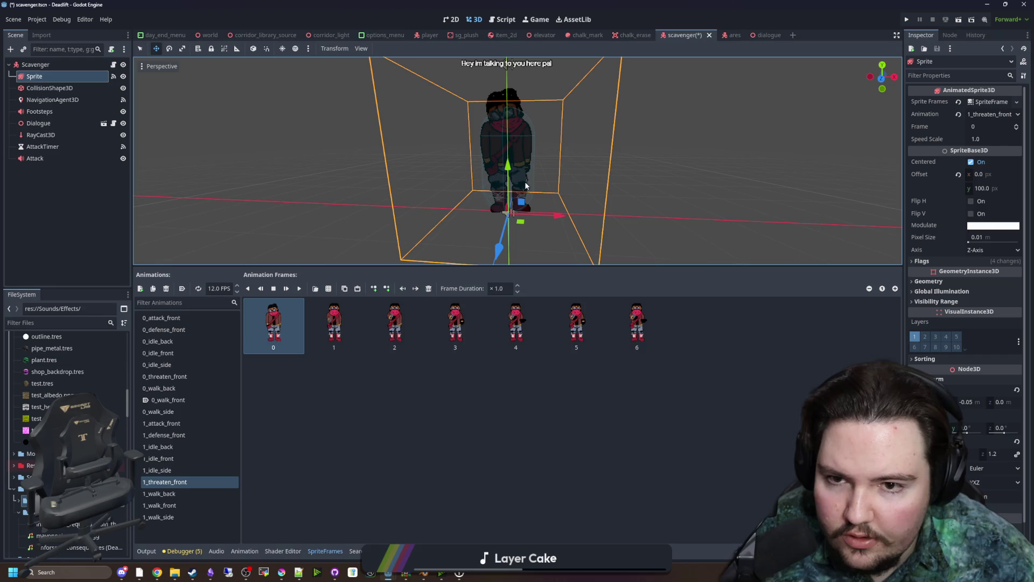
Set 1_threaten_front's speed to 8 FPS and preview it
left_click(286, 288)
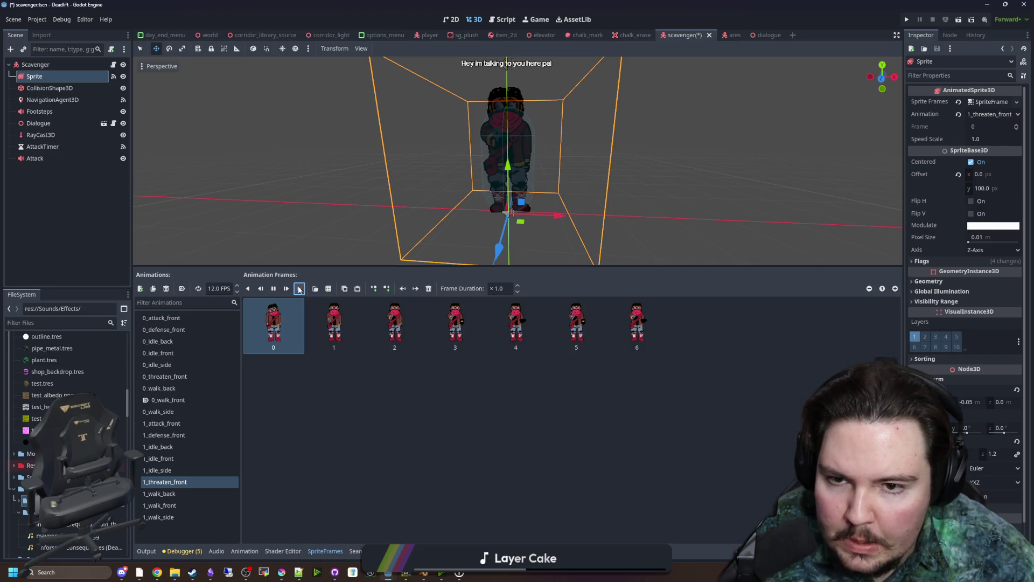
left_click(298, 289)
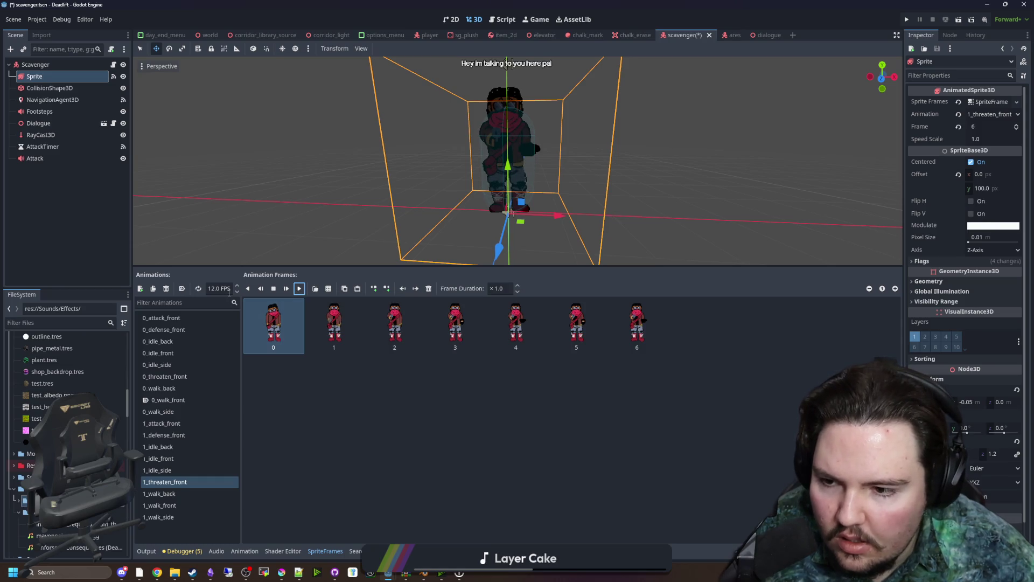
left_click(331, 384)
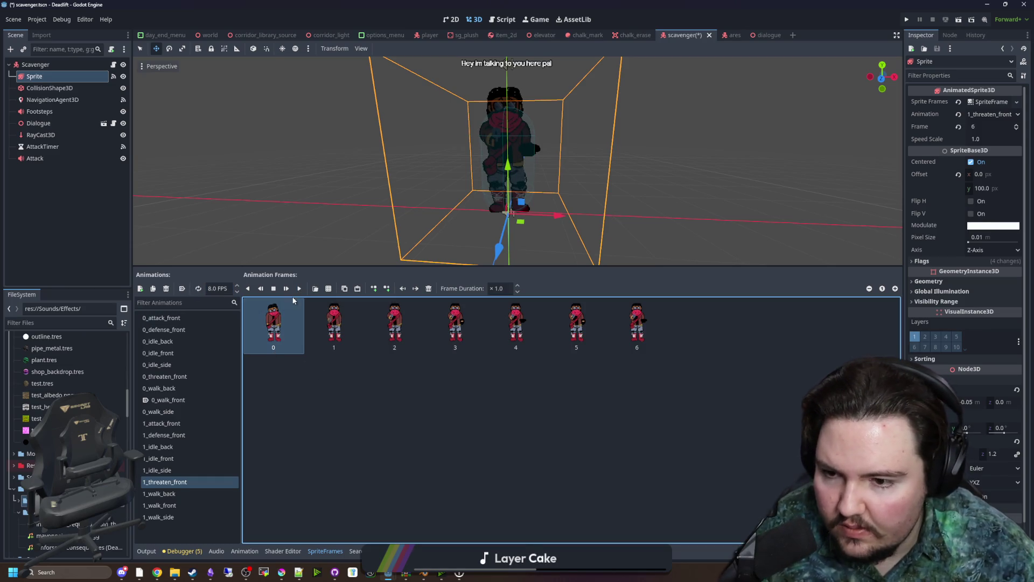
left_click(299, 288)
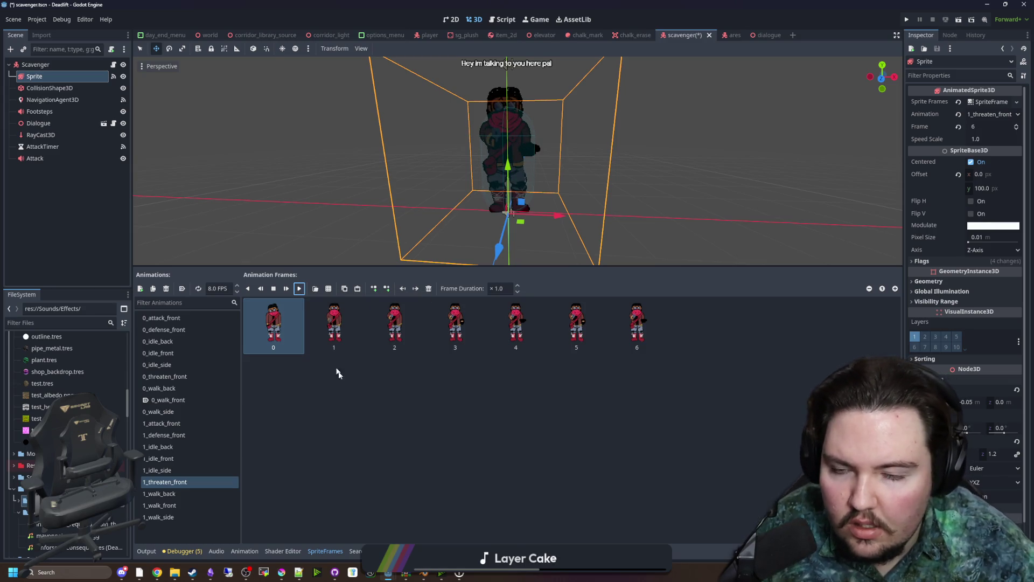
left_click(501, 216)
scroll(473, 207, "up", 2)
scroll(473, 207, "down", 2)
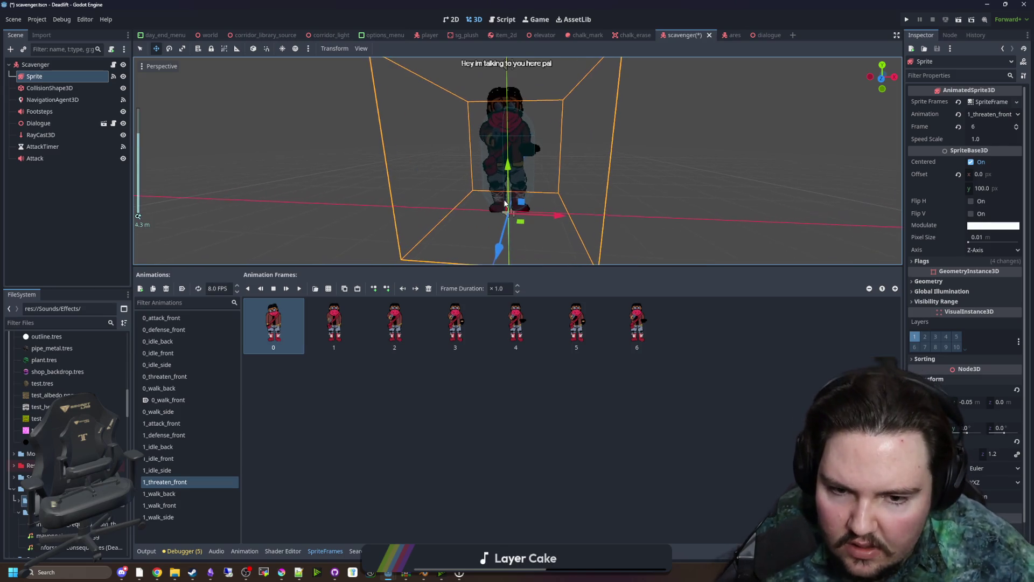
left_click(171, 493)
Refill 1_walk_back with the three scavenger_izzy_walk_back frames (3x1 grid) plus a pasted fourth frame
left_click(429, 288)
left_click(428, 289)
left_click(429, 288)
left_click(429, 288)
left_click(328, 288)
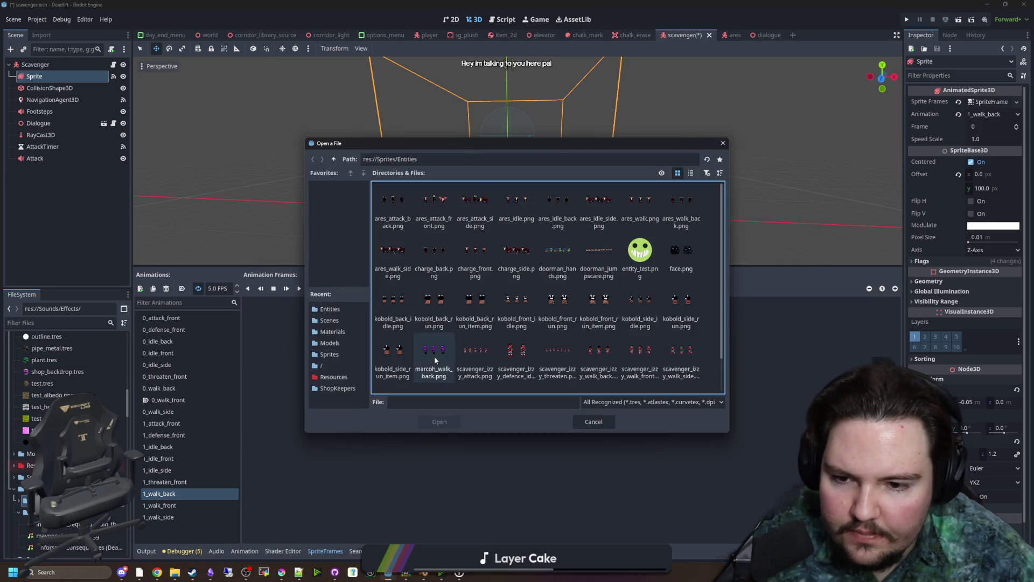
scroll(598, 318, "down", 1)
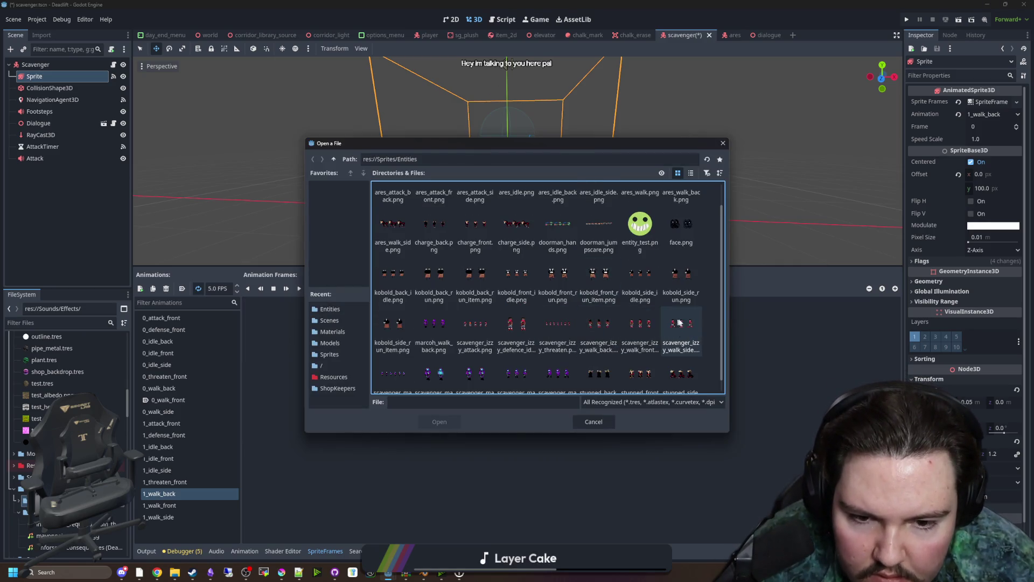
double_click(598, 334)
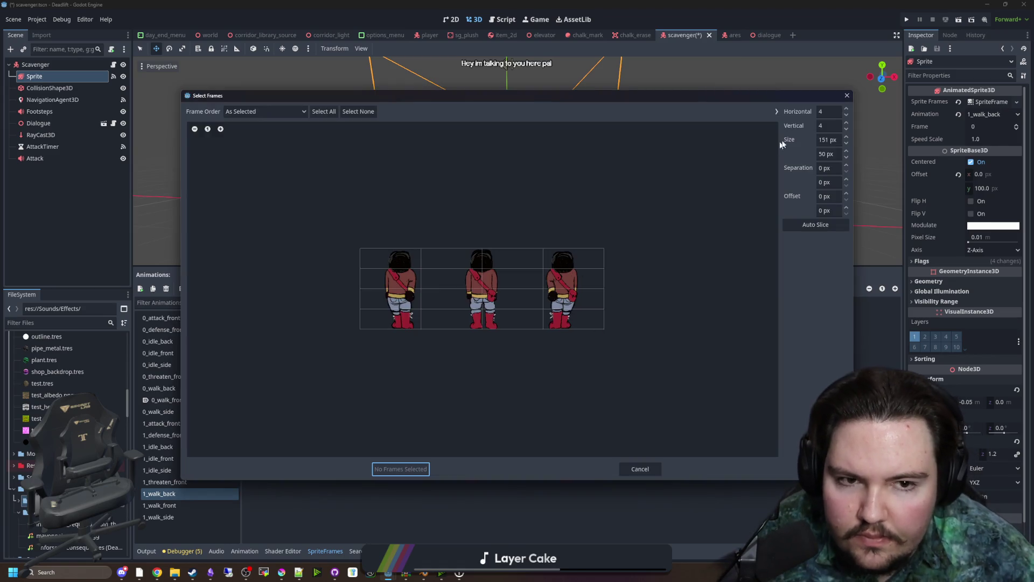
type("3")
key("Tab")
type("1")
left_click_drag(379, 293, 539, 316)
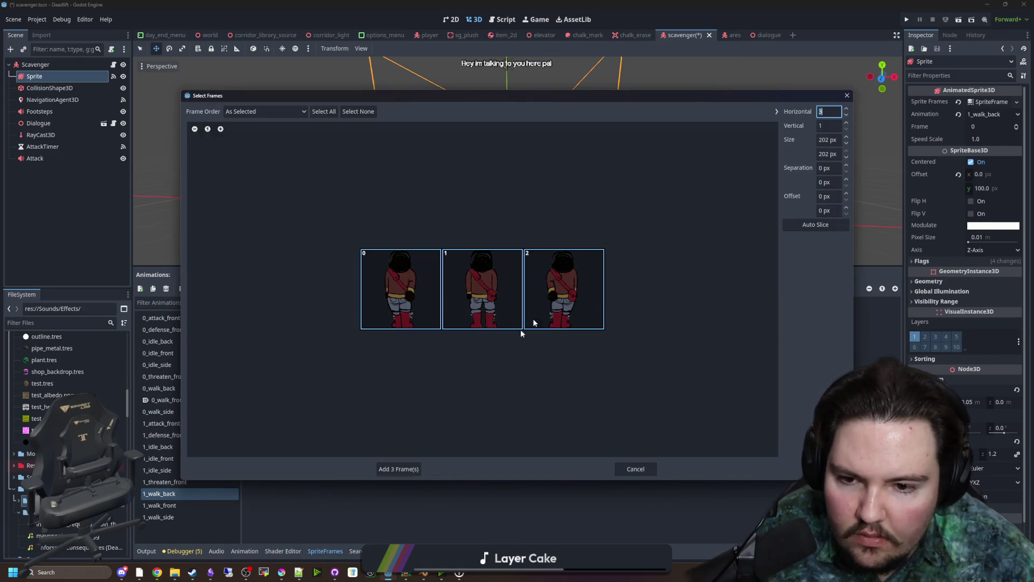
left_click(398, 470)
left_click(353, 339)
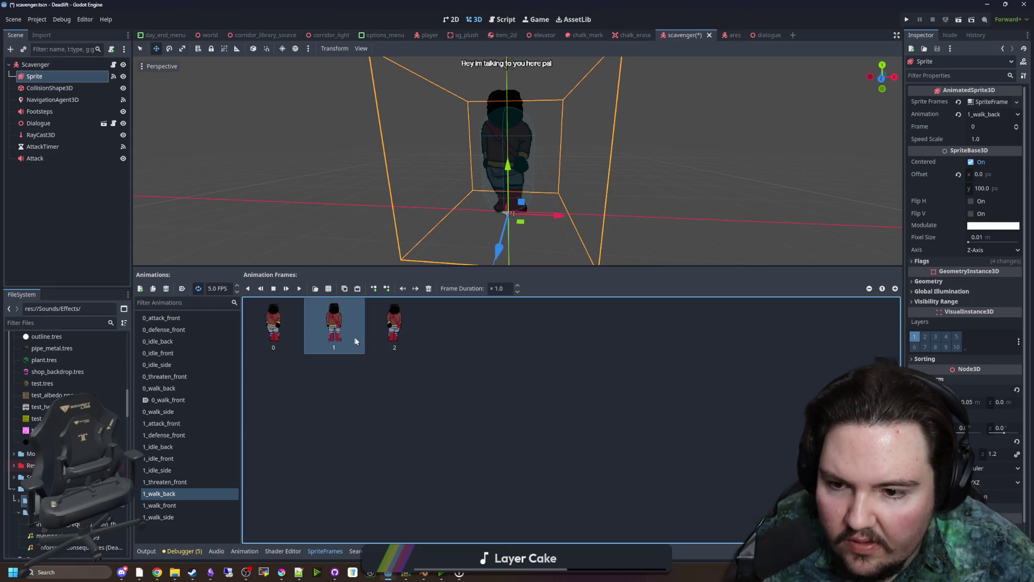
key("ctrl+v")
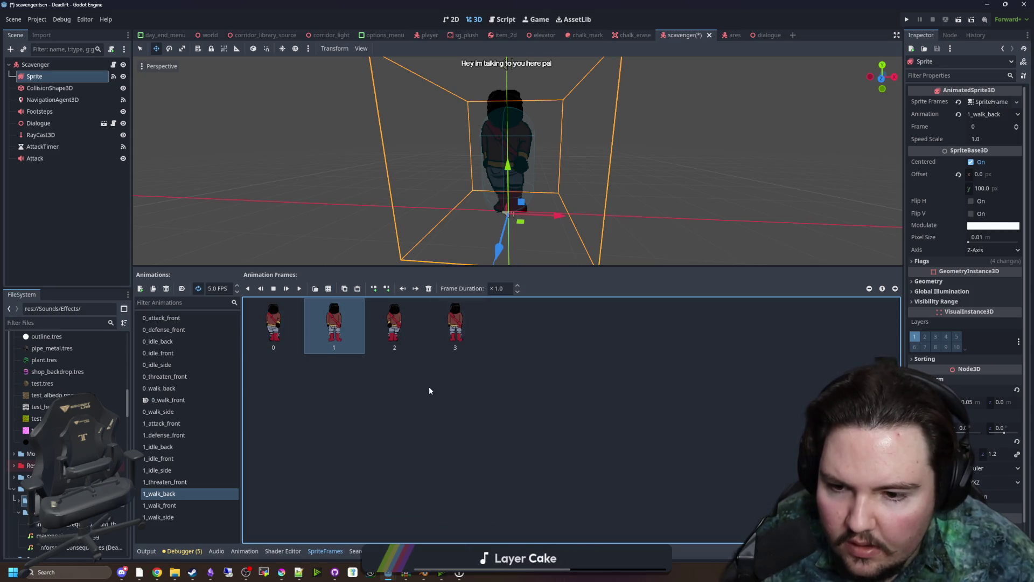
Replace 1_walk_front's frames with the three scavenger_izzy_walk_front frames
left_click(204, 506)
left_click(274, 323)
left_click(428, 288)
left_click(428, 288)
left_click(429, 288)
left_click(326, 290)
scroll(551, 338, "down", 1)
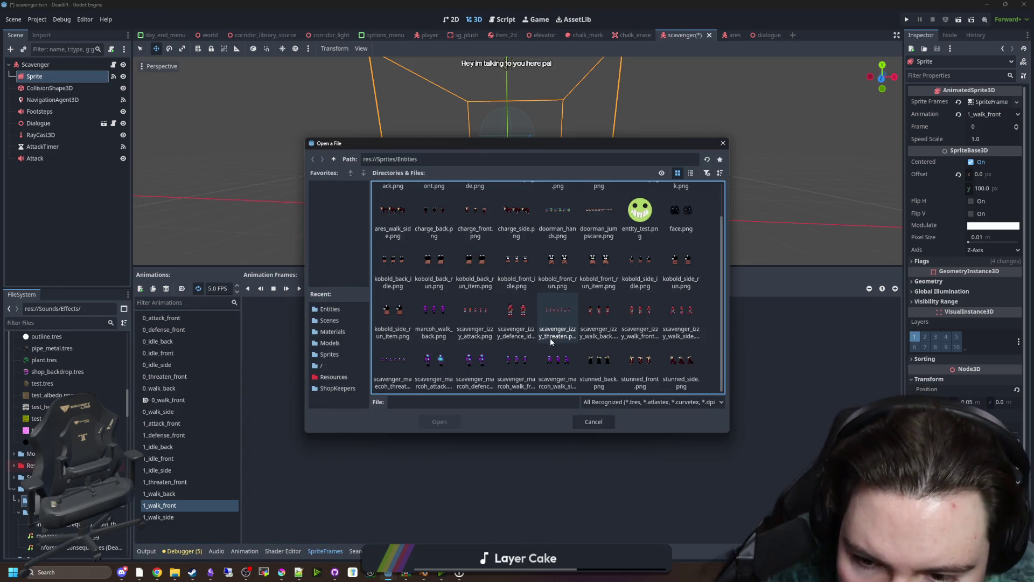
double_click(639, 318)
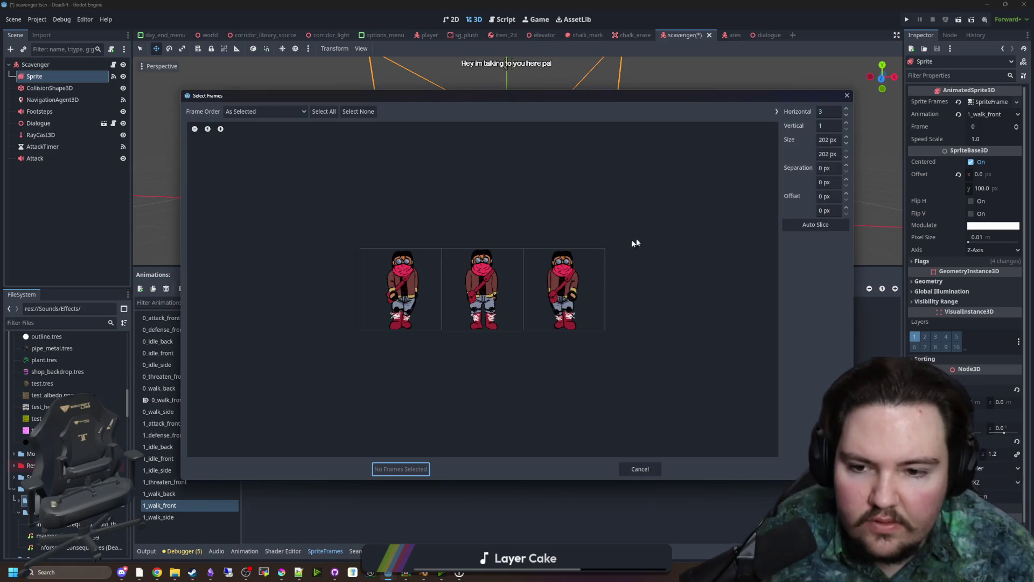
left_click(438, 313)
left_click_drag(450, 308, 563, 306)
left_click(398, 469)
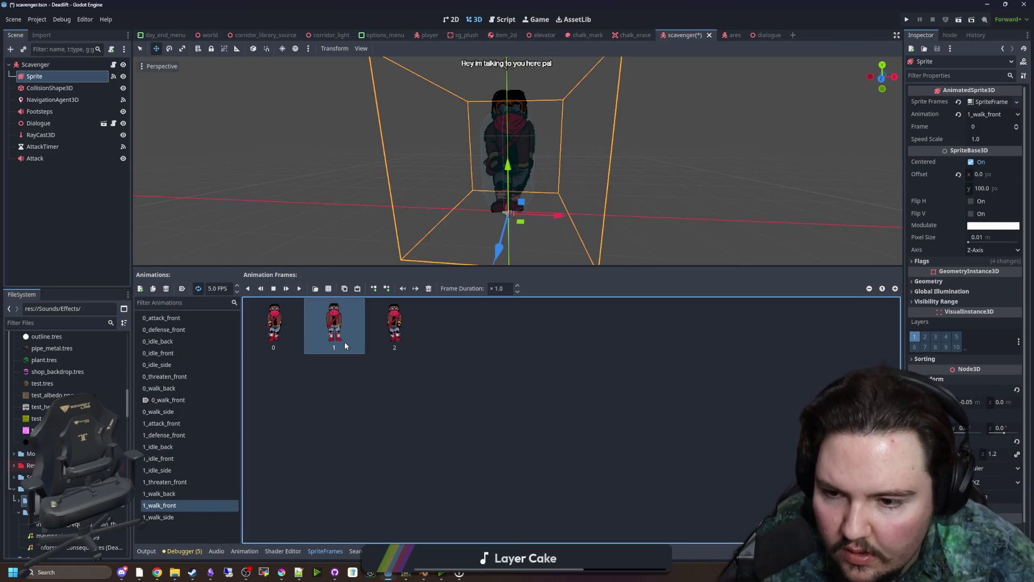
Replace 1_walk_side's purple frames with the three scavenger_izzy_walk_side frames
left_click(194, 516)
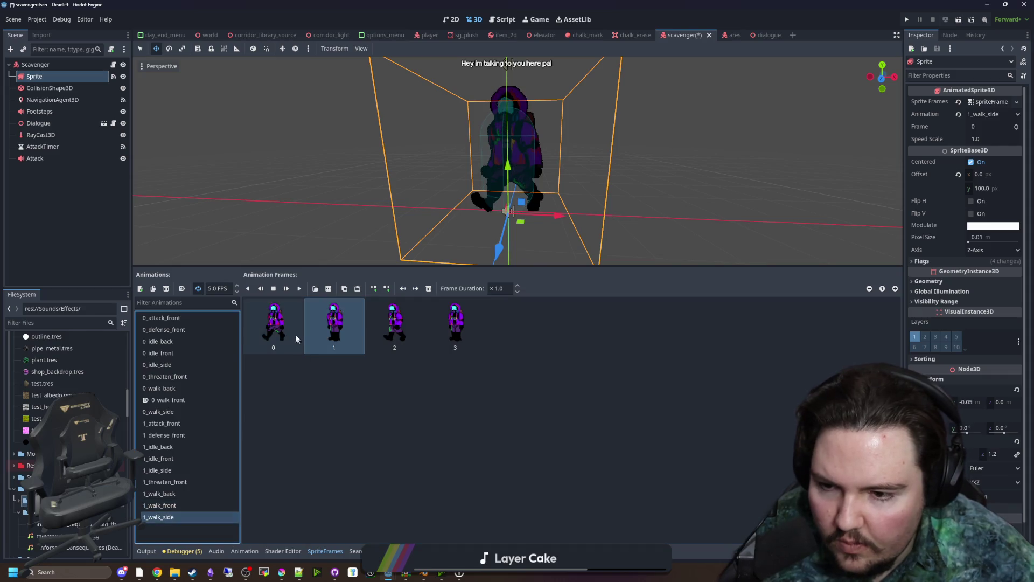
left_click(429, 289)
left_click(429, 288)
left_click(429, 288)
left_click(429, 289)
left_click(330, 288)
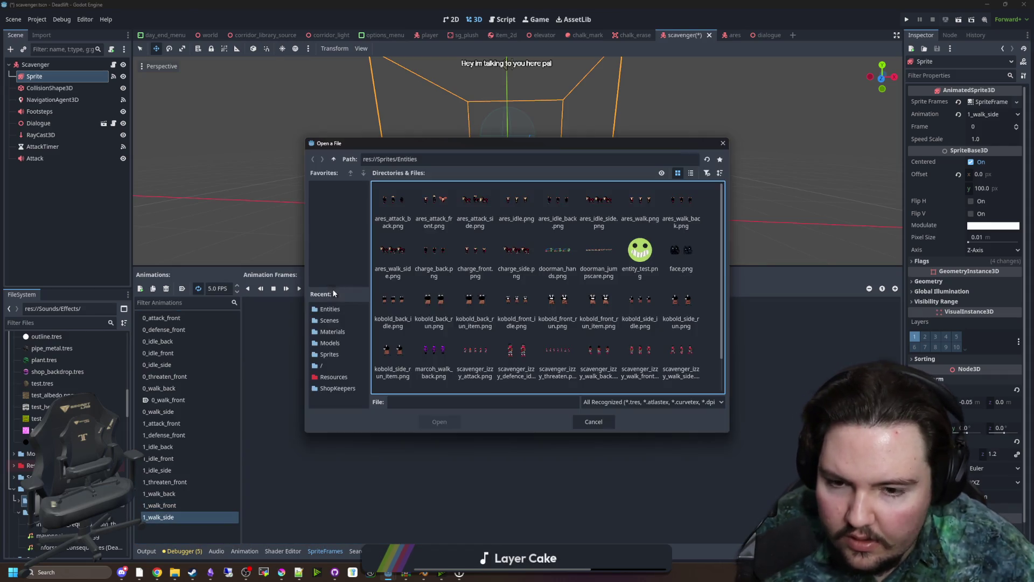
double_click(681, 317)
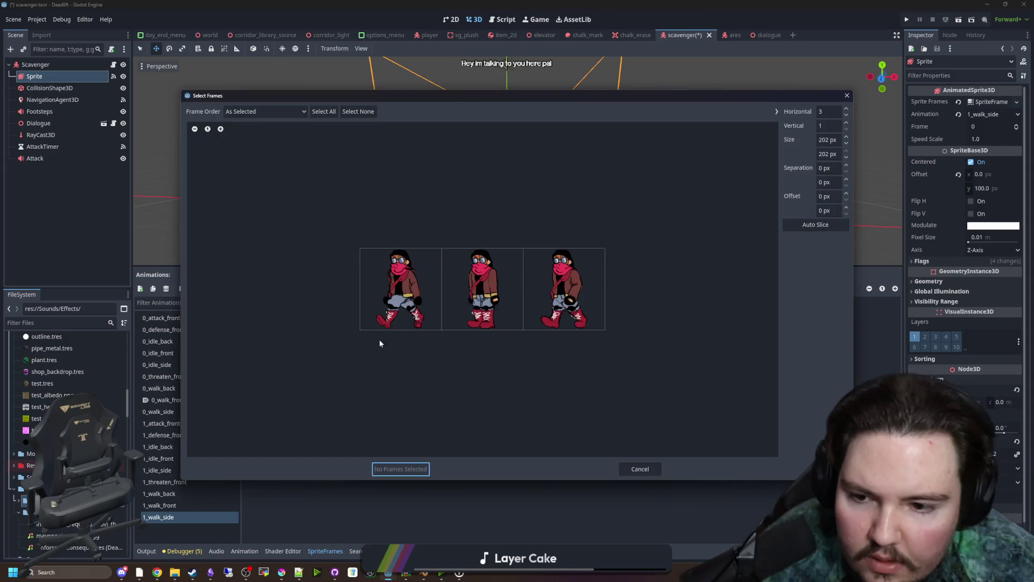
left_click_drag(438, 328, 566, 318)
left_click(401, 469)
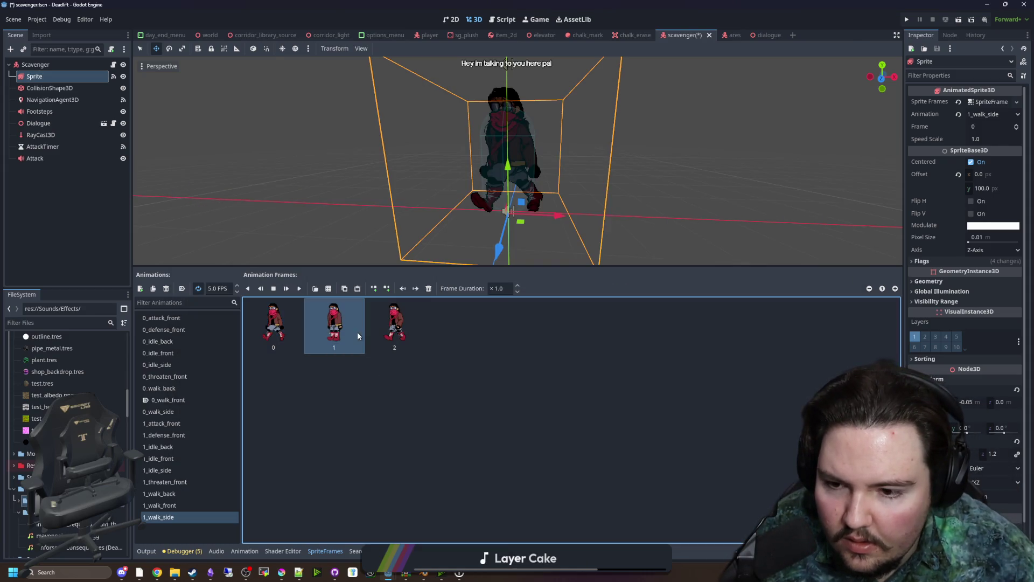
left_click(162, 424)
left_click(298, 290)
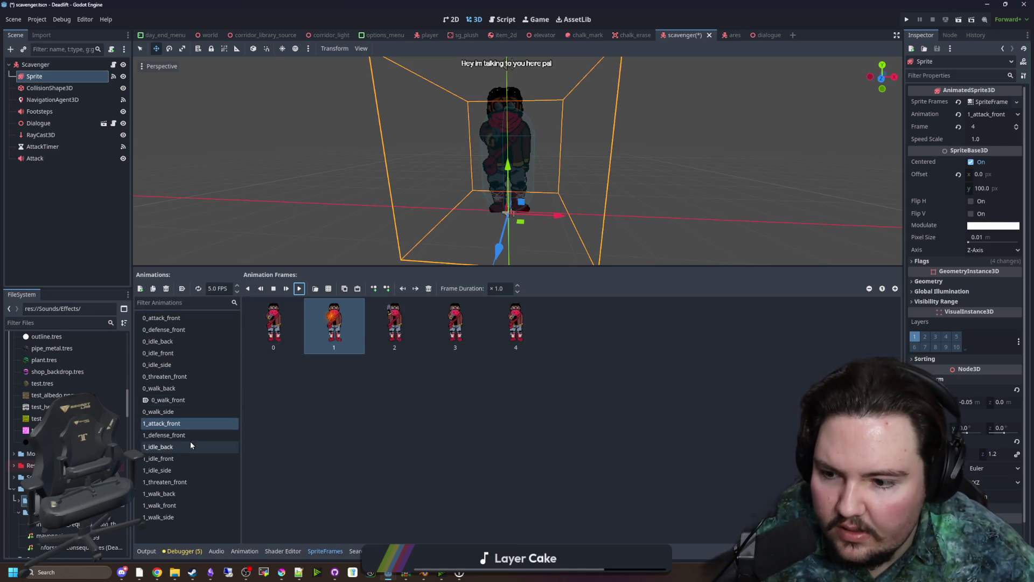
Set 1_attack_front to 8 FPS and preview the defense, idle, threaten and walk animations
type("8")
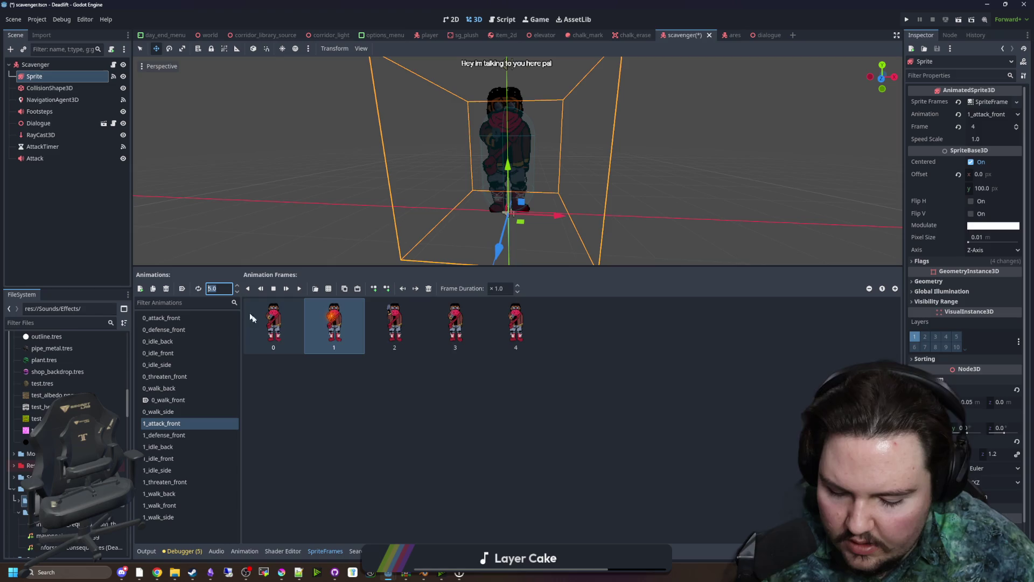
left_click(344, 381)
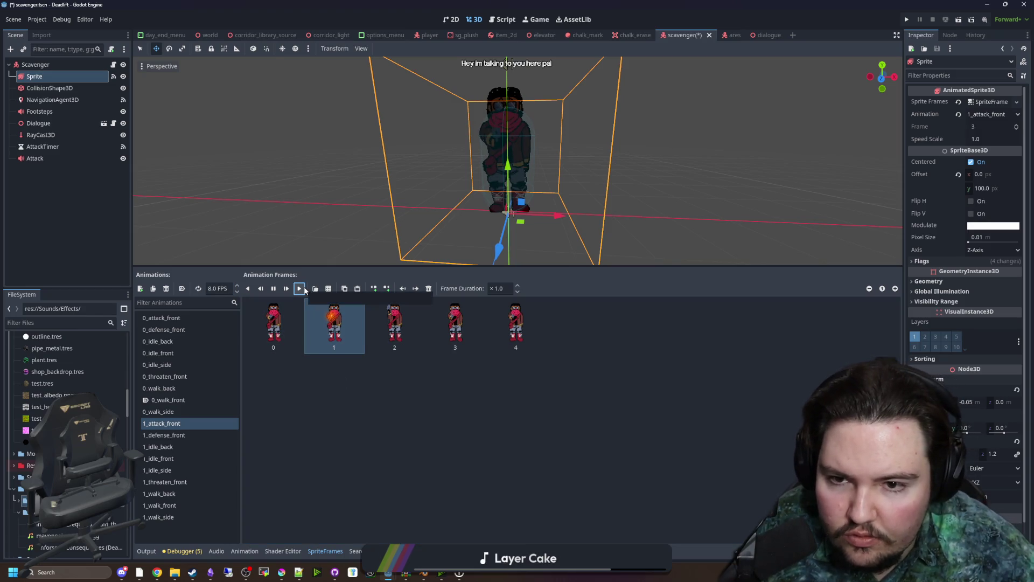
left_click(164, 435)
left_click(299, 289)
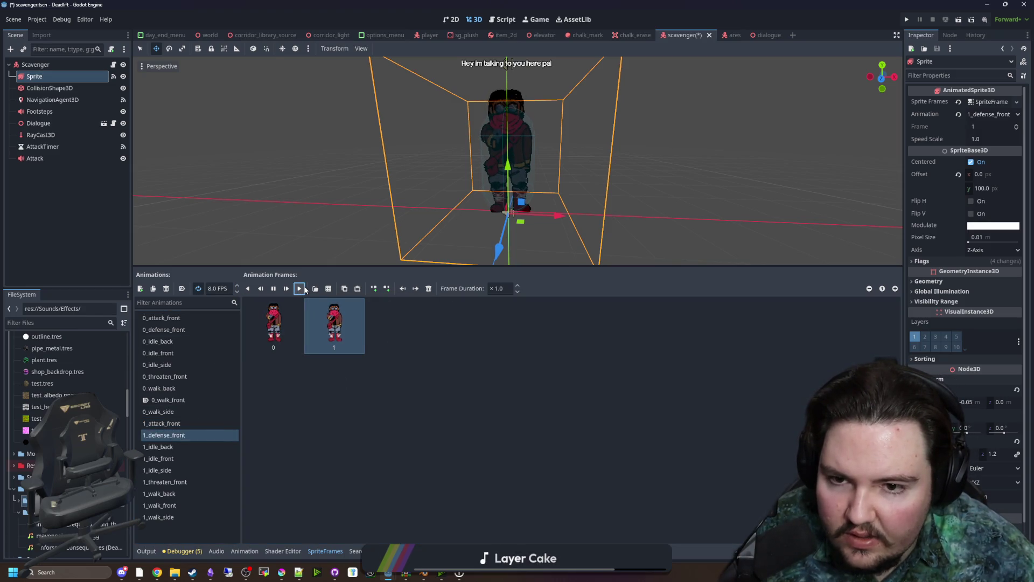
left_click(162, 446)
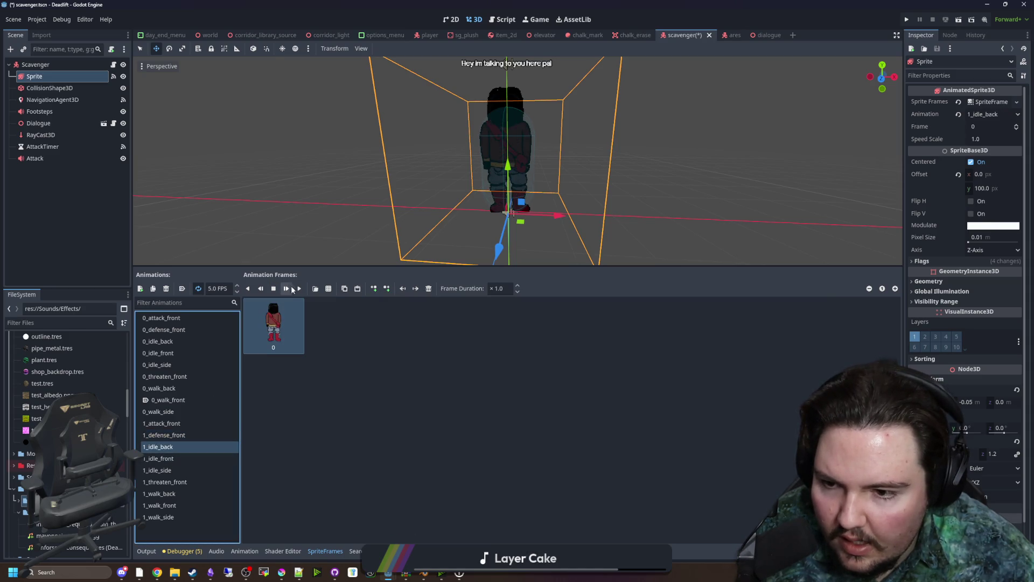
left_click(167, 482)
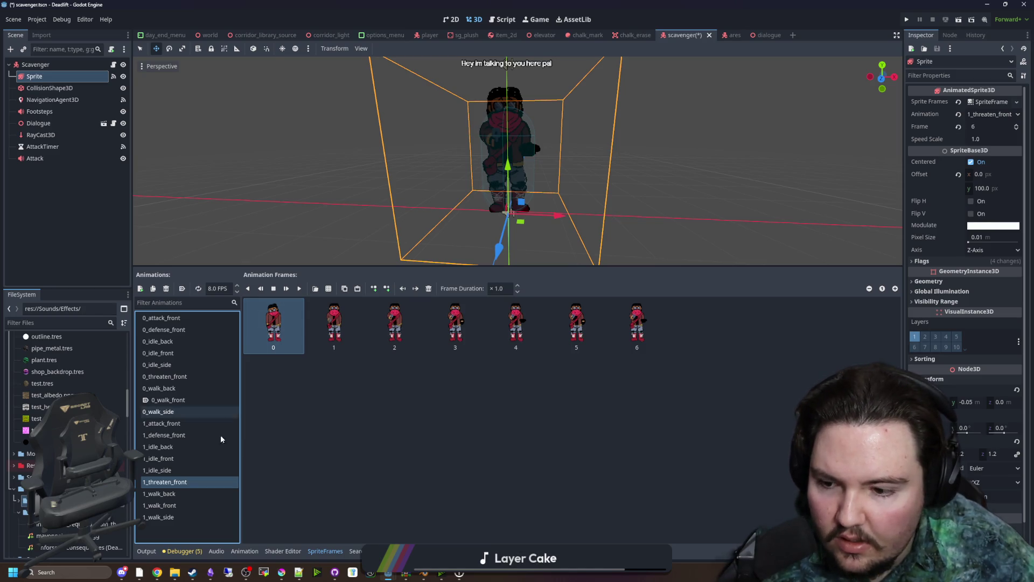
left_click(161, 493)
left_click(299, 289)
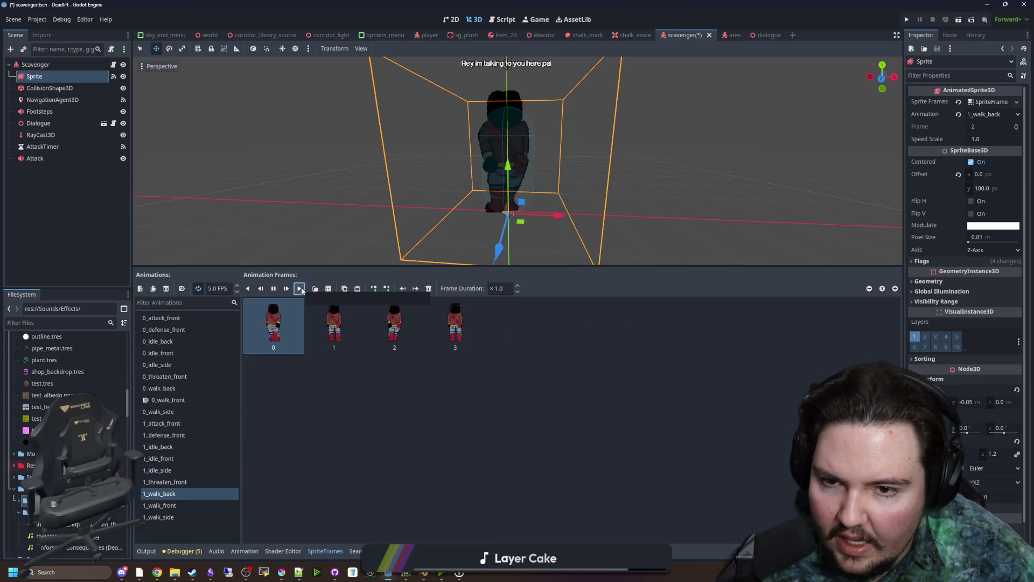
left_click(162, 505)
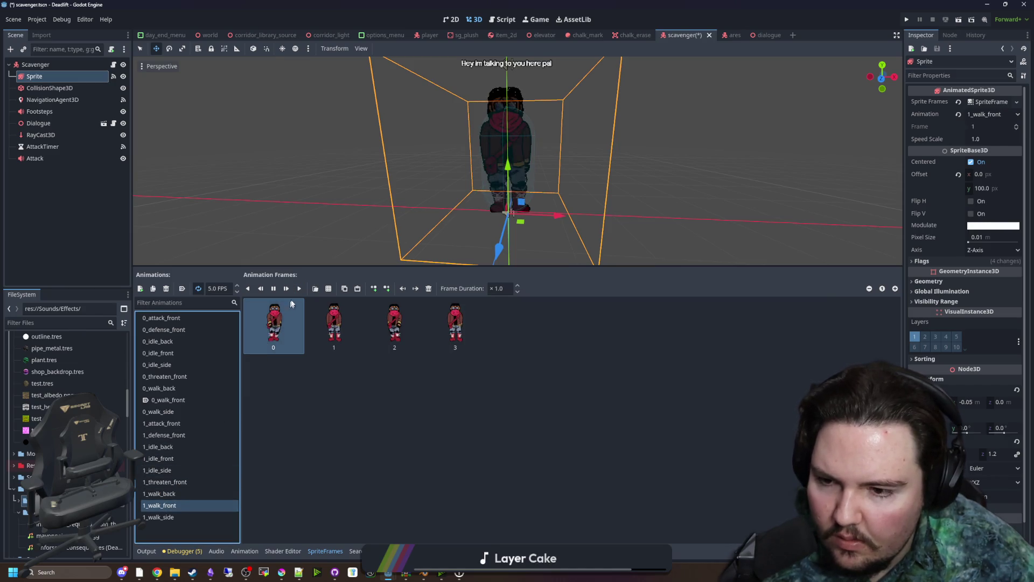
left_click(300, 288)
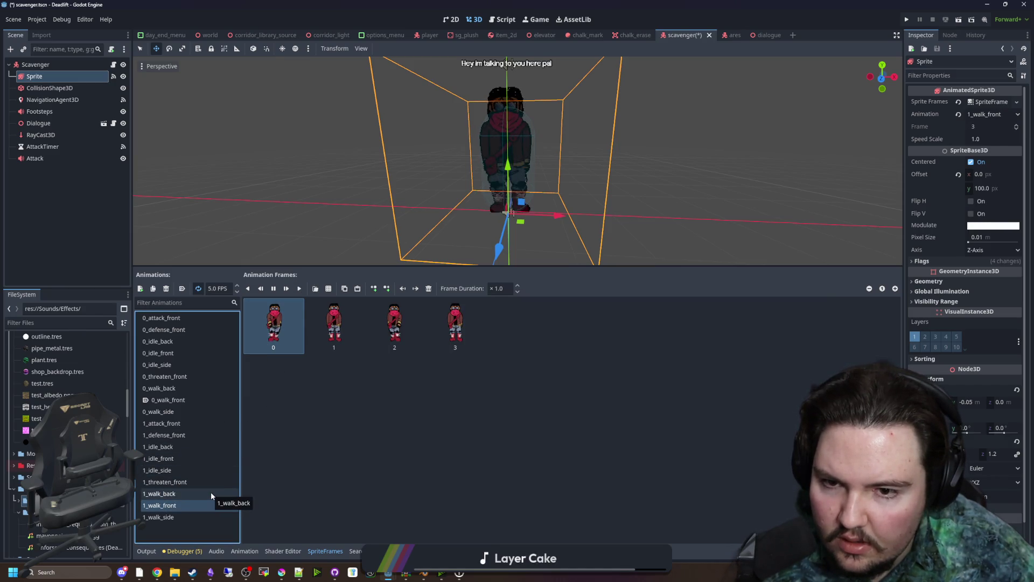
left_click(187, 520)
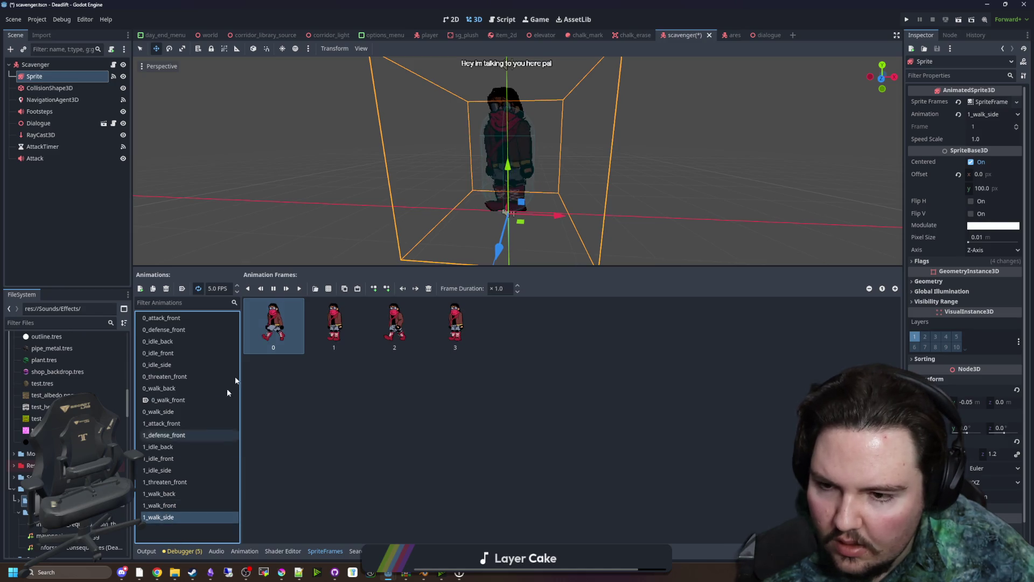
Save the scene, preview 0_attack_front on the Sprite node, and select the Attack sound node
key("ctrl+s")
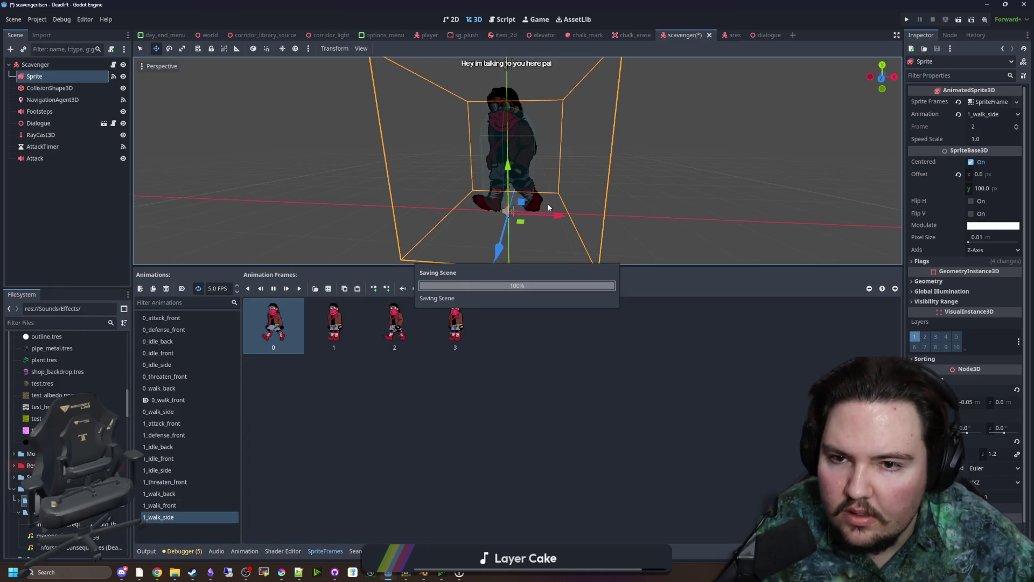
left_click(49, 87)
scroll(461, 228, "up", 5)
key("ctrl+s")
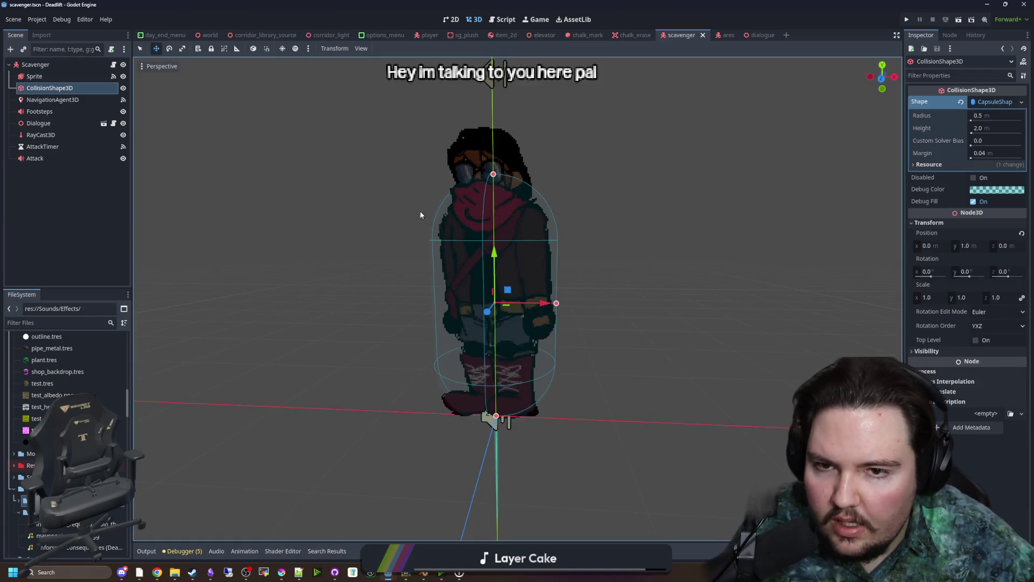
left_click(33, 76)
left_click(169, 319)
key("ctrl+s")
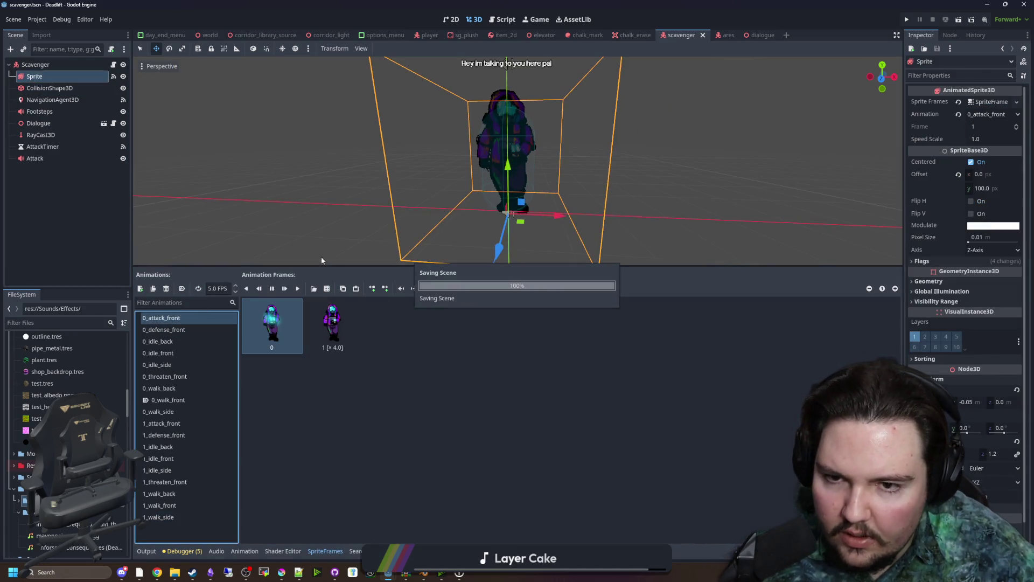
left_click(44, 158)
key("ctrl+s")
Review the match(type) default case and its taser_zap sound line in scavenger.gd
left_click(113, 65)
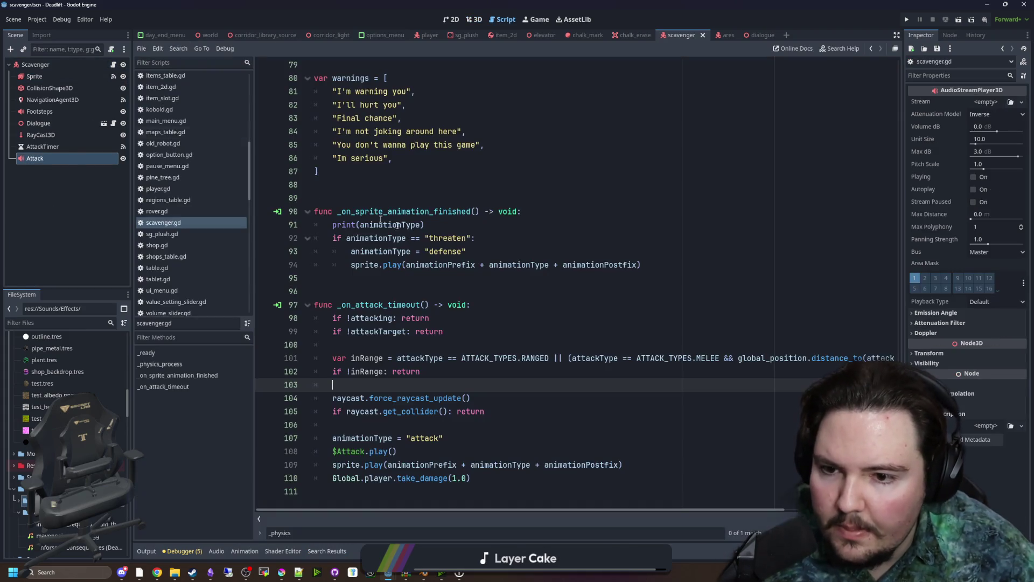
left_click(461, 288)
scroll(462, 288, "up", 20)
left_click(533, 251)
scroll(537, 293, "down", 1)
left_click(626, 345)
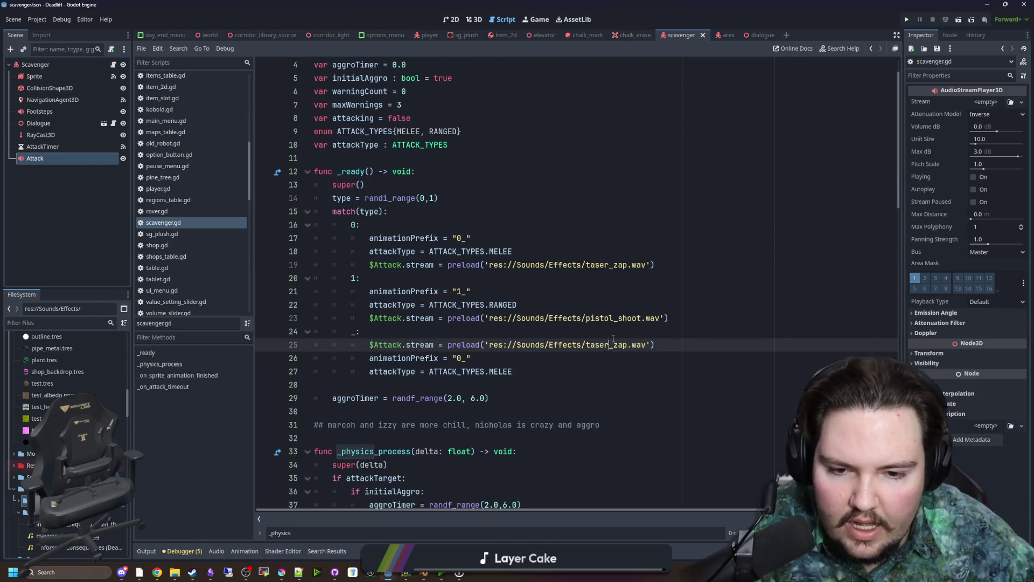
left_click(627, 332)
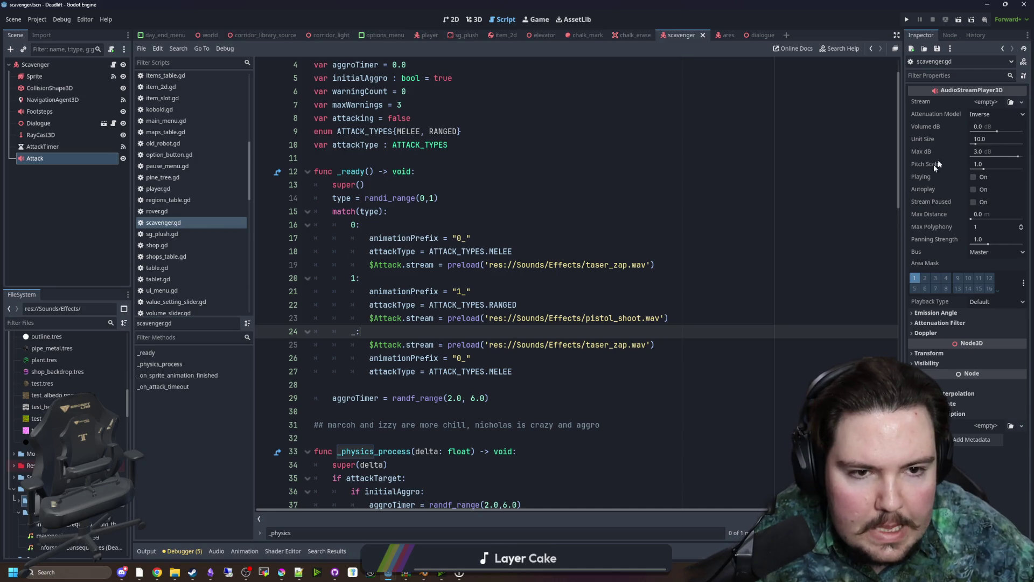
Set the Attack sound's Max dB to 0.0 and its bus to WorldSFX, saving the scene
left_click(1000, 151)
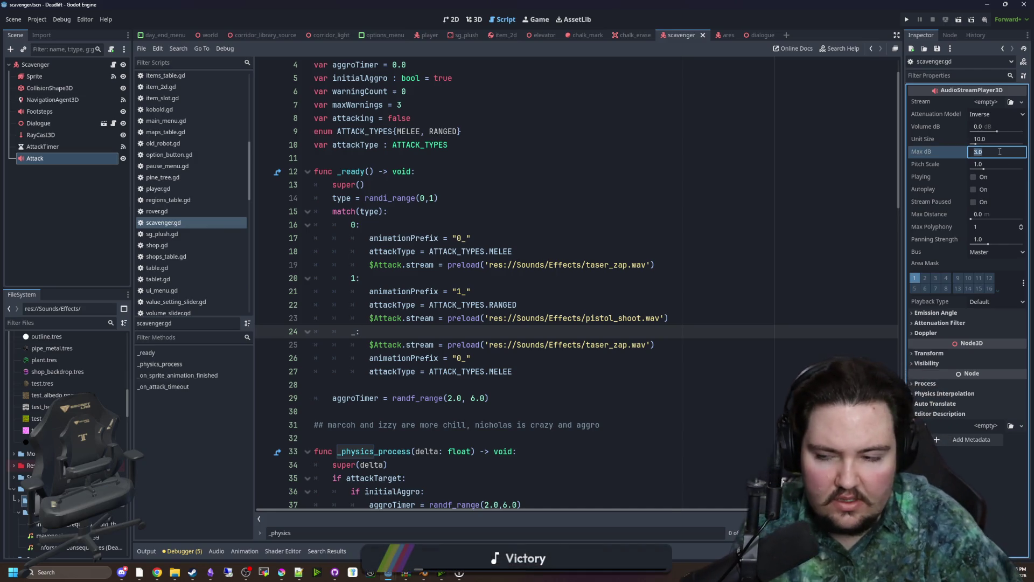
type("0")
left_click(593, 158)
key("ctrl+s")
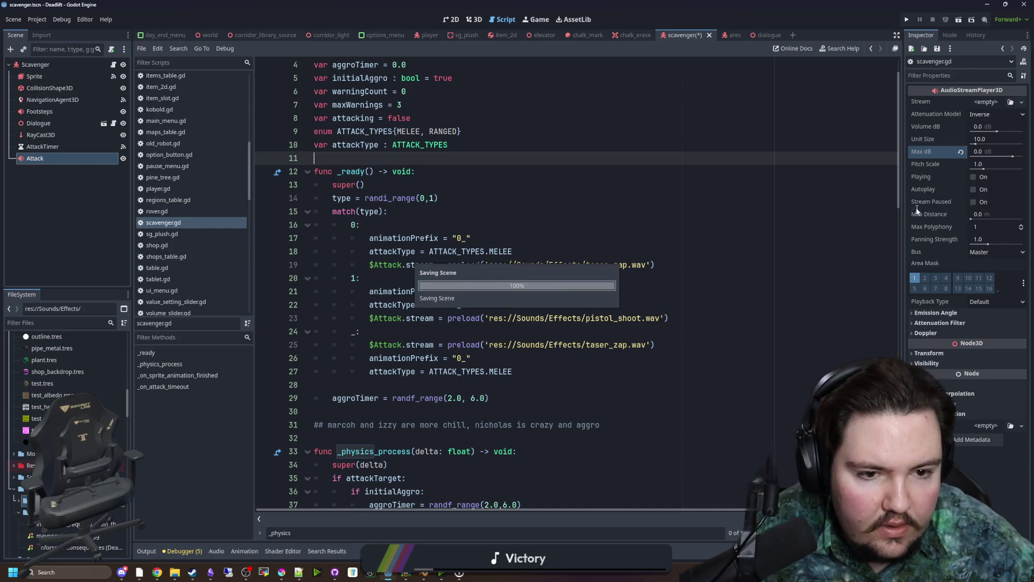
left_click(997, 252)
left_click(999, 302)
left_click(485, 185)
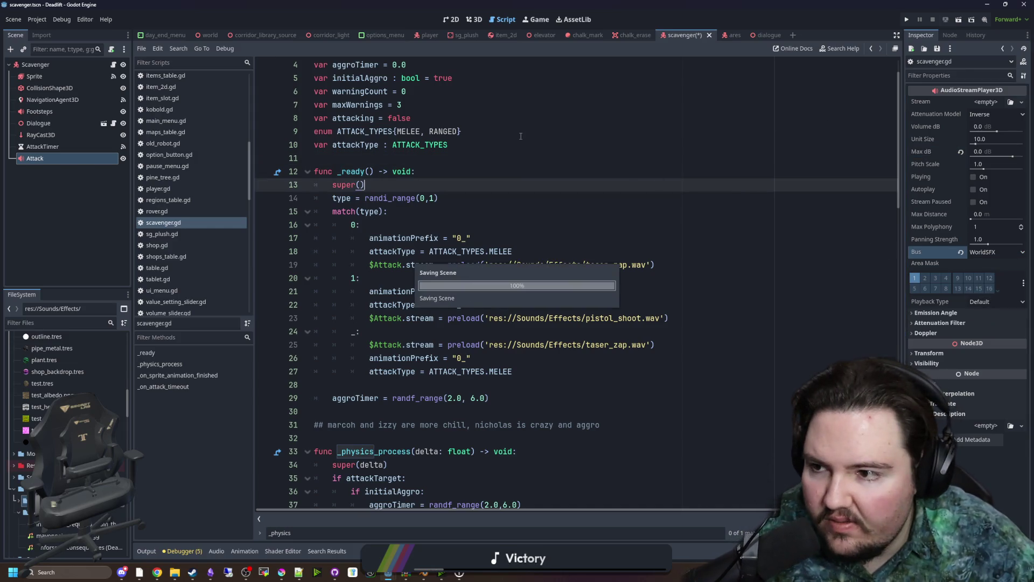
Compare against the Footsteps sound's settings, then run the game with F5
left_click(36, 102)
left_click(42, 111)
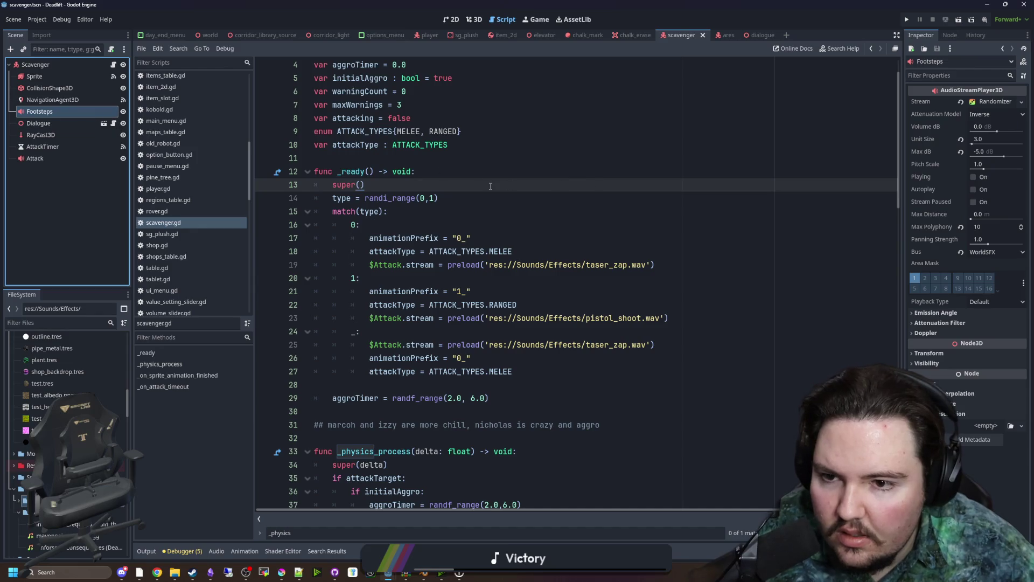
left_click(377, 158)
scroll(377, 162, "down", 18)
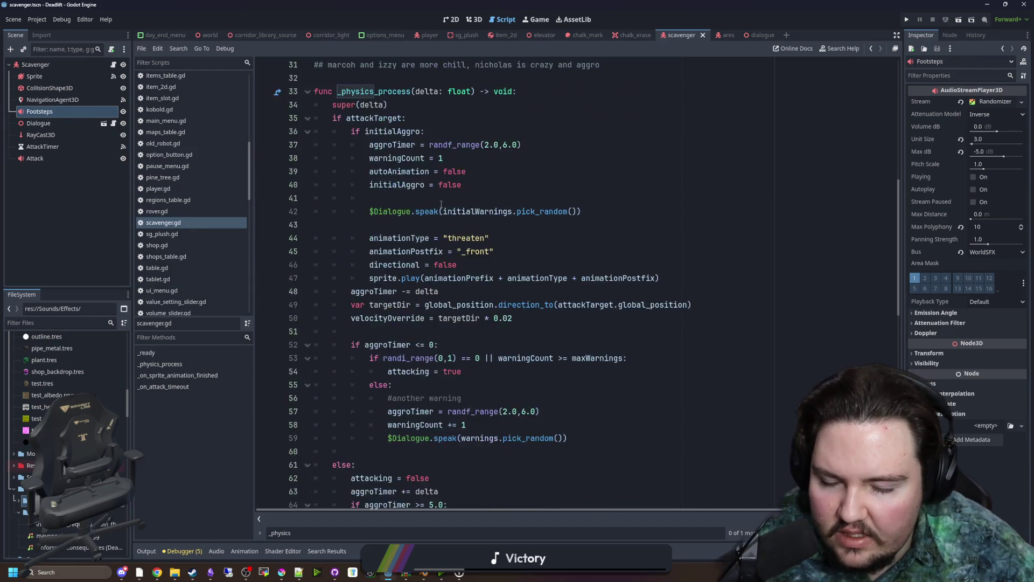
left_click(377, 225)
scroll(380, 262, "down", 10)
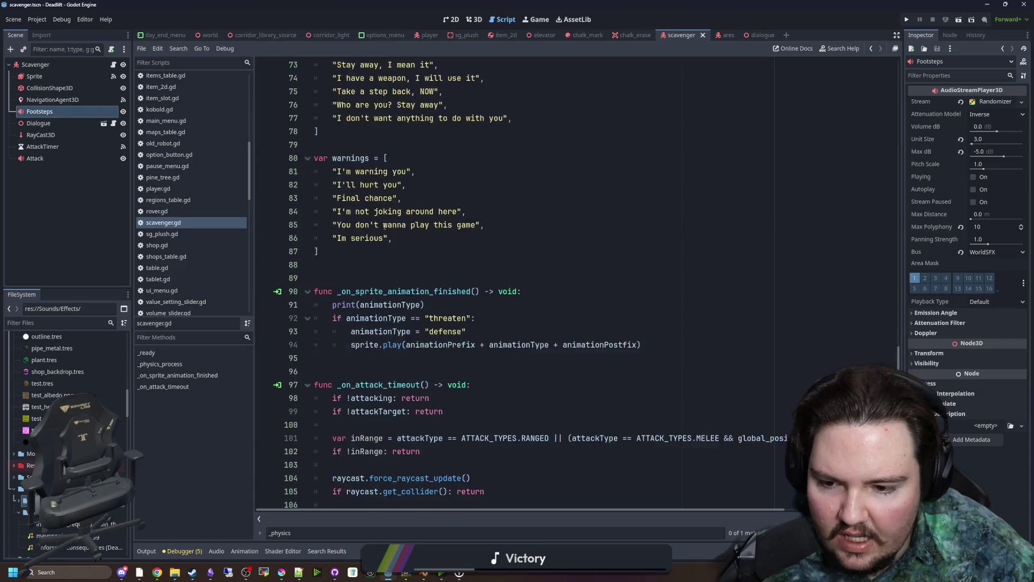
left_click(368, 278)
key("F5")
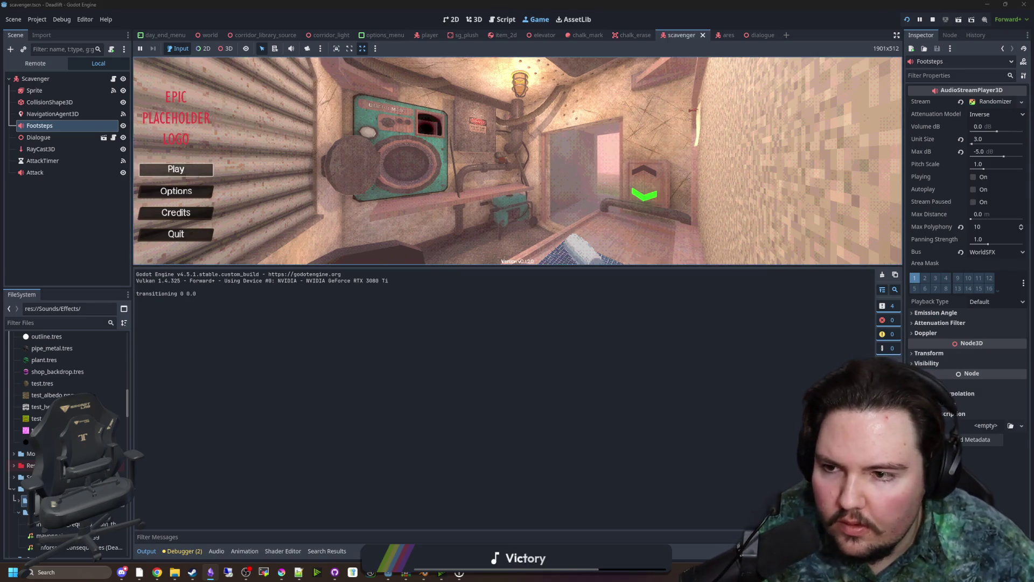
Enlarge the running game's view and turn on its debug mode with F3
key("Escape")
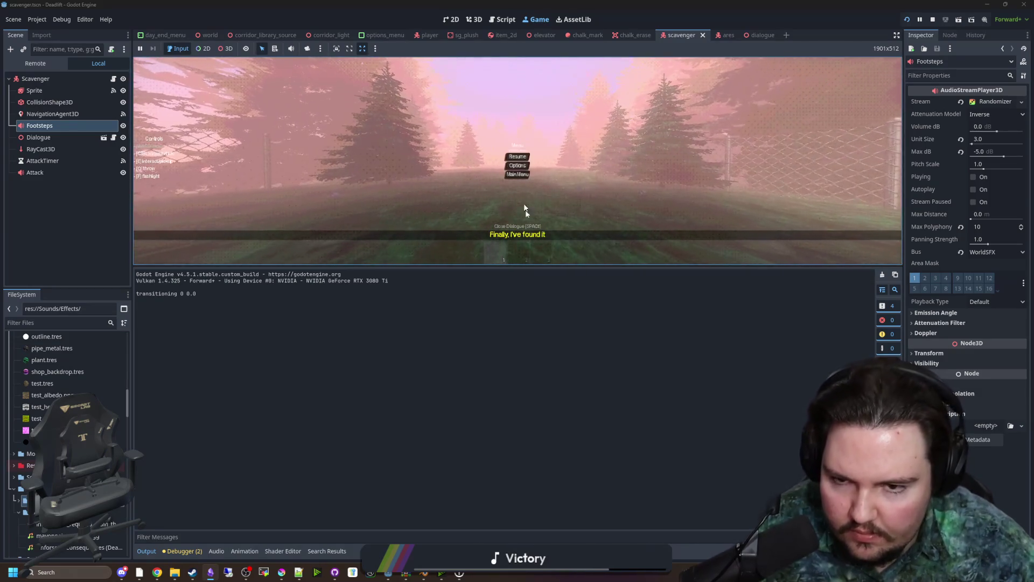
left_click_drag(517, 266, 516, 450)
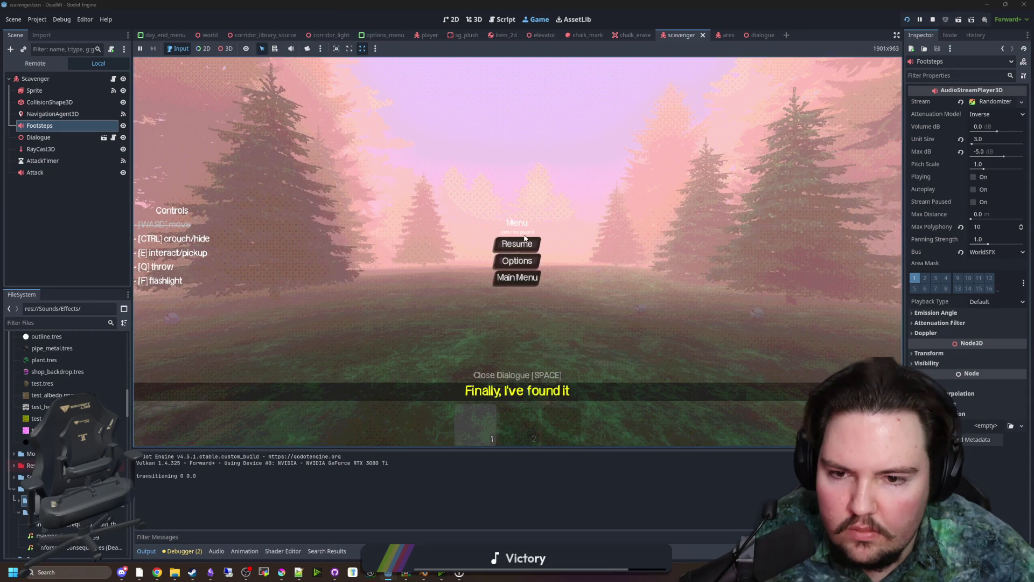
left_click(517, 243)
key("F3")
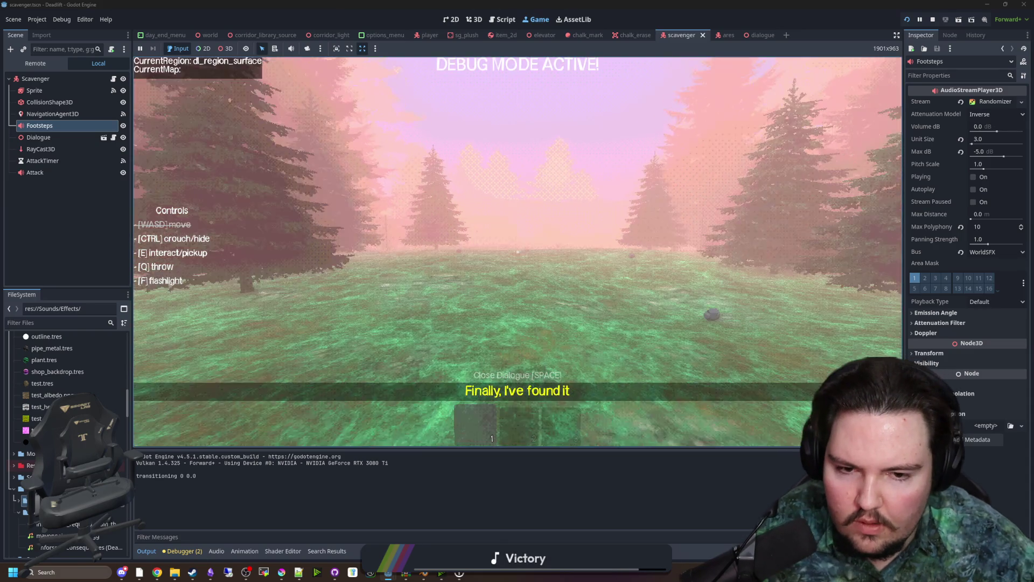
key("super")
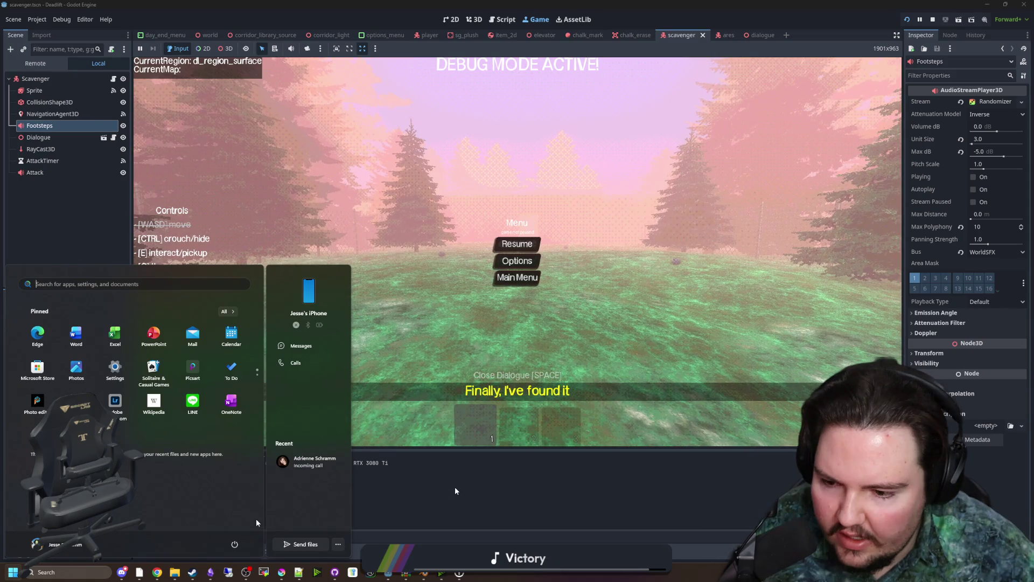
left_click(455, 487)
Start profiling in the debugger's profiler and resume the game
left_click(180, 551)
left_click(258, 449)
left_click(149, 463)
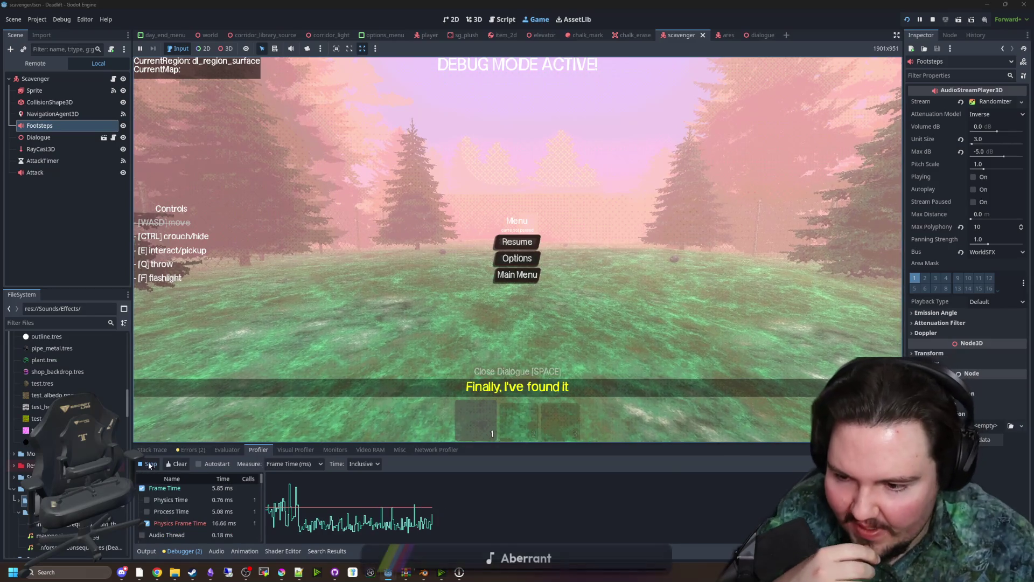
left_click(517, 241)
Ride the elevator down to the overgrown corridor and watch the scavenger approach, then retreat
key("w")
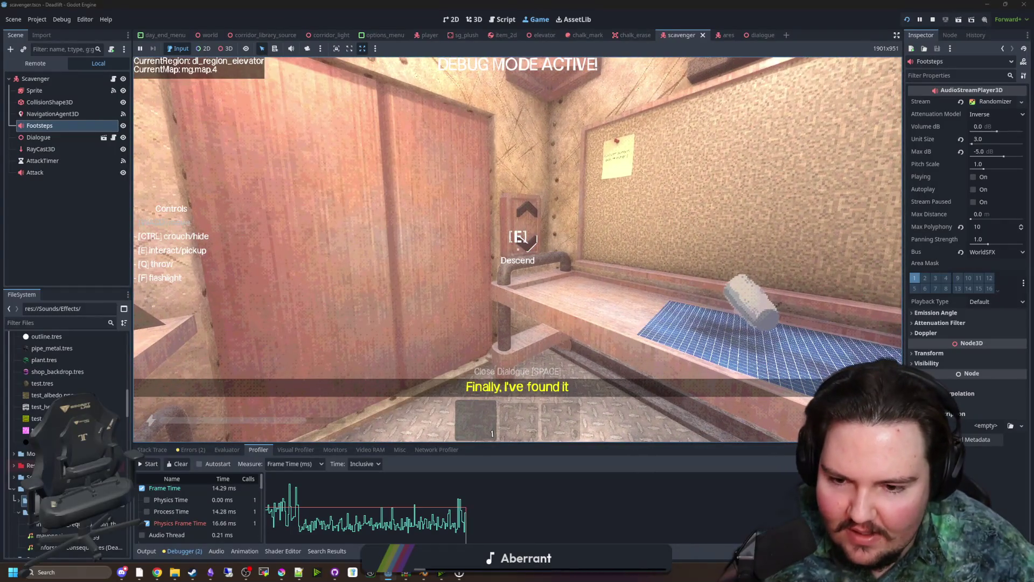
key("e")
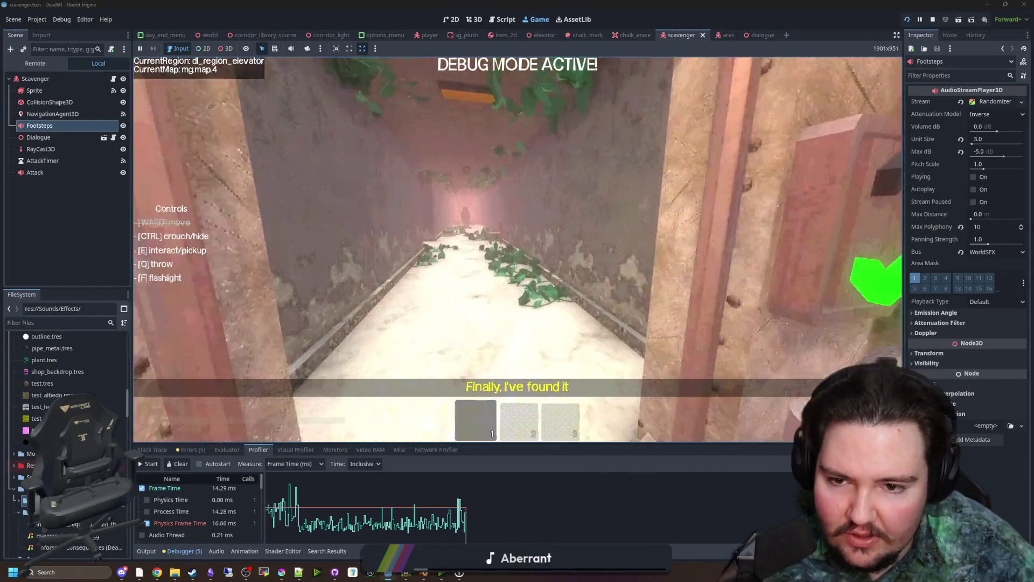
key("w")
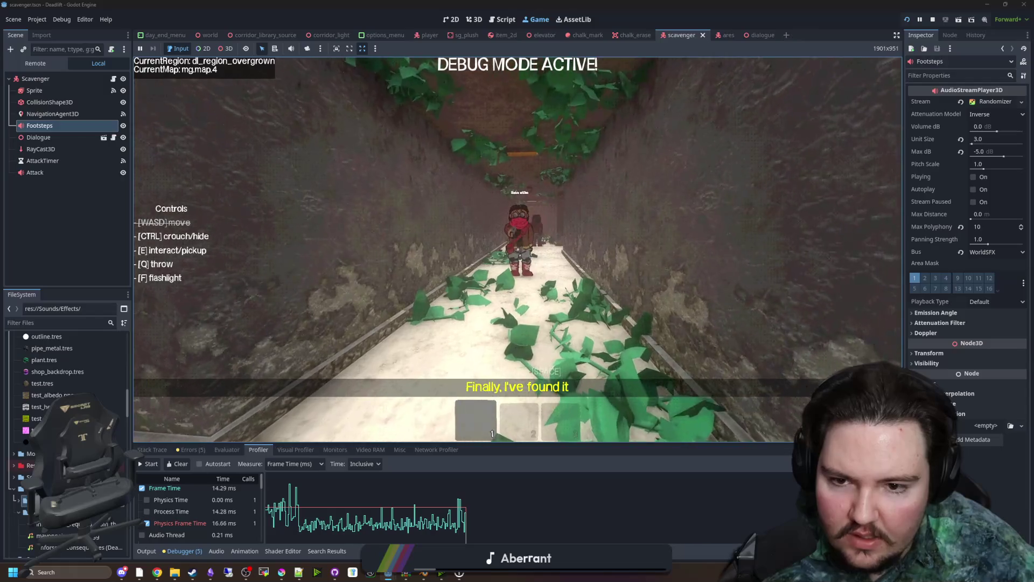
key("w")
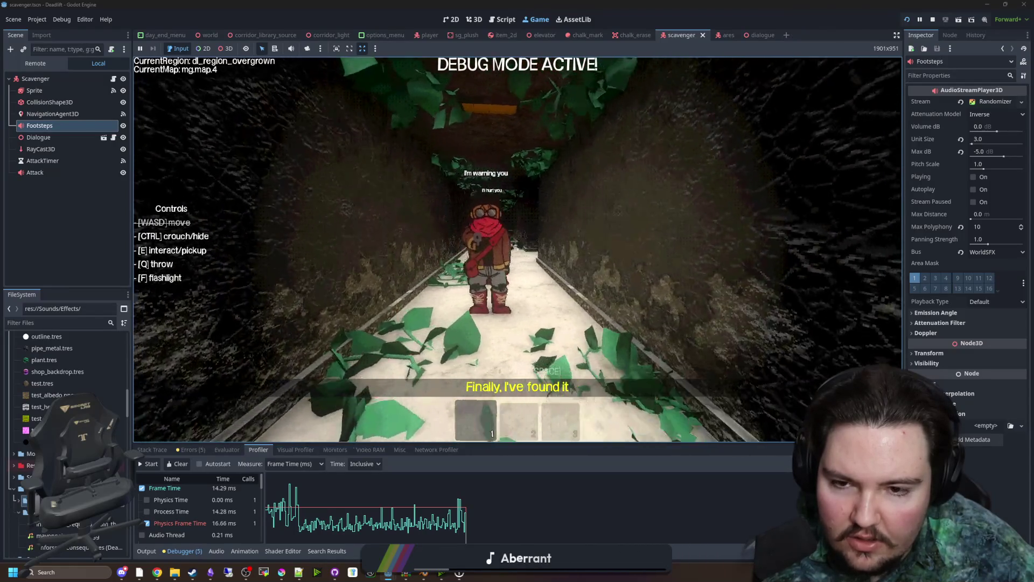
key("w")
key("s")
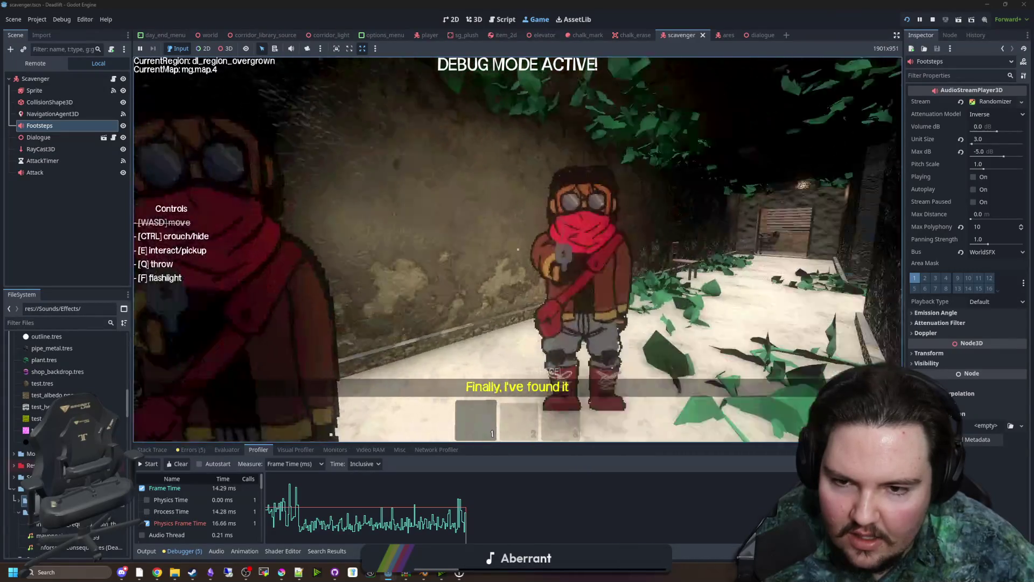
key("s")
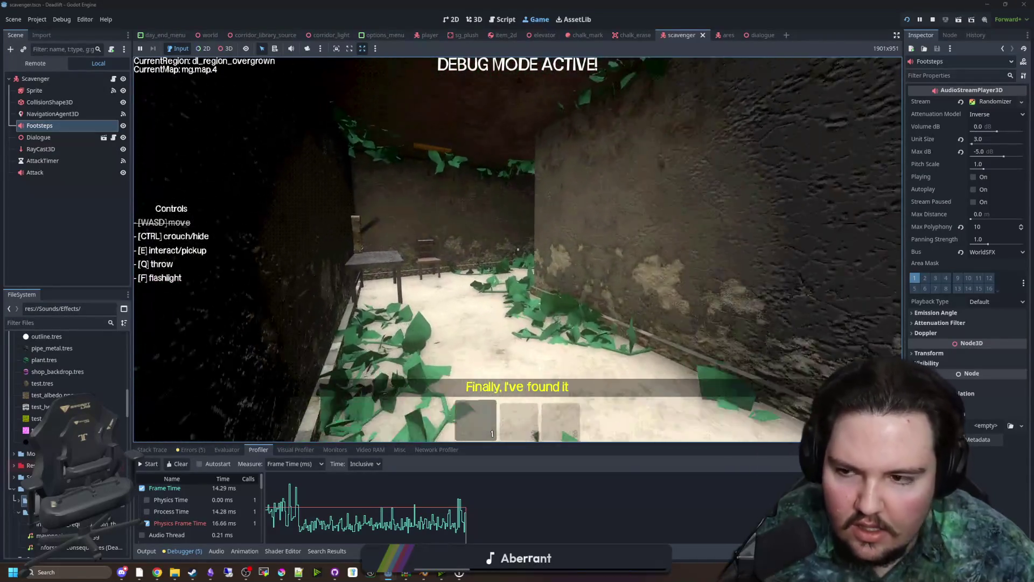
Stop the game, return to scavenger.gd and save the scene
key("Escape")
left_click(932, 20)
left_click(512, 221)
key("ctrl+s")
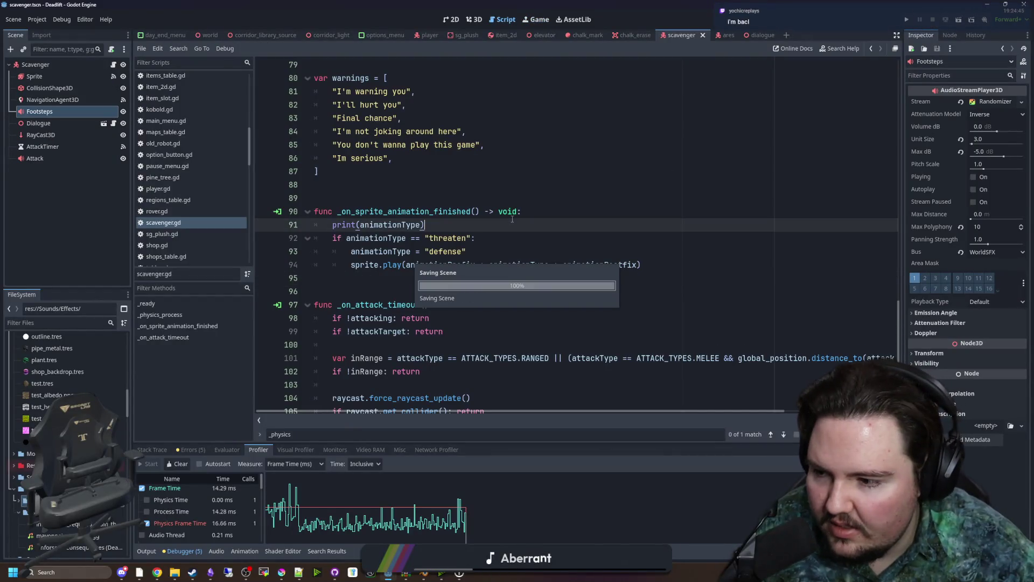
Select the AttackTimer node and undo a misplaced AttackTimer reference dropped into the script
scroll(286, 231, "up", 15)
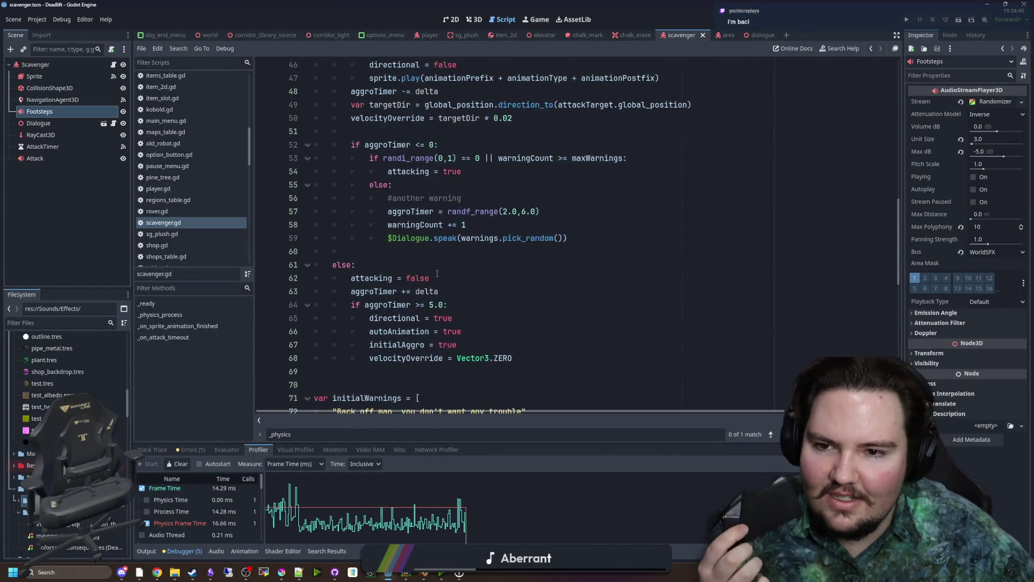
left_click(43, 147)
scroll(364, 236, "up", 9)
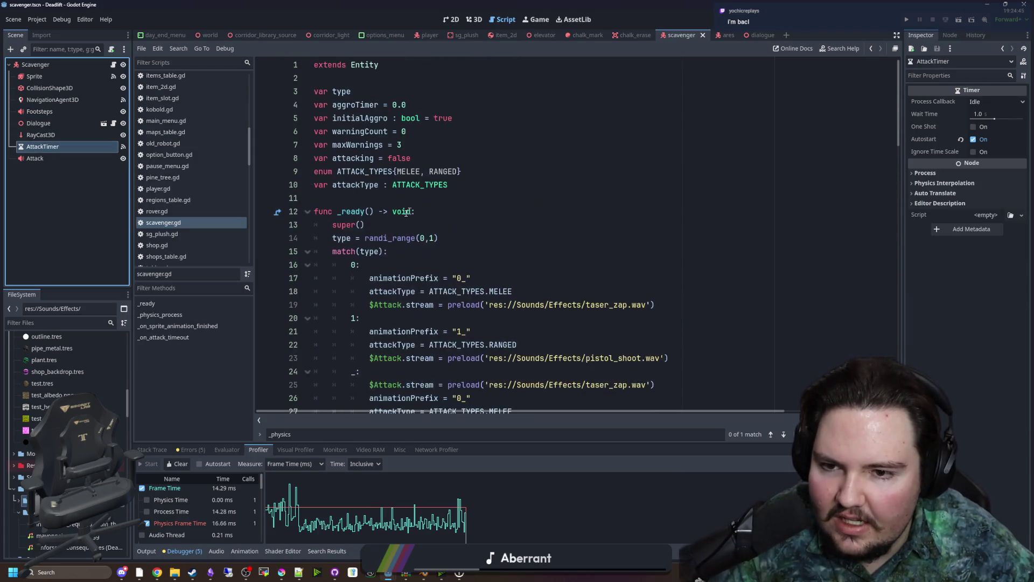
scroll(377, 216, "down", 1)
left_click(377, 184)
key("ctrl+s")
mouse_move(44, 153)
left_mouse_down()
mouse_move(483, 202)
mouse_move(483, 213)
mouse_move(483, 199)
left_mouse_up()
key("ctrl+z")
Add $AttackTimer.wait_time = 2.0 below the pistol_shoot line, save, and launch the game
left_click(676, 223)
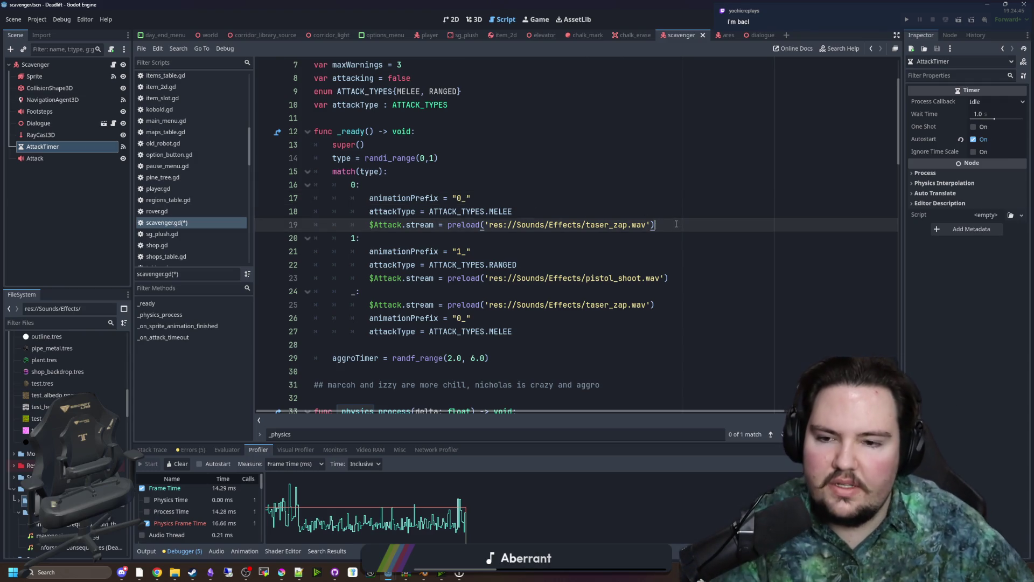
left_click(693, 277)
key("Return")
type("$AttackTimer")
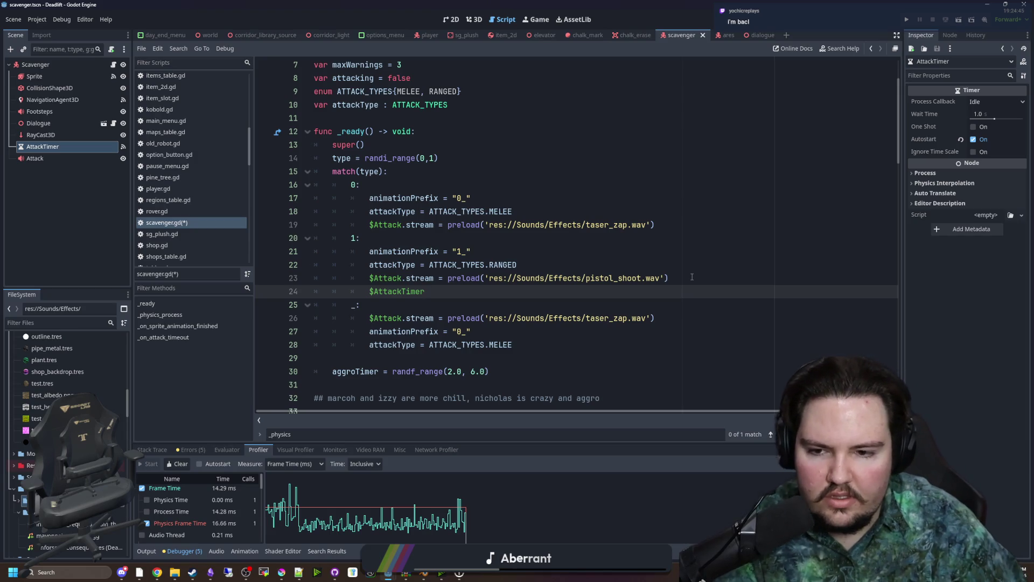
type(".wait_time =")
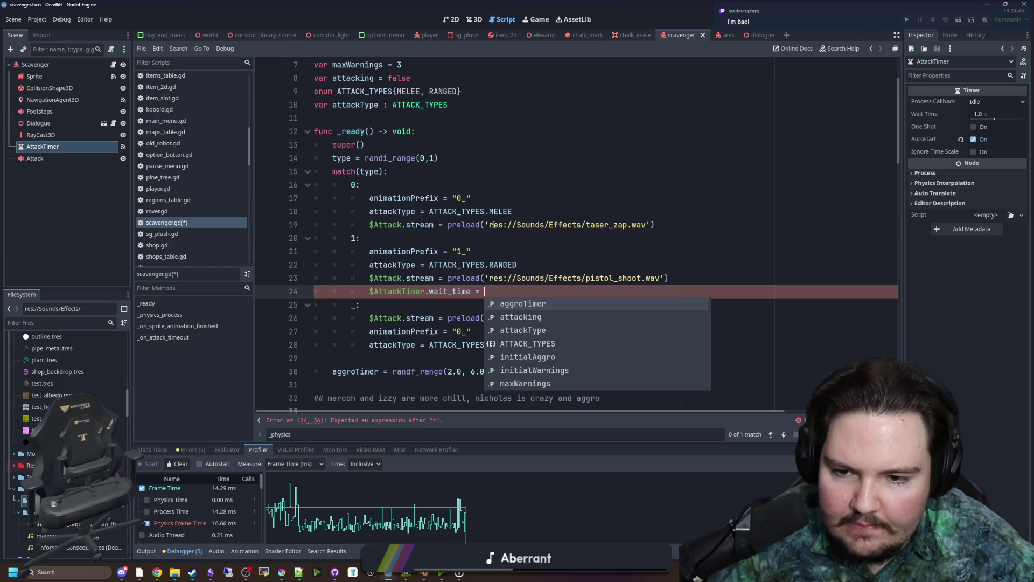
type("2.0")
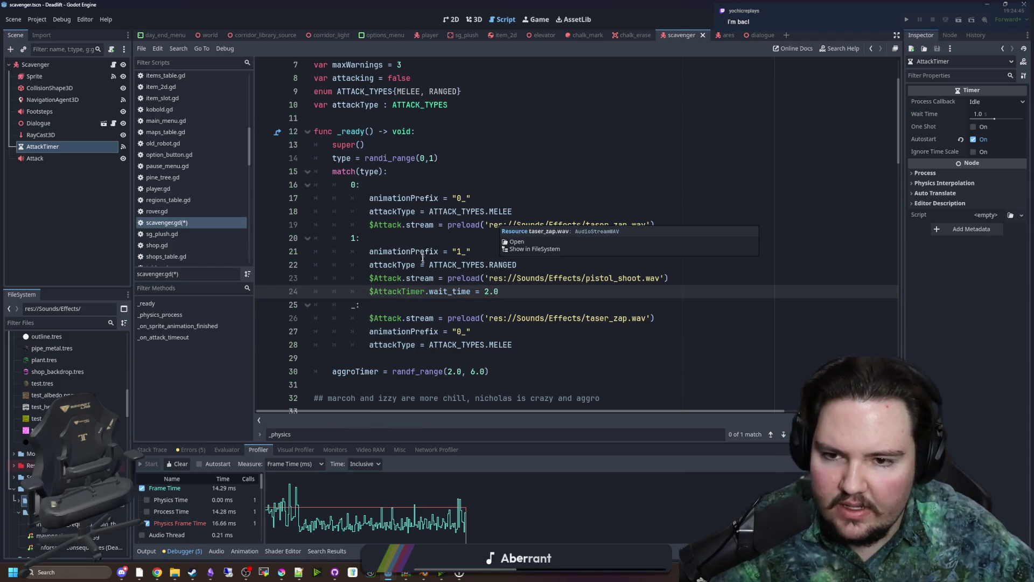
left_click(426, 241)
key("ctrl+s")
left_click(458, 186)
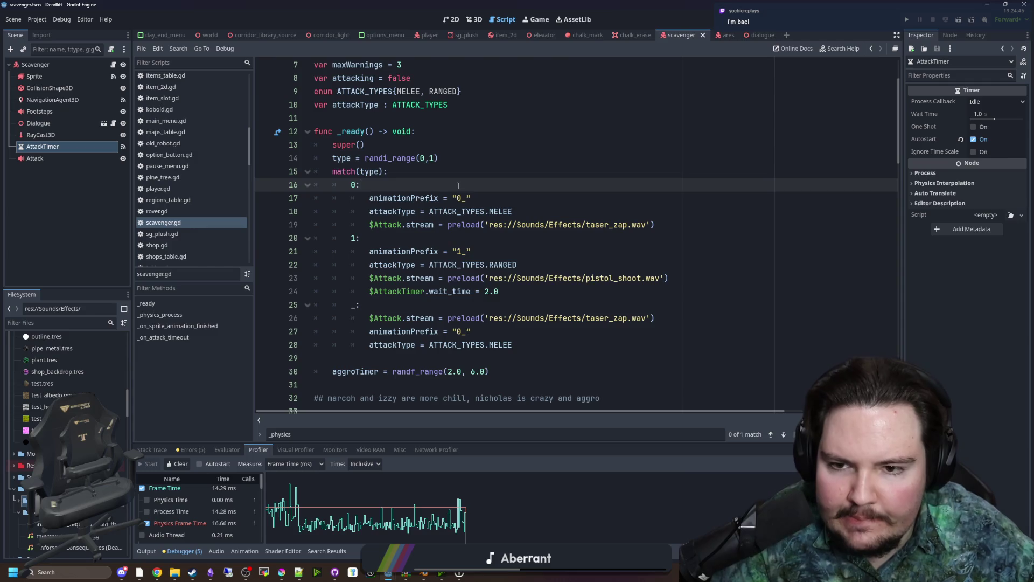
left_click(431, 238)
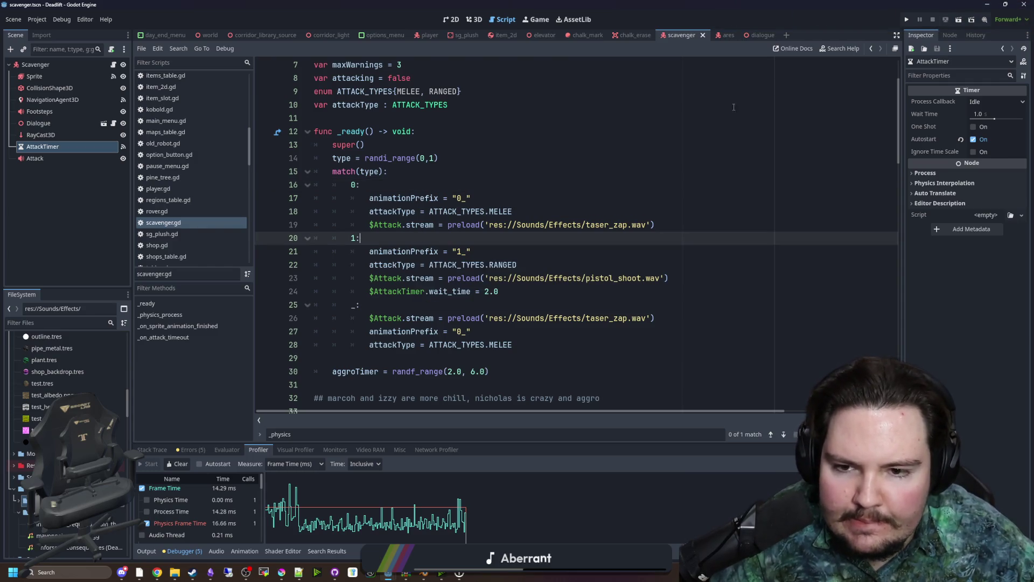
left_click(905, 19)
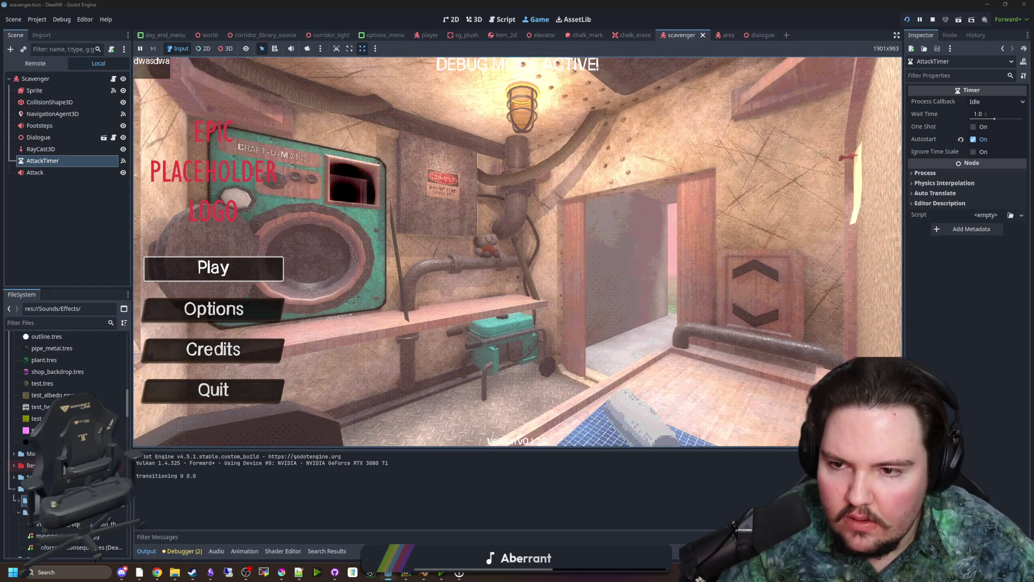
Start a new game, descend the elevator and walk to the scavenger until it warns the player
left_click(213, 268)
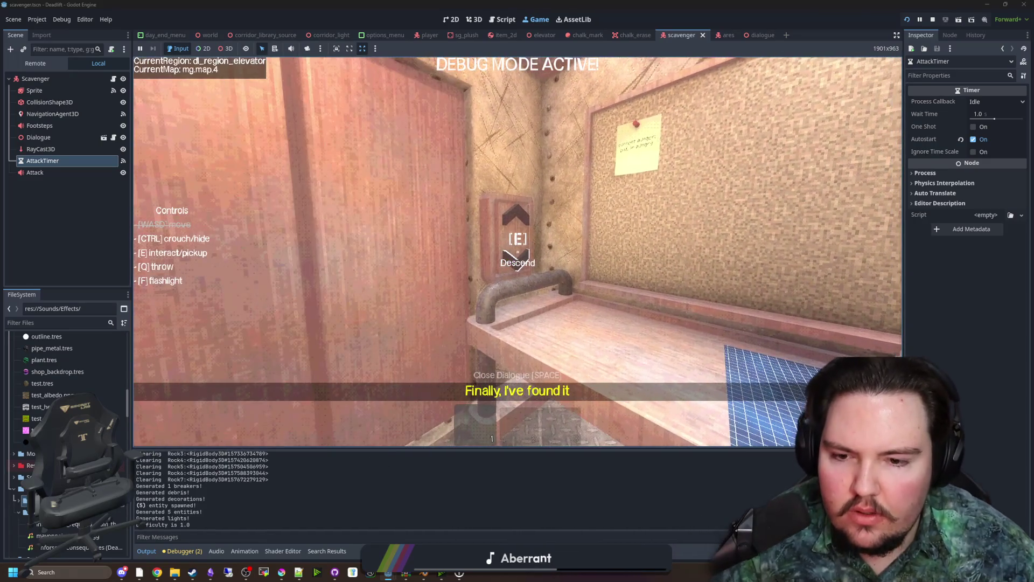
key("e")
key("w")
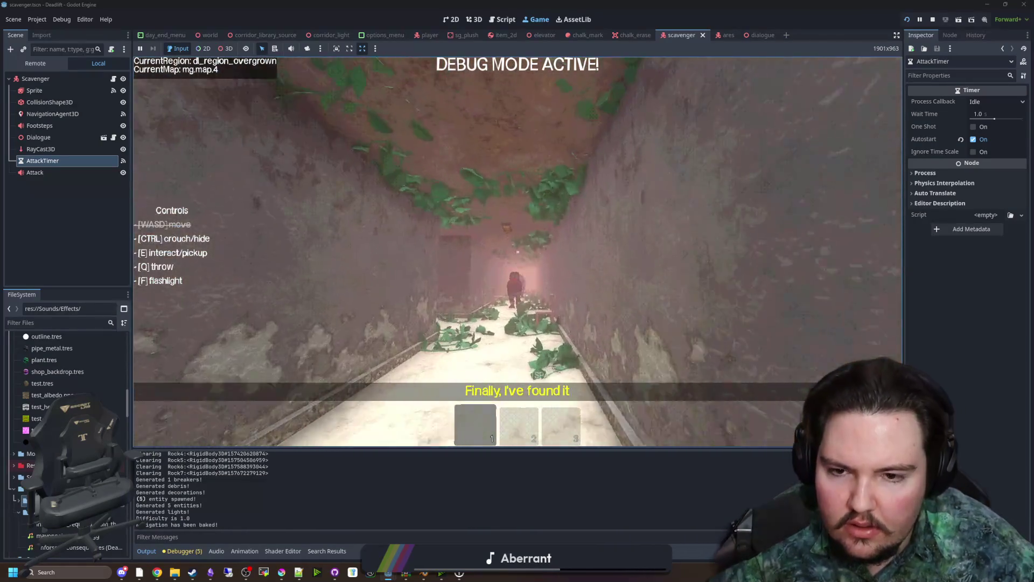
key("w")
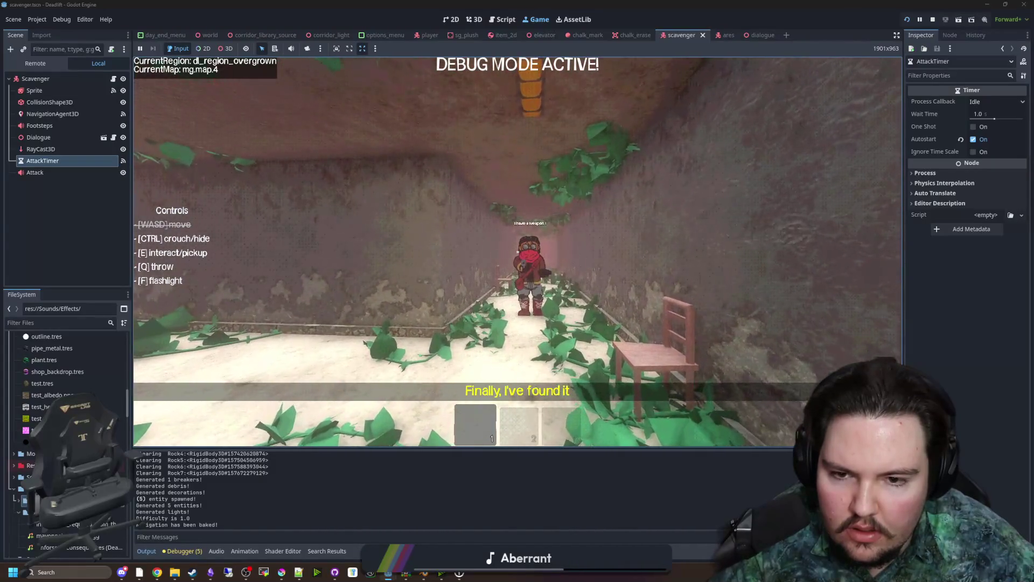
key("w")
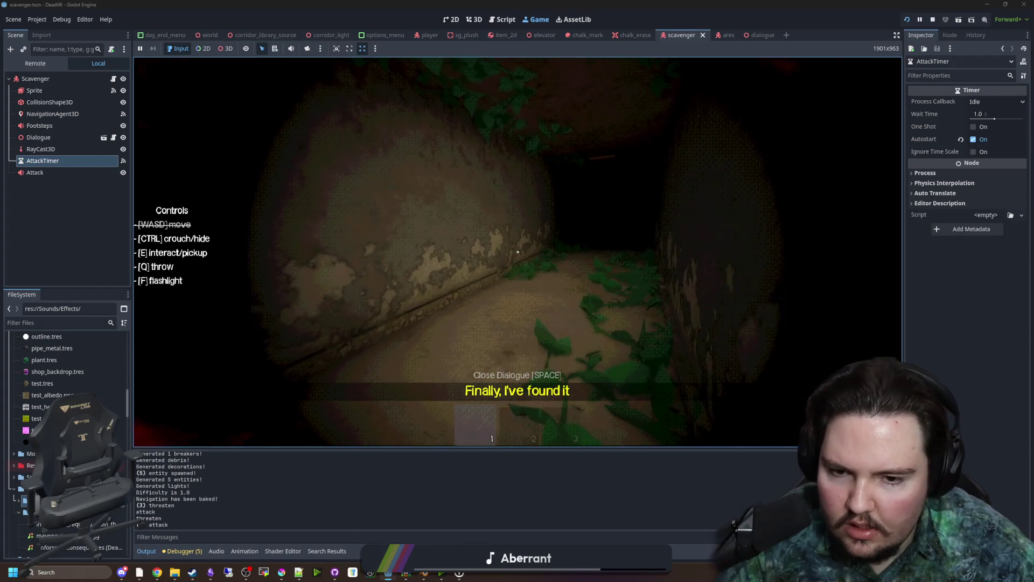
Leave the running game and reopen the Scavenger node's script
key("super")
key("Escape")
left_click(110, 83)
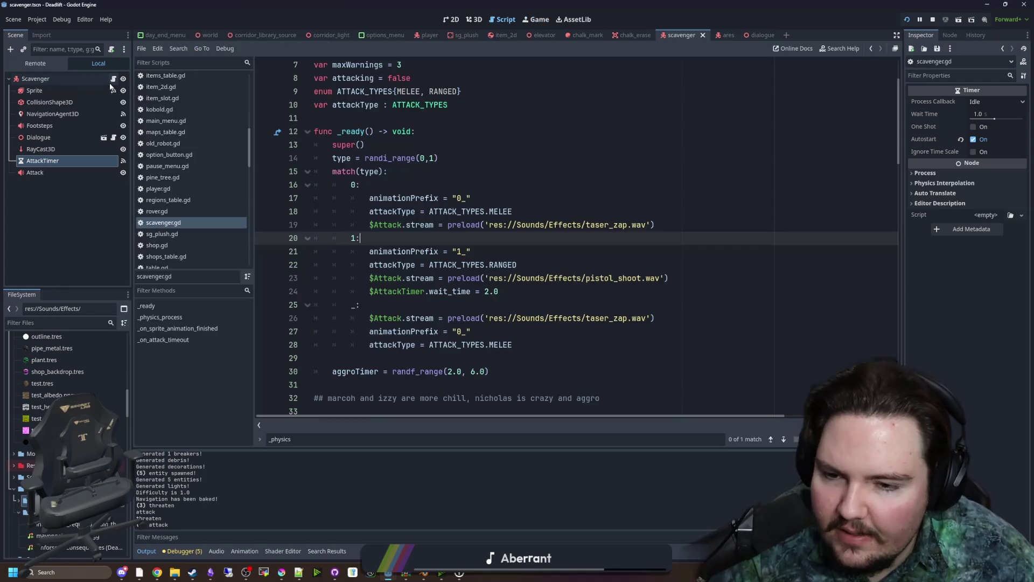
scroll(437, 195, "down", 12)
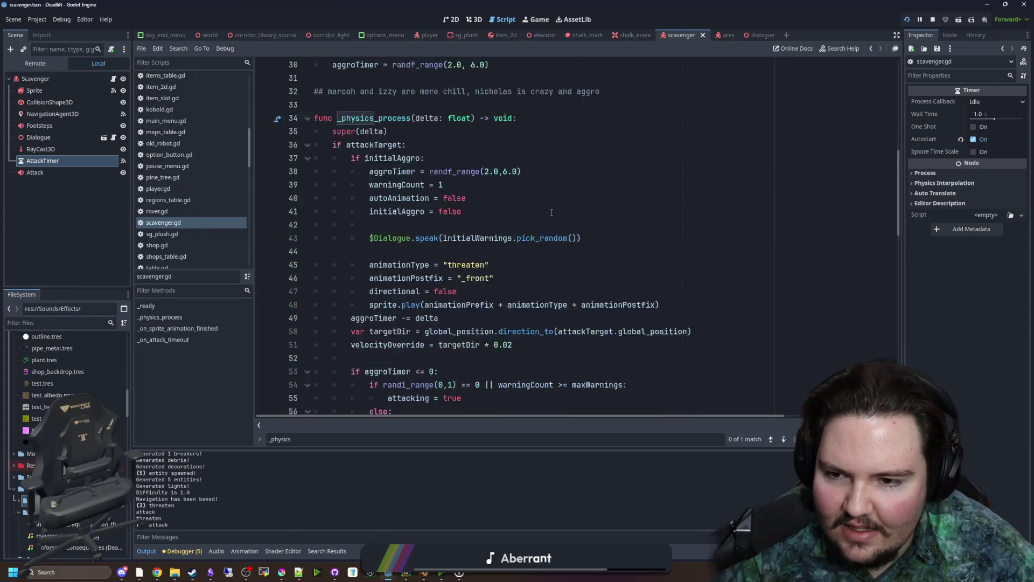
scroll(471, 213, "down", 14)
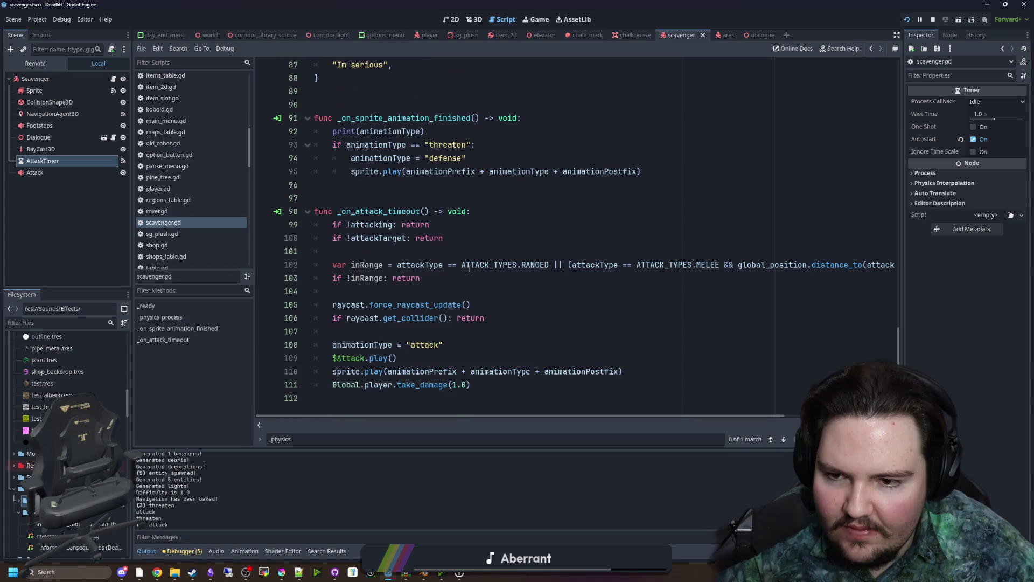
left_click(421, 254)
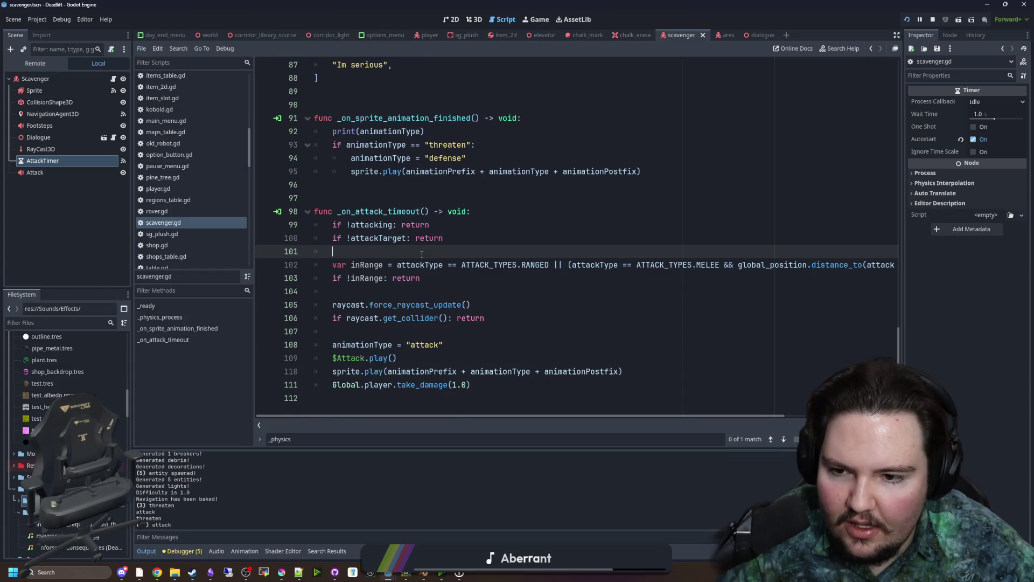
left_click(397, 290)
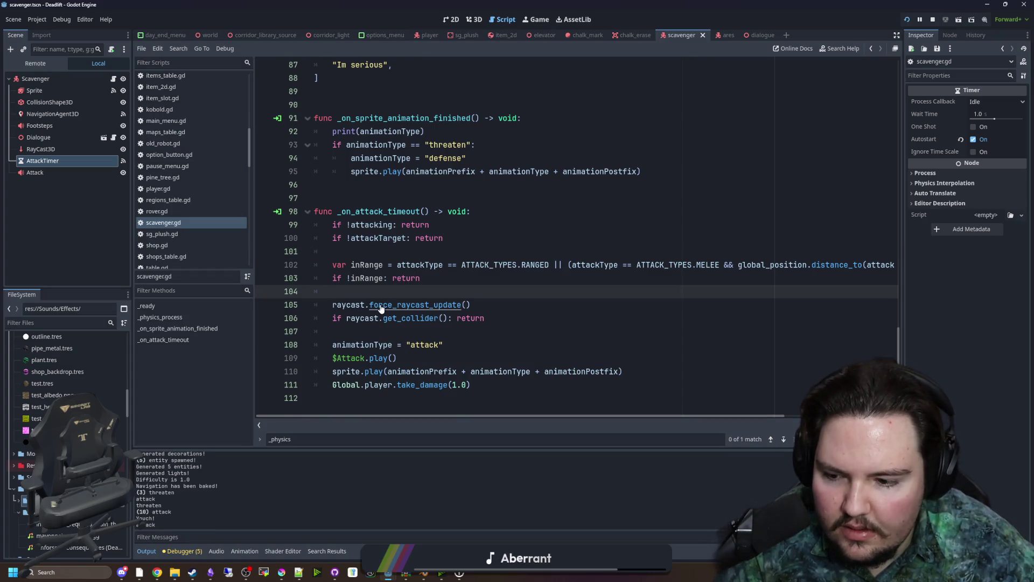
key("ctrl+s")
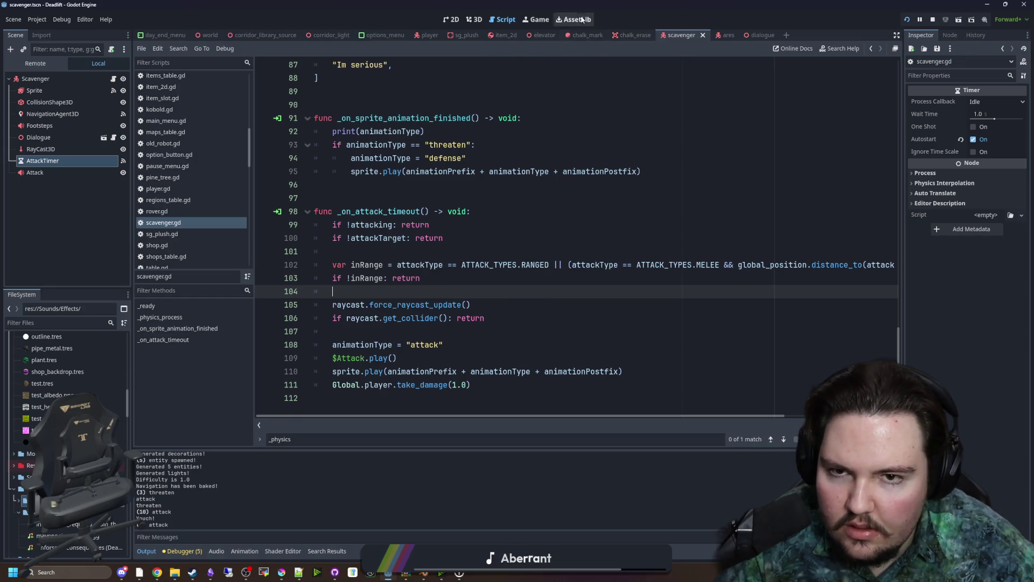
left_click(534, 20)
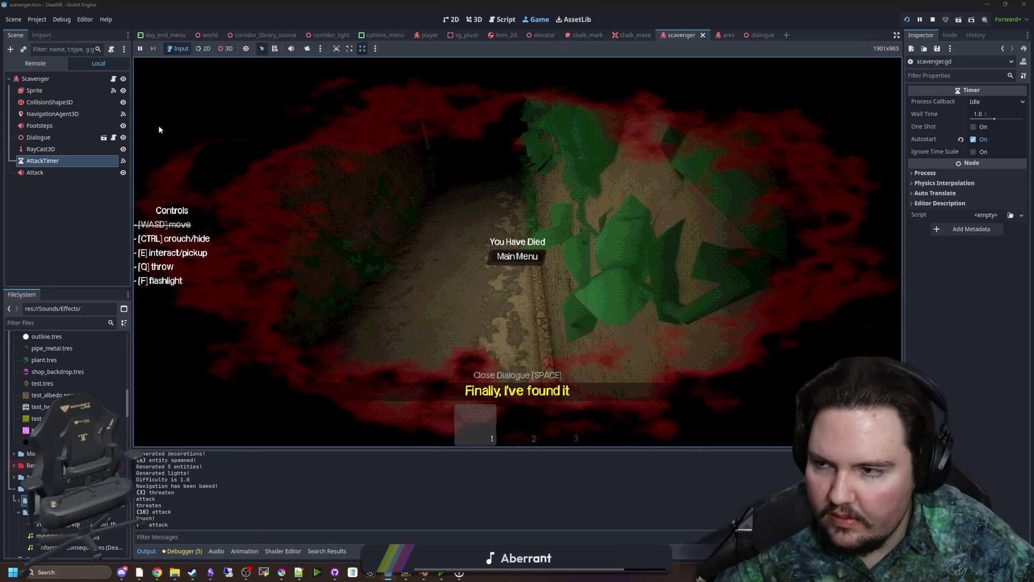
key("ctrl+F3")
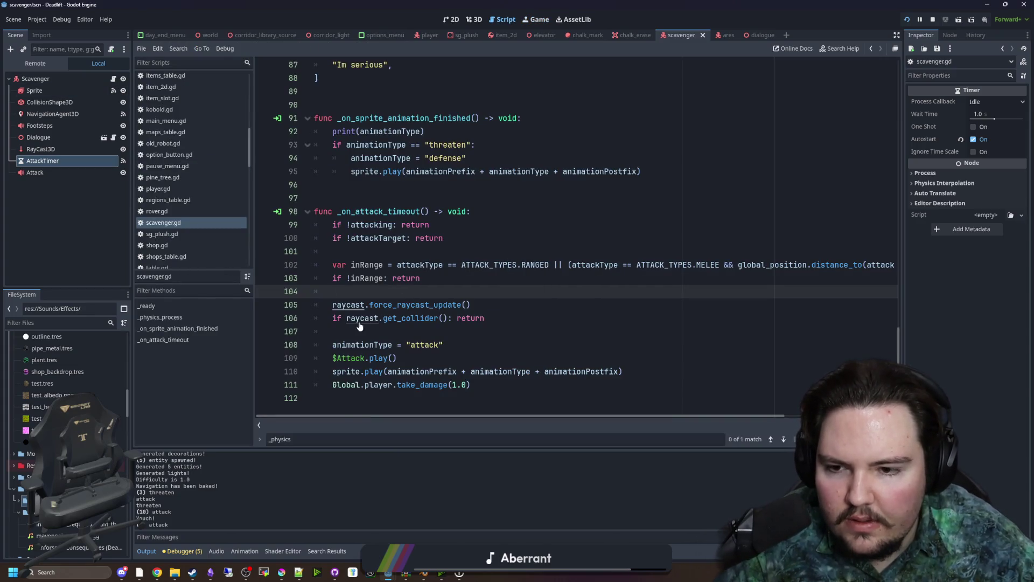
scroll(359, 326, "up", 15)
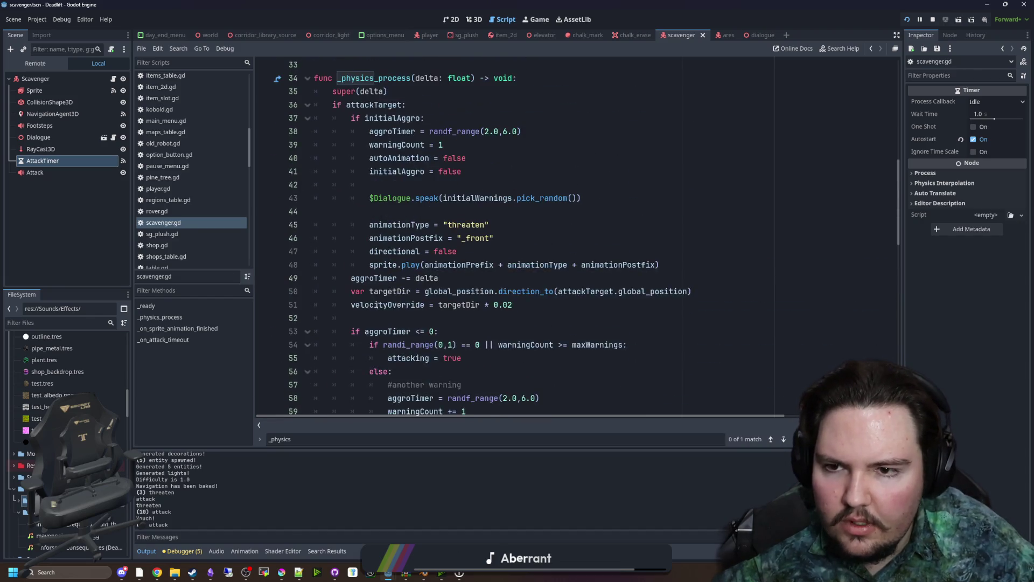
scroll(376, 305, "up", 5)
scroll(376, 306, "down", 5)
left_click(434, 212)
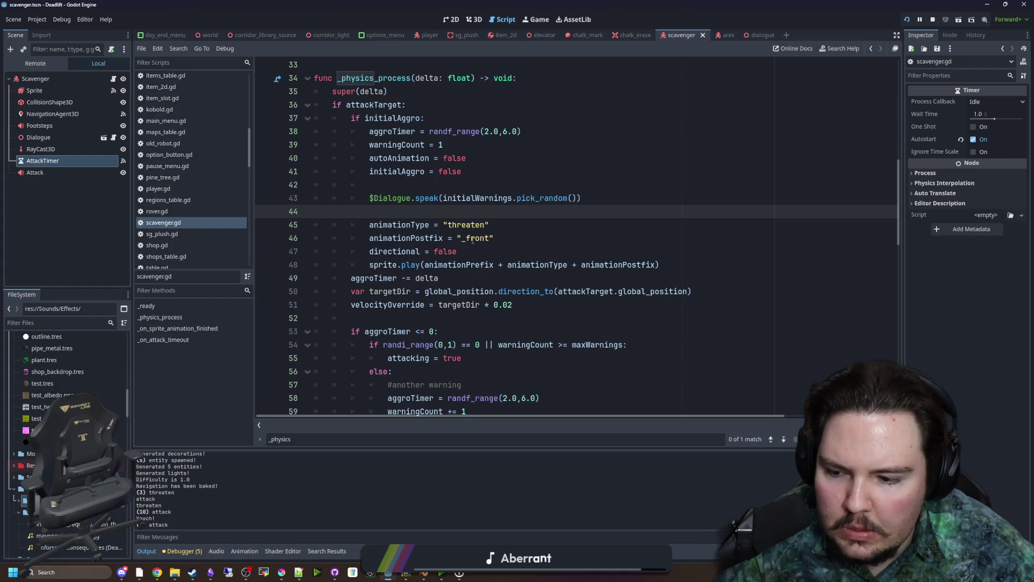
key("alt+Tab")
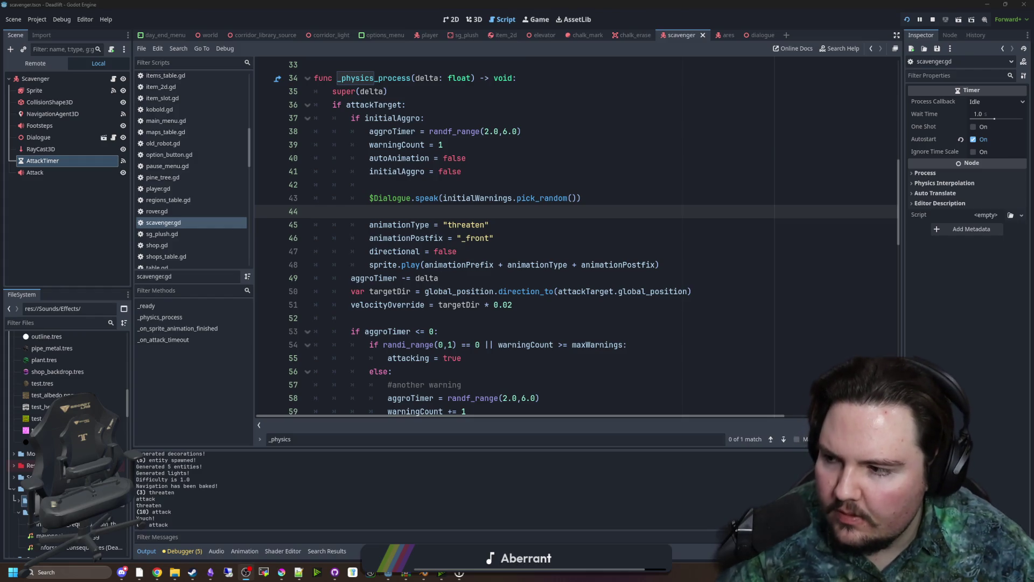
key("alt+Tab")
scroll(377, 242, "down", 15)
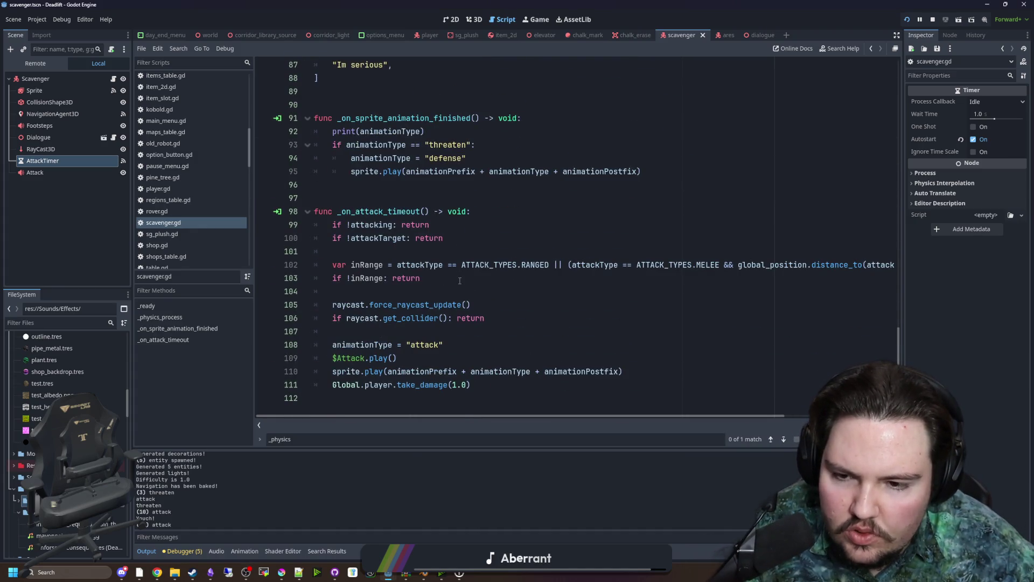
left_click(460, 280)
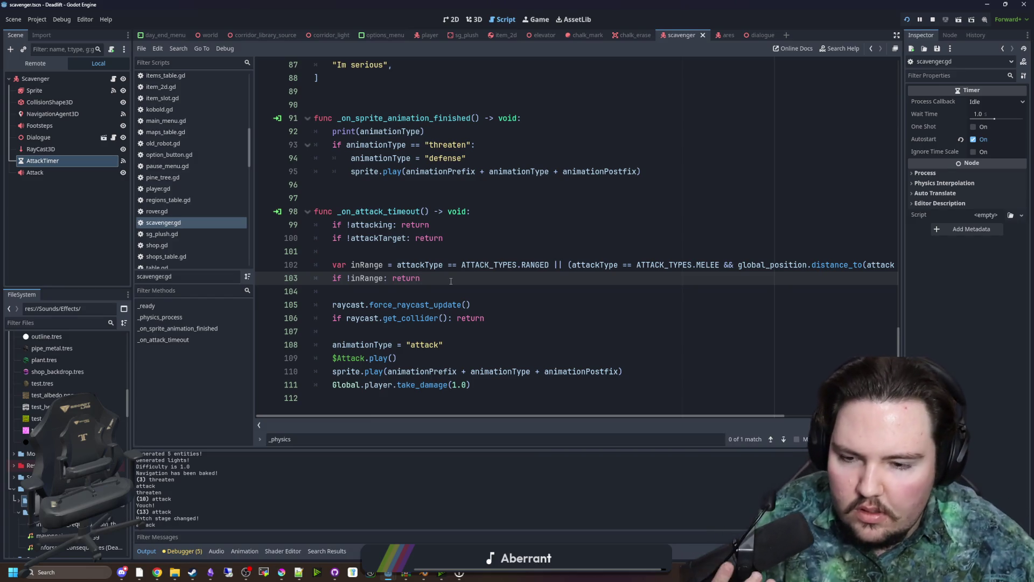
left_click(441, 303)
left_click(474, 293)
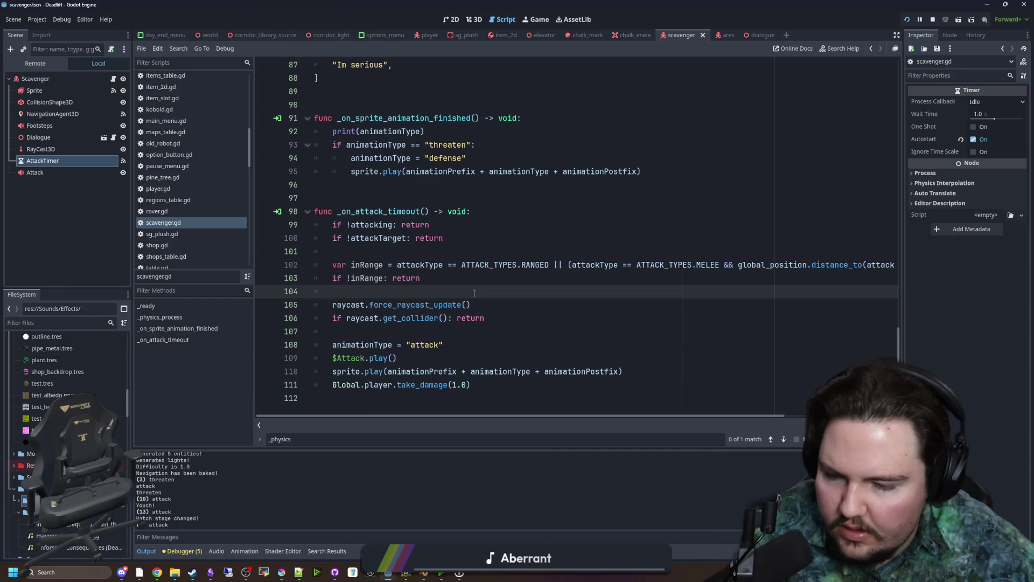
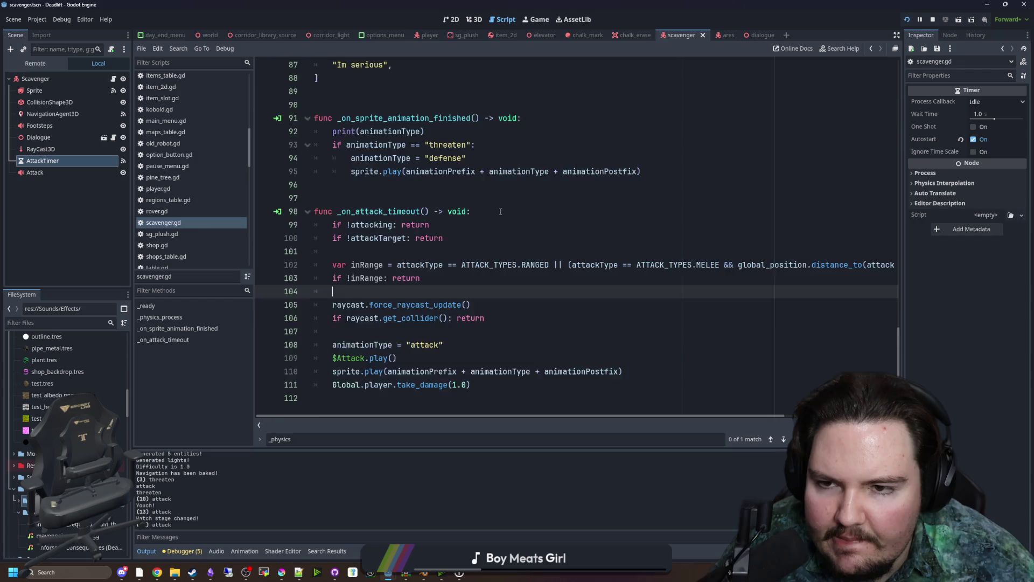
Temporarily add a print(raycast) line and save, then undo it
scroll(500, 211, "up", 1)
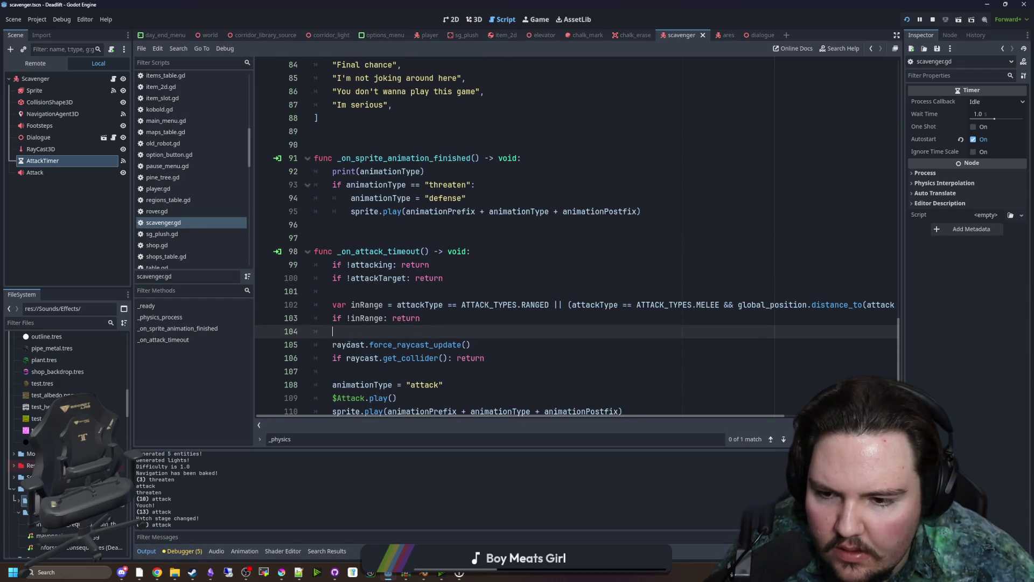
type("print(raycast)")
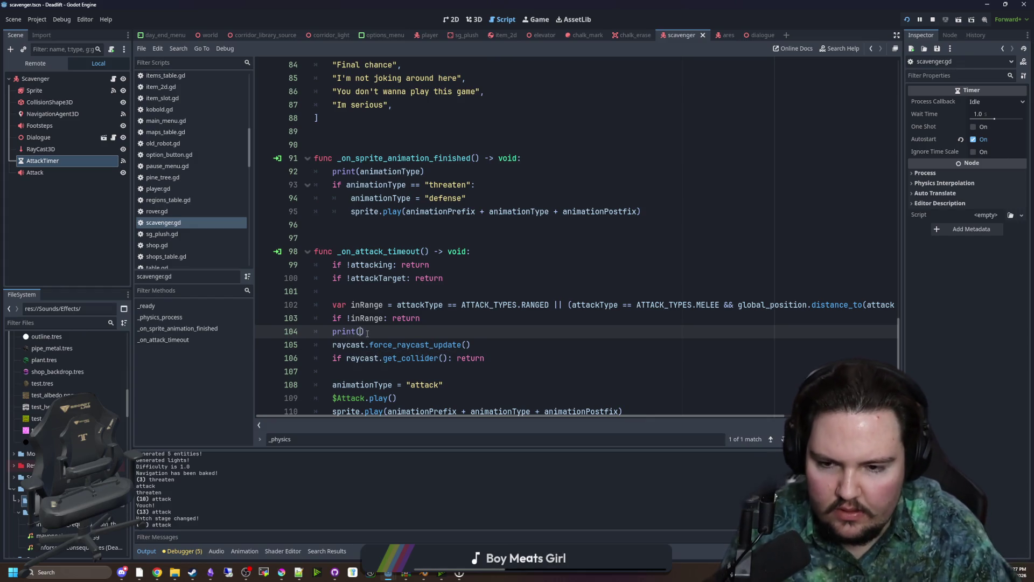
key("ctrl+s")
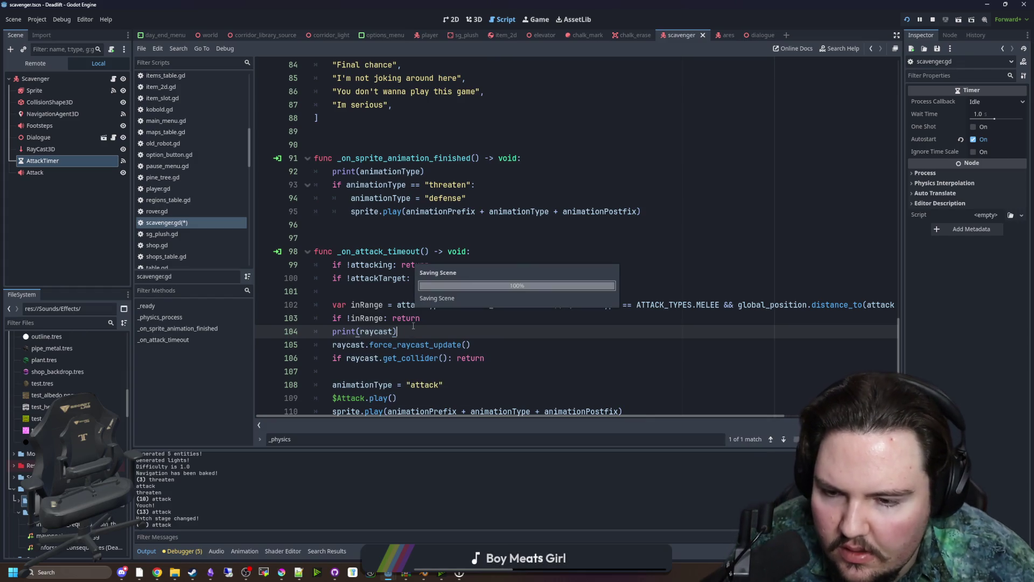
key("ctrl+z")
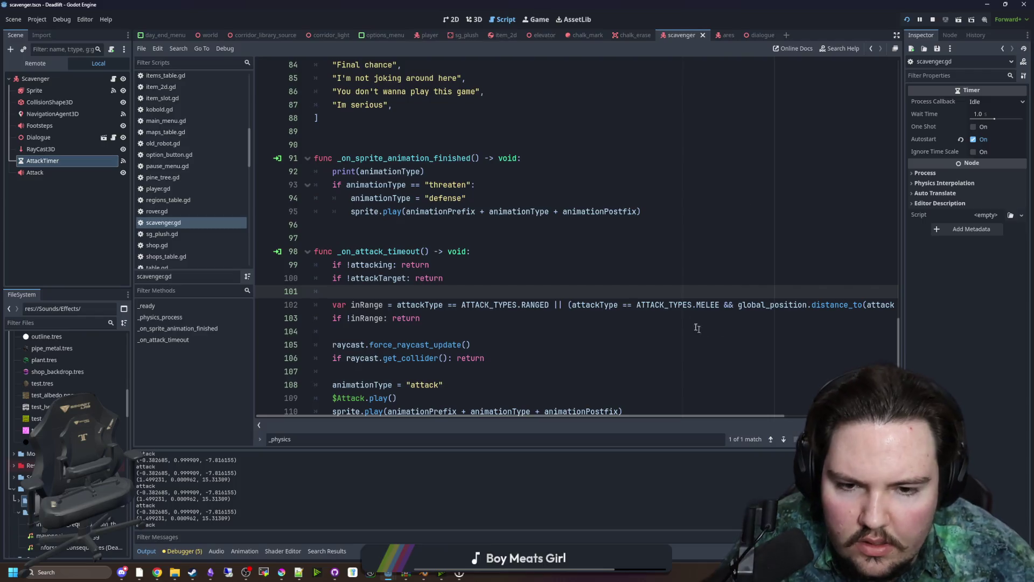
scroll(454, 284, "down", 1)
left_click(489, 288)
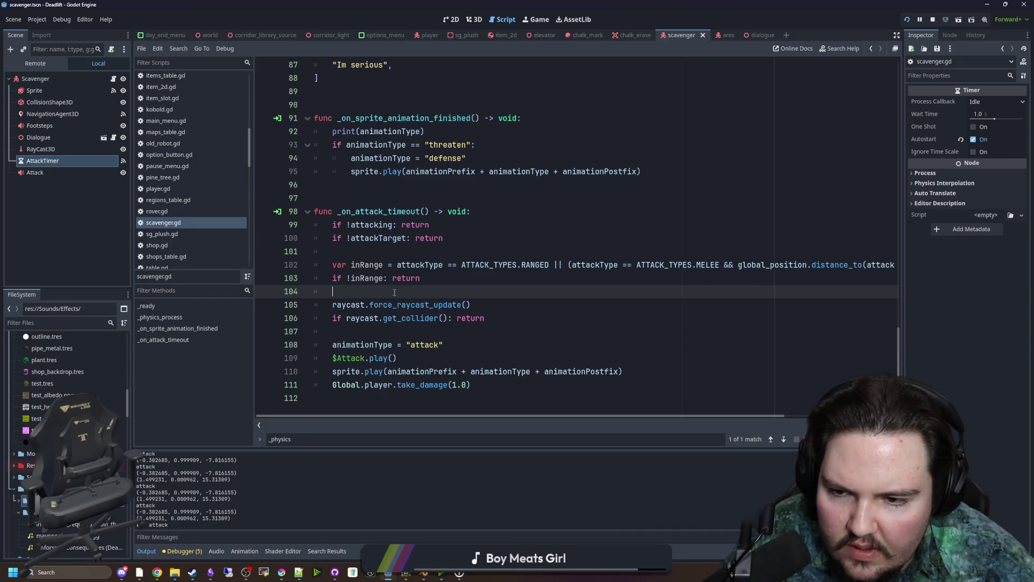
After checking the get_collider docs, change line 106 to is_colliding() and run the game
left_click(391, 319, "ctrl")
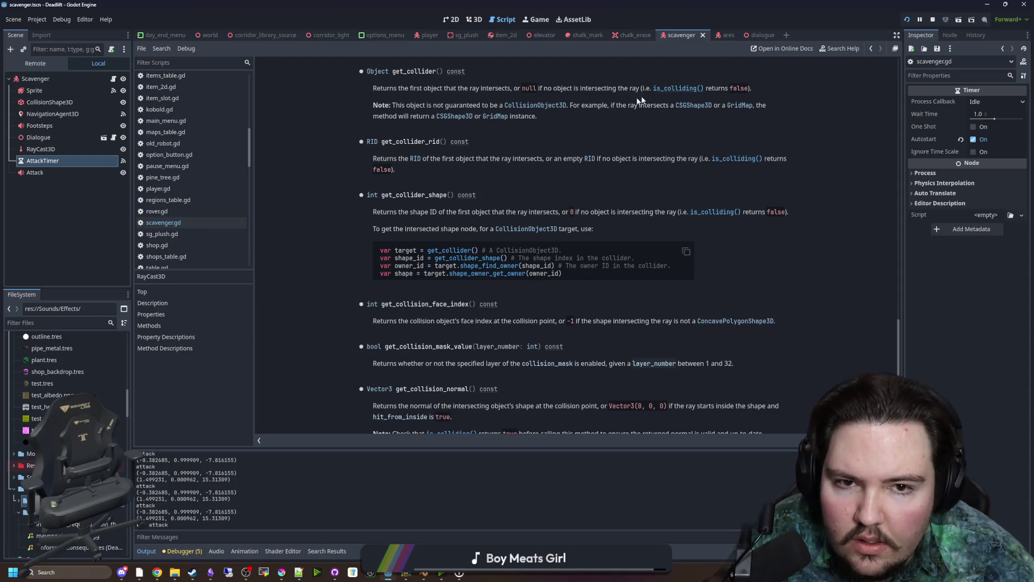
key("alt+Left")
left_click_drag(447, 331, 382, 335)
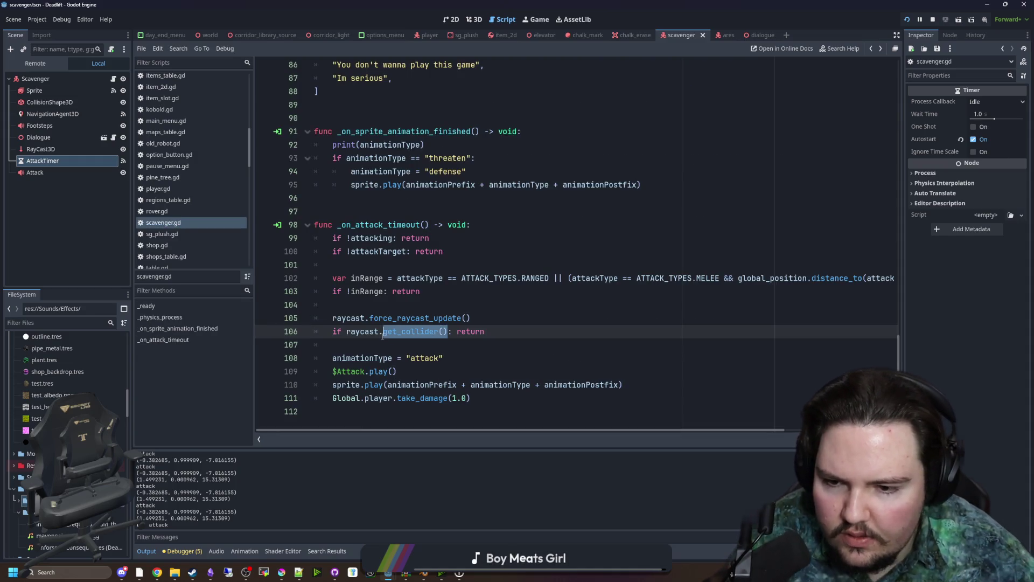
type("is_")
key("Return")
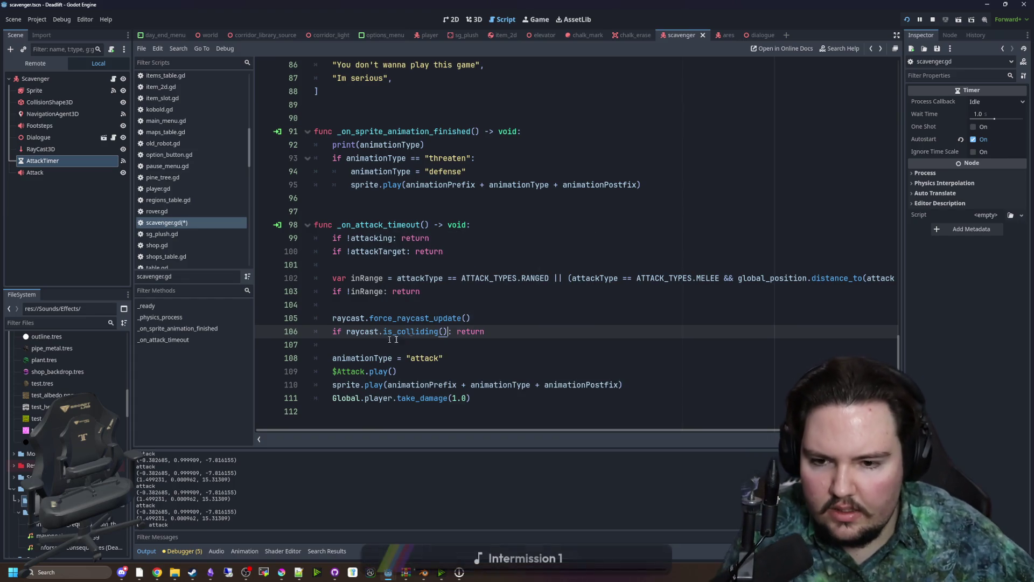
left_click(442, 301)
key("F5")
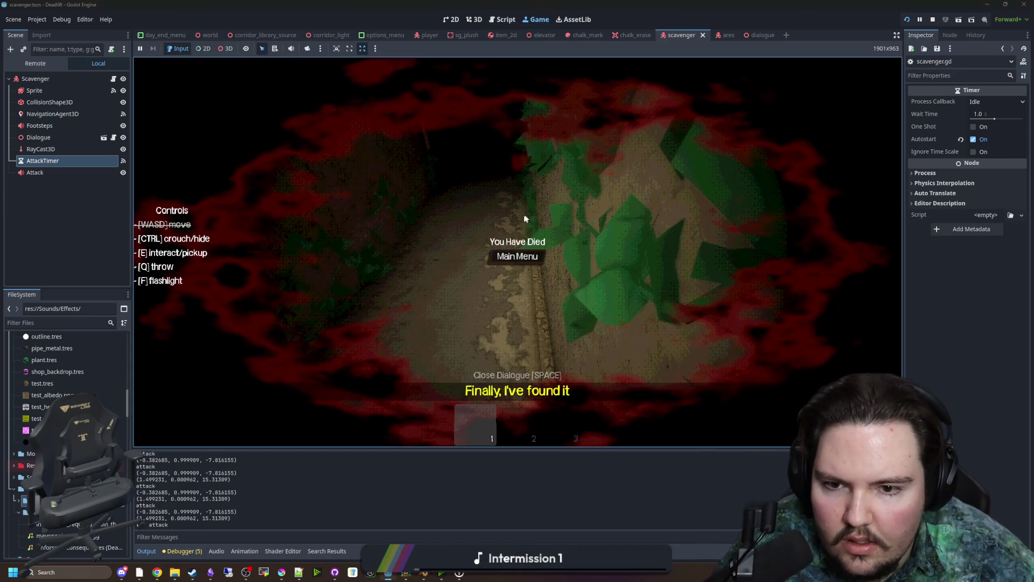
Leave the death screen, stop the game, glance at debug options, and relaunch
left_click(522, 255)
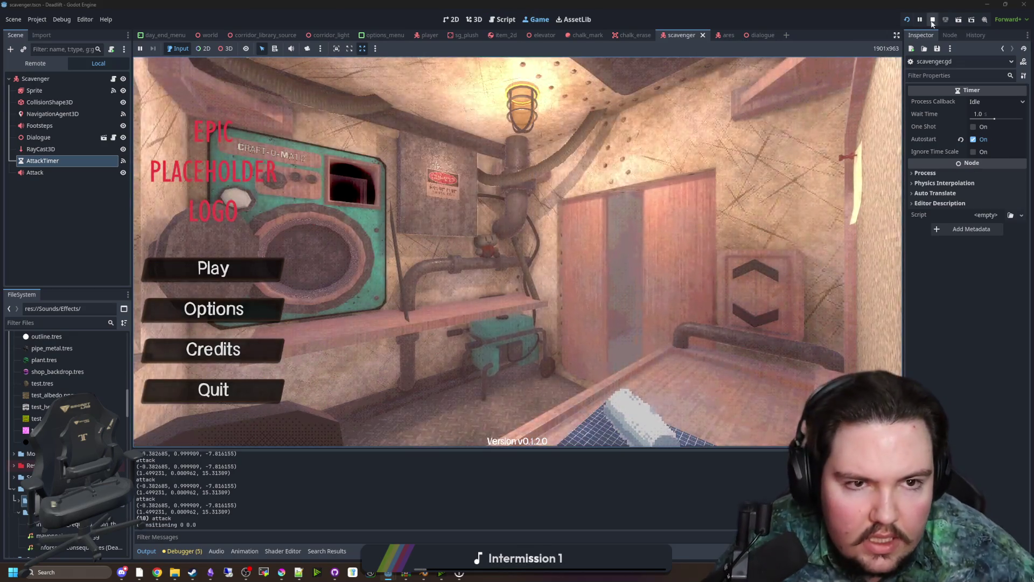
key("F8")
left_click(426, 200)
left_click(62, 20)
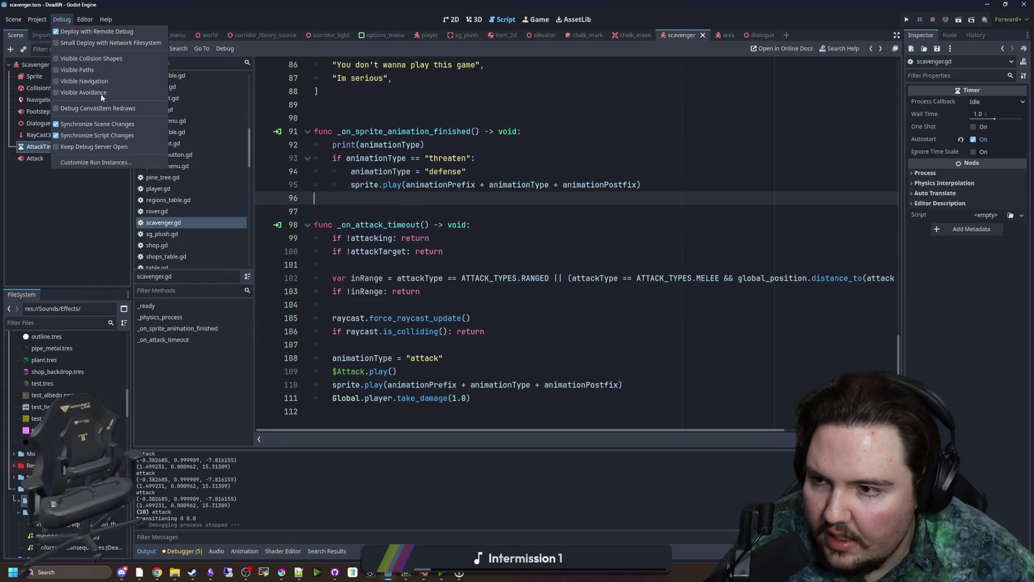
left_click_drag(641, 185, 439, 132)
left_click(323, 118)
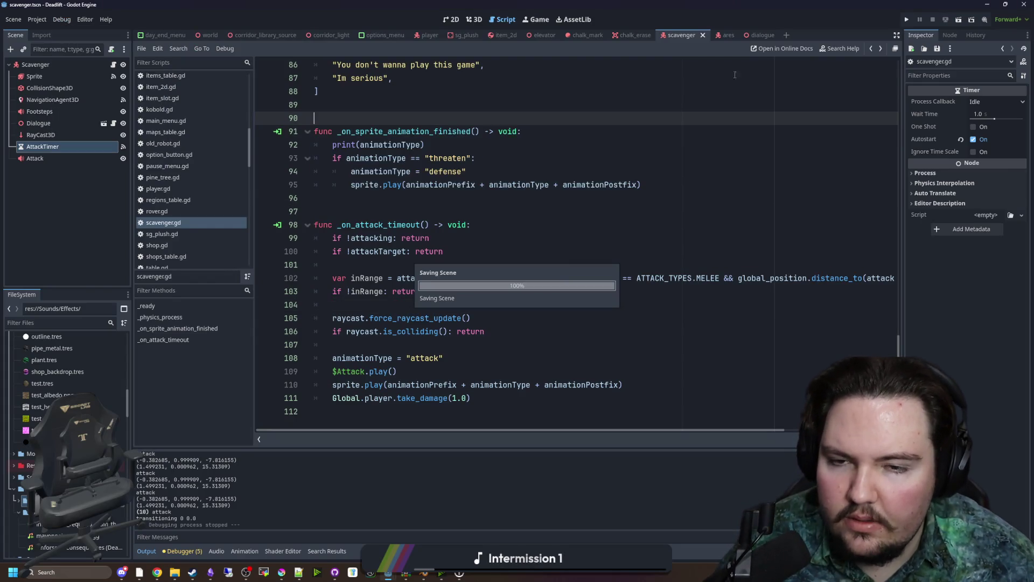
left_click(907, 20)
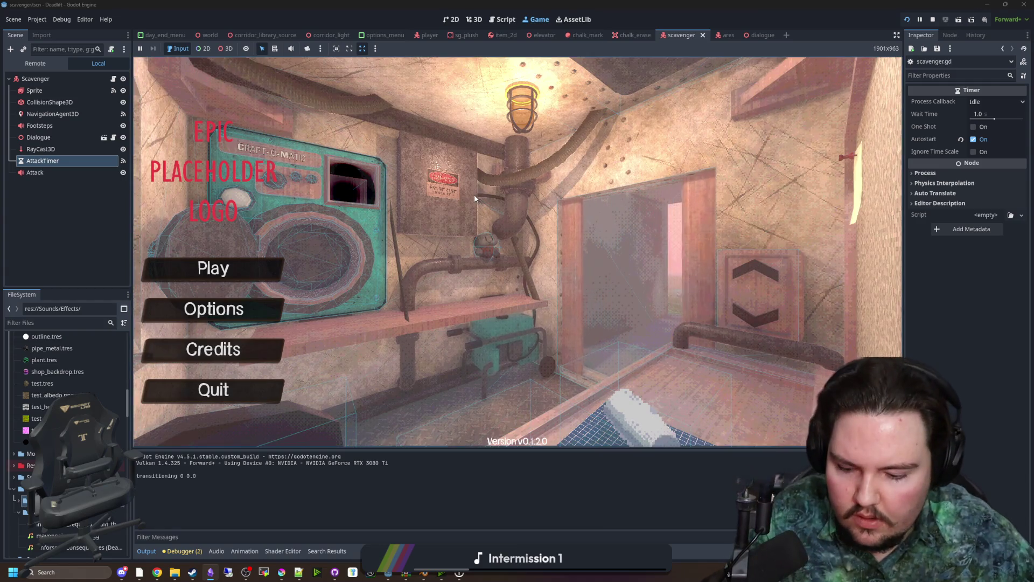
Play into the overgrown corridor toward the threatening scavenger, then pause and stop the game
left_click(213, 268)
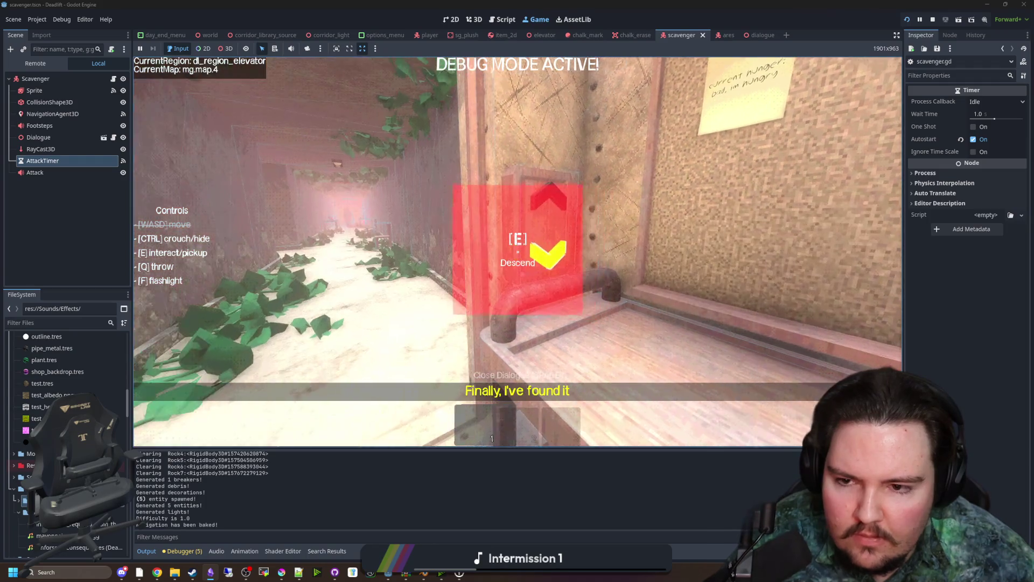
key("w")
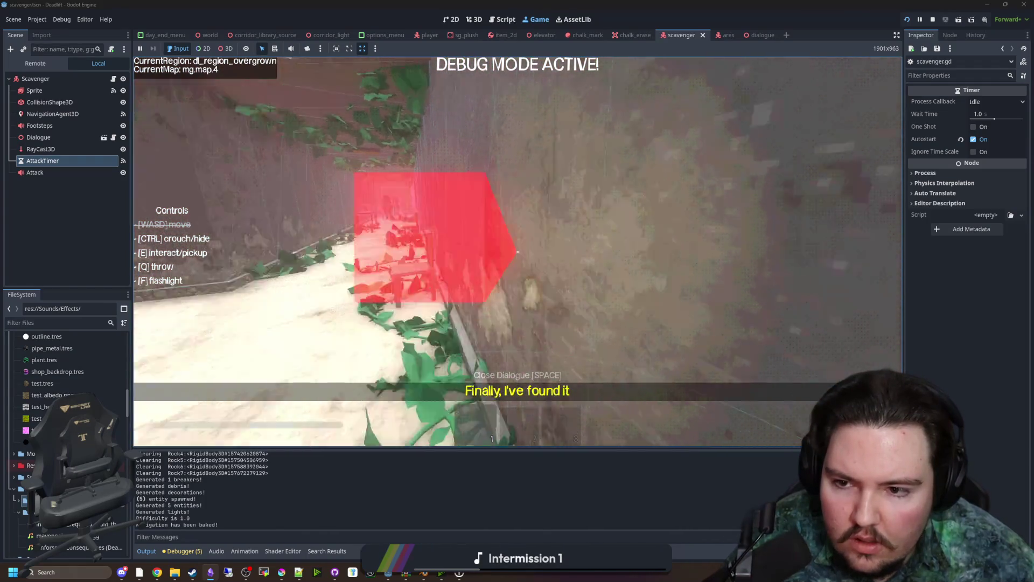
key("w")
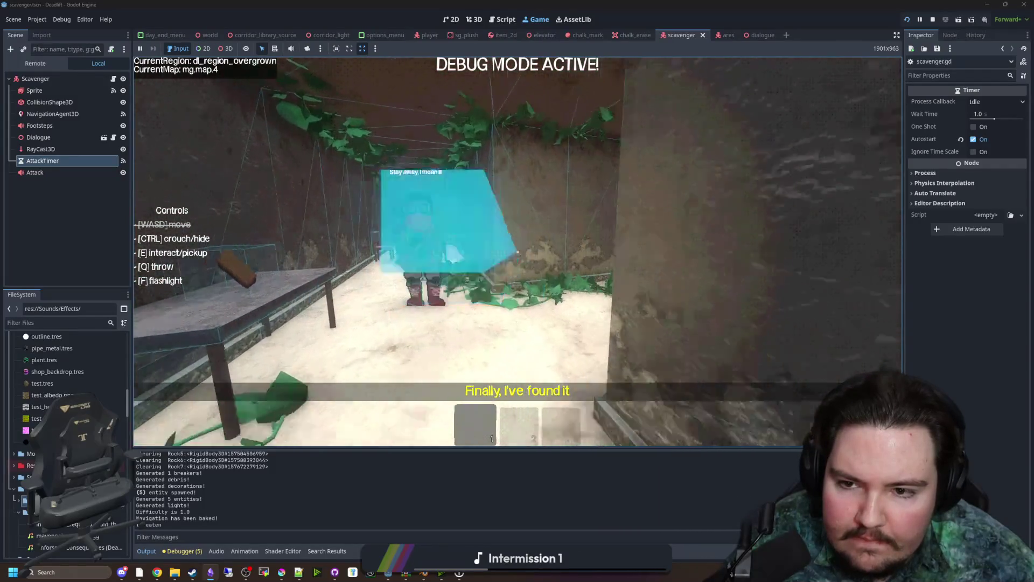
key("w")
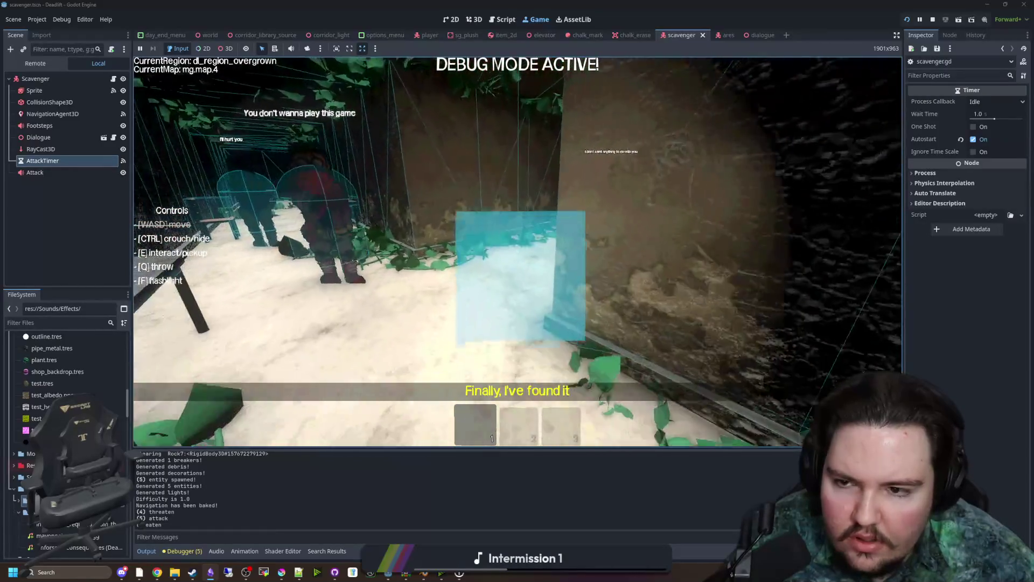
key("Escape")
key("F8")
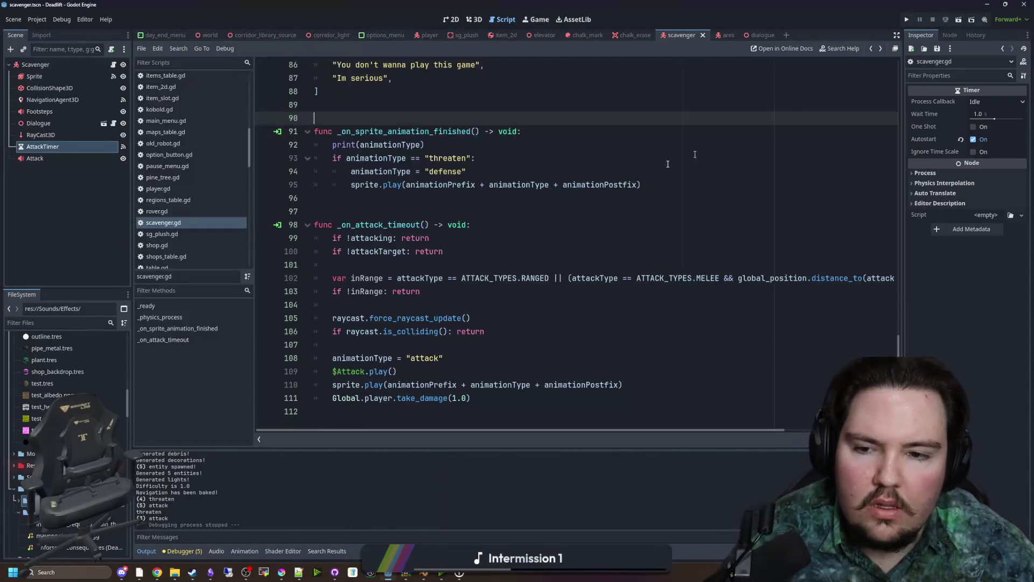
Search scavenger.gd for _physics and glance through the project options menu
left_click(475, 215)
scroll(486, 213, "up", 5)
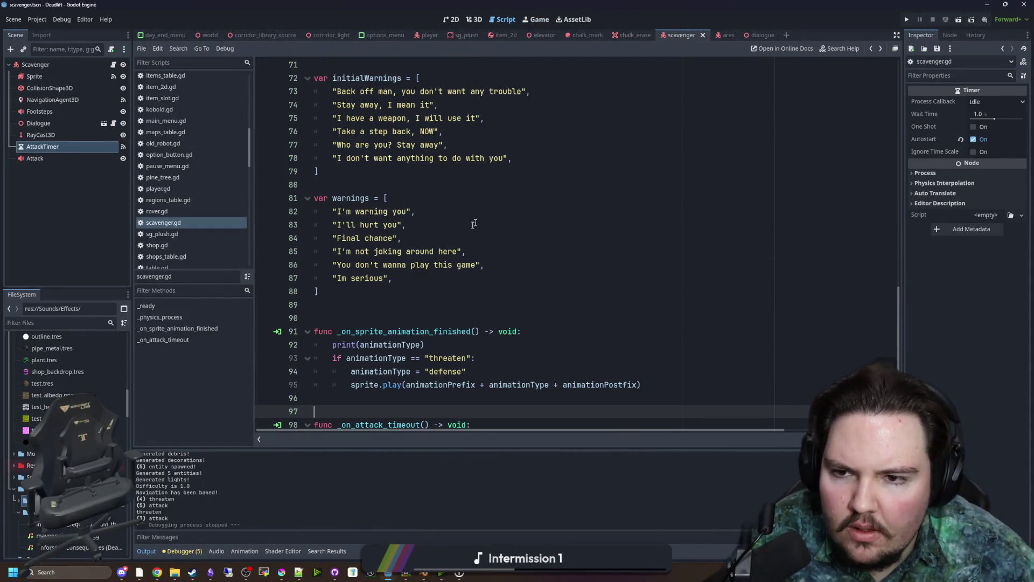
left_click(484, 225)
left_click(484, 197)
key("ctrl+f")
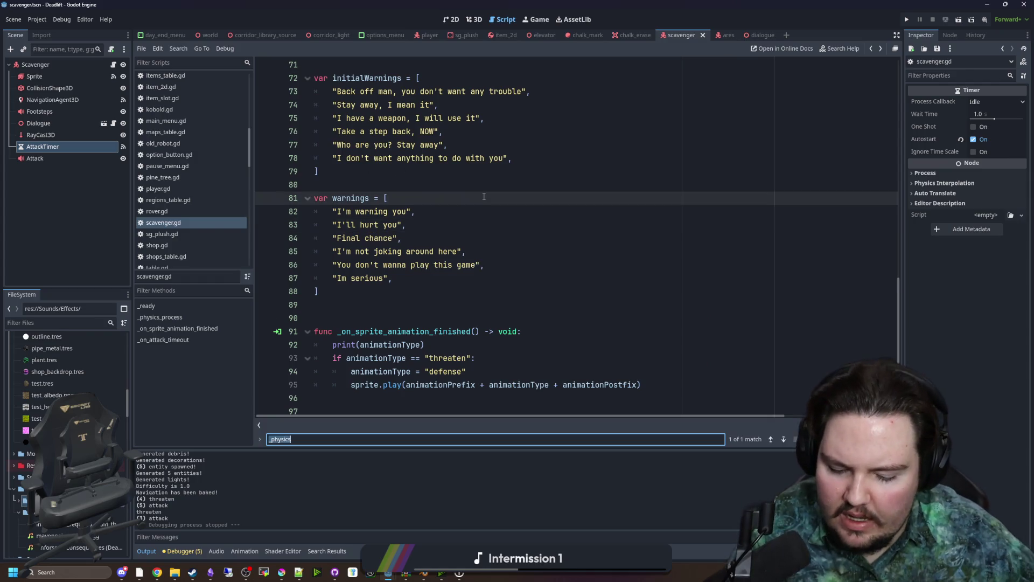
type("_physics")
scroll(484, 197, "down", 2)
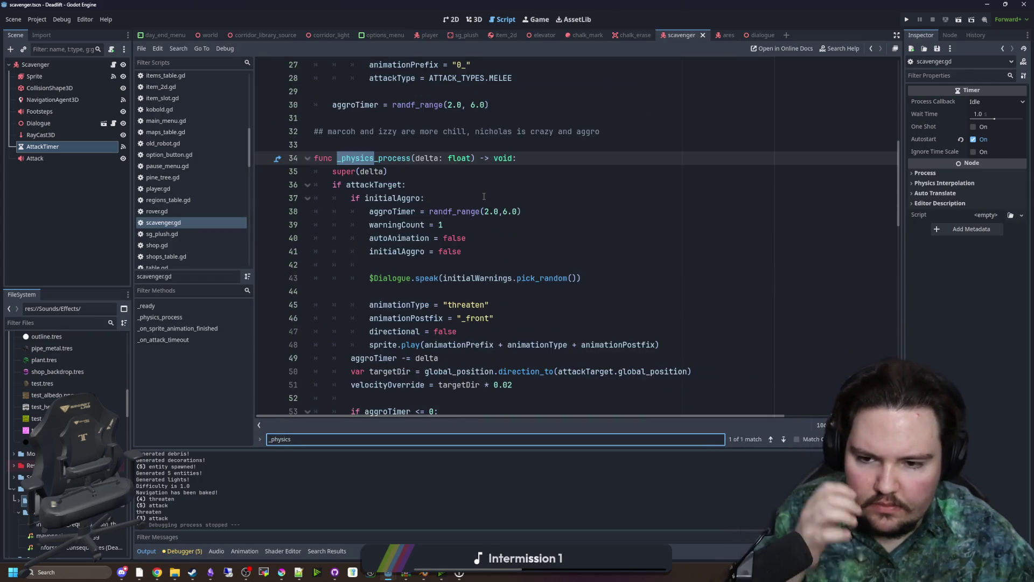
left_click(37, 19)
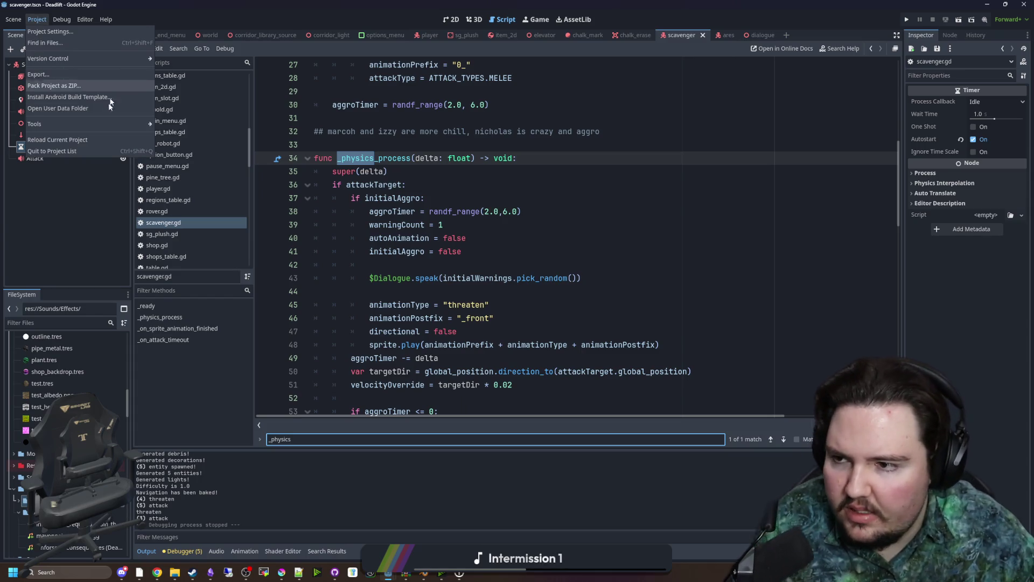
mouse_move(67, 16)
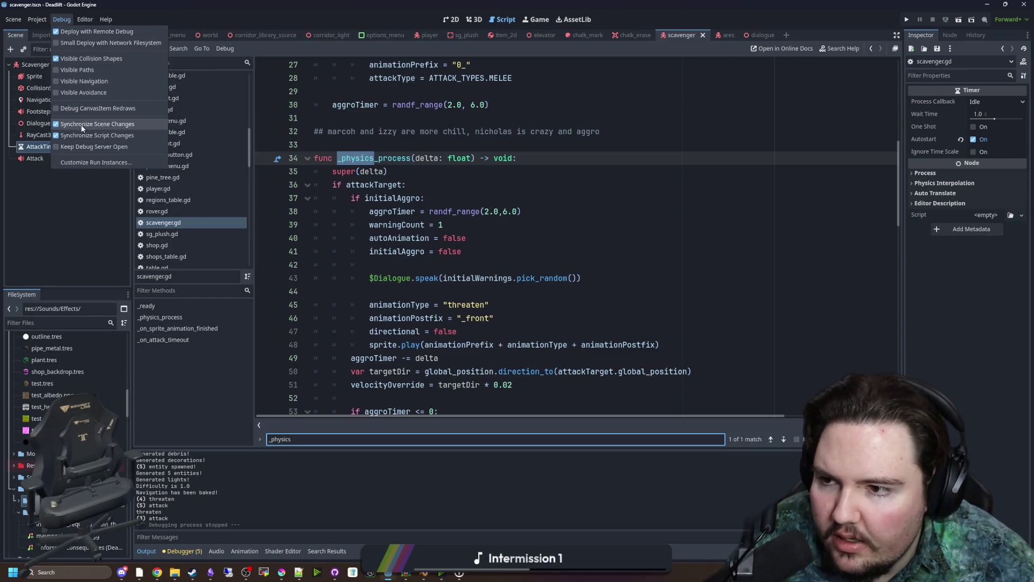
left_click(559, 278)
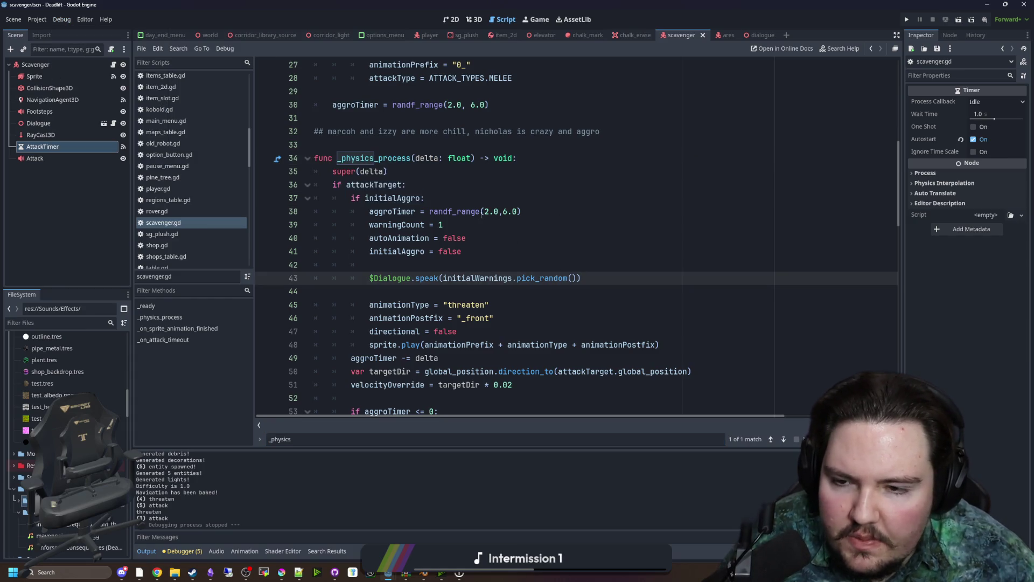
Scroll through scavenger.gd, briefly view the rover script, and return to the scavenger script
scroll(481, 216, "down", 10)
scroll(485, 216, "down", 4)
scroll(469, 253, "up", 10)
scroll(474, 269, "up", 3)
left_click(544, 226)
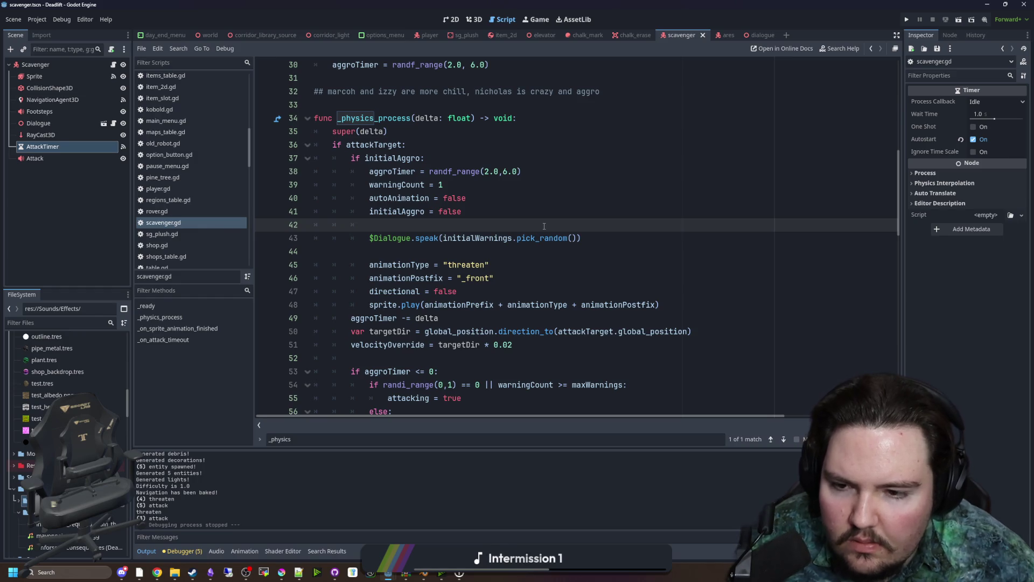
scroll(194, 189, "up", 2)
scroll(190, 223, "down", 1)
left_click(159, 236)
left_click(167, 248)
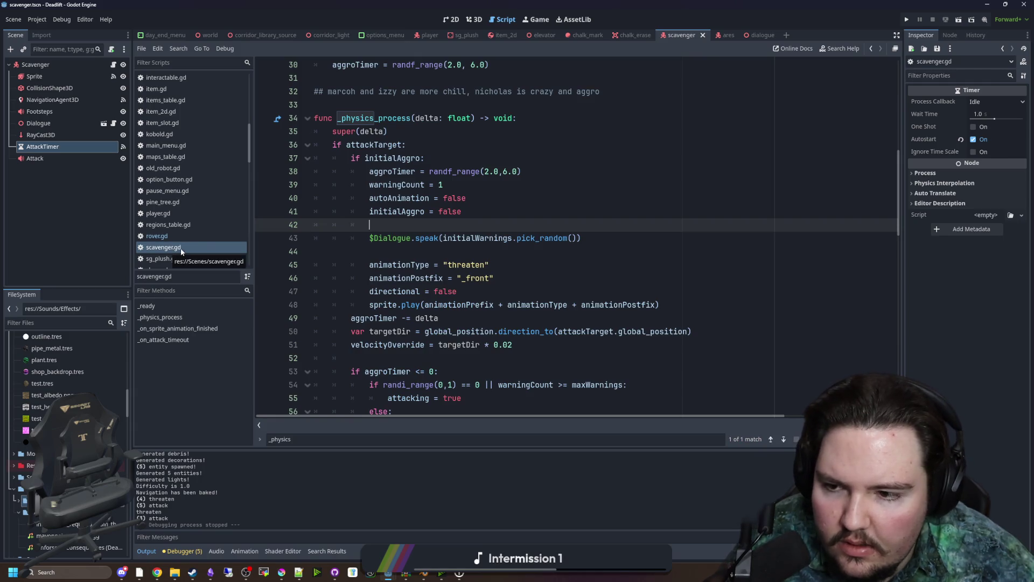
scroll(423, 98, "up", 10)
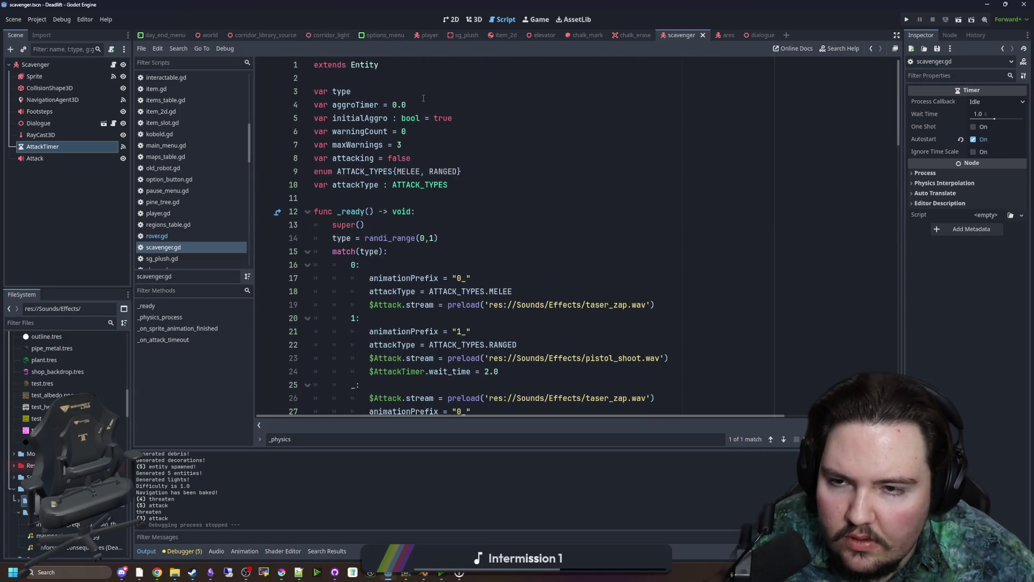
Select the Entity base class's raycast check on lines 136–139, then return to scavenger.gd's attack timeout
left_click(364, 64, "ctrl")
scroll(473, 262, "down", 12)
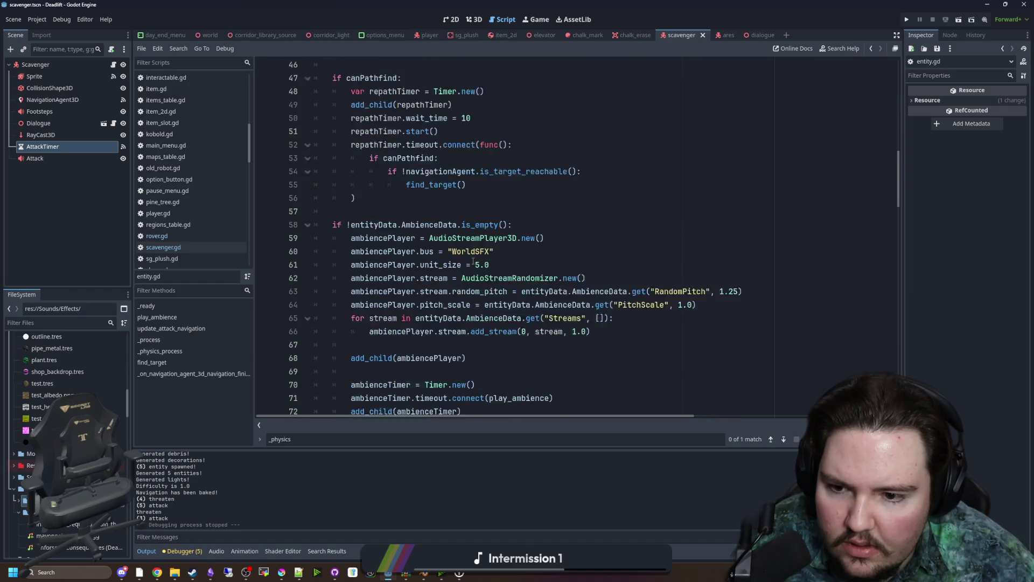
scroll(473, 262, "down", 1)
scroll(473, 261, "down", 14)
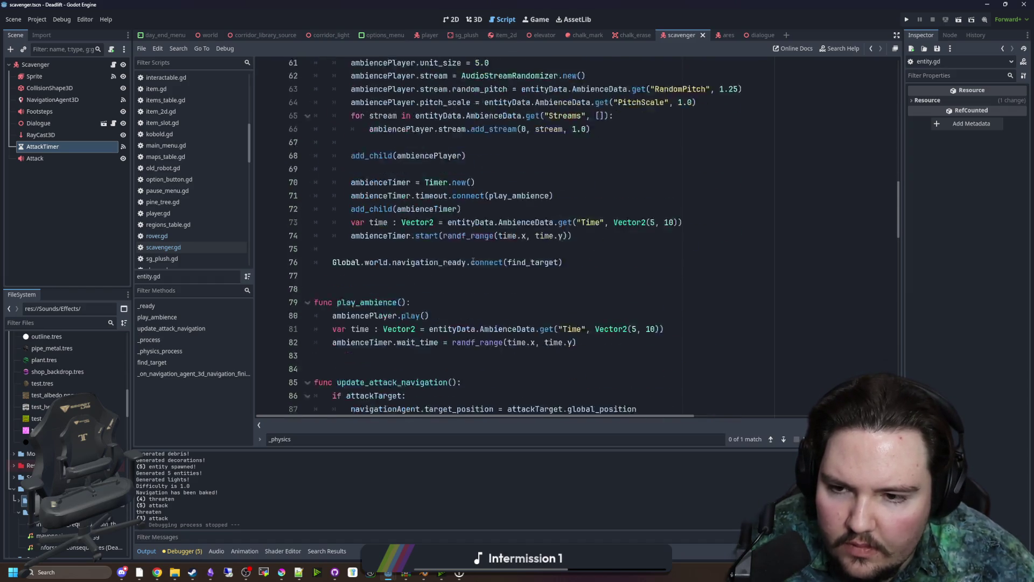
scroll(473, 262, "down", 12)
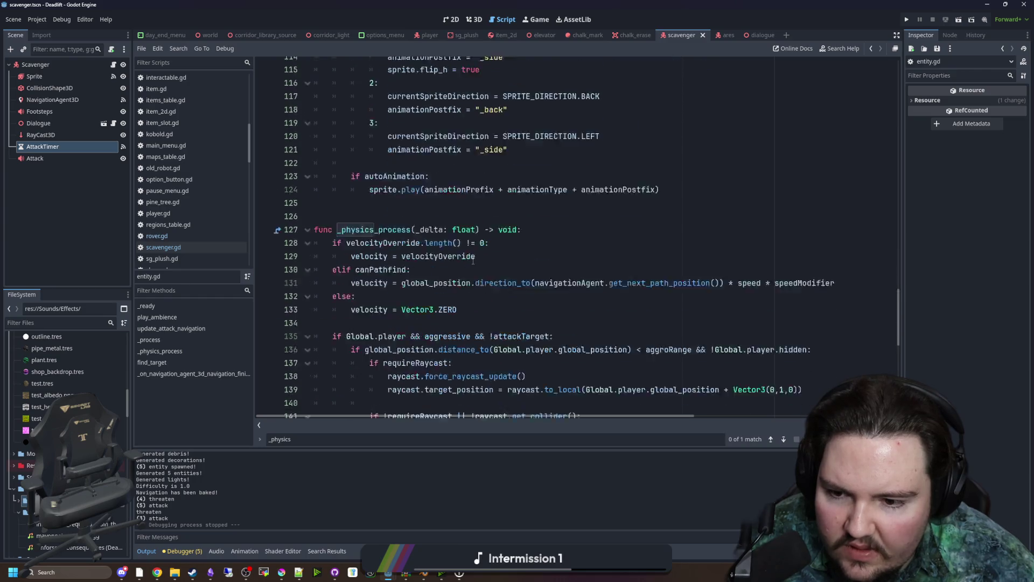
left_click(505, 237)
scroll(749, 283, "up", 1)
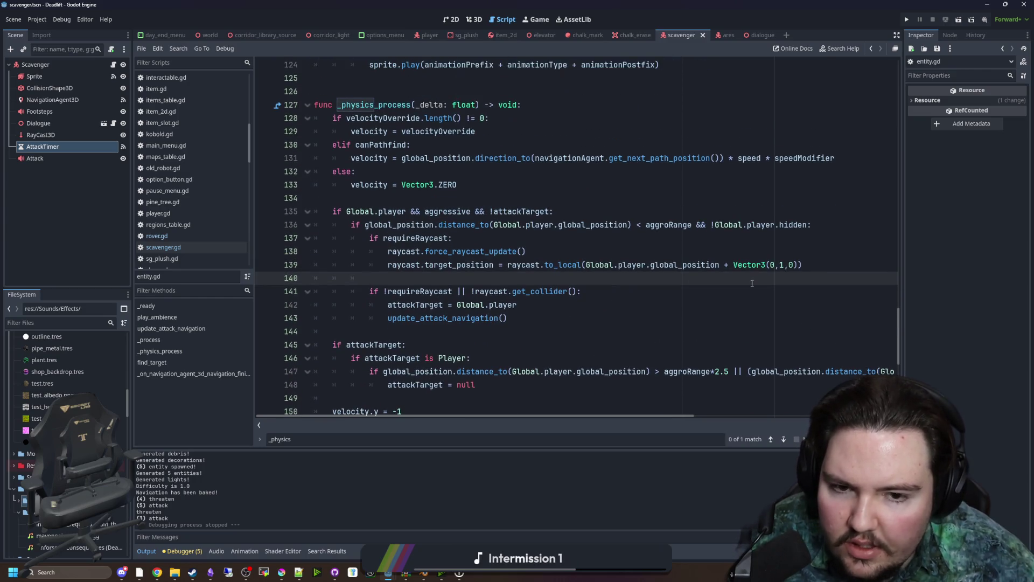
mouse_move(802, 264)
left_mouse_down()
mouse_move(302, 264)
mouse_move(241, 222)
mouse_move(227, 236)
left_mouse_up()
key("ctrl+c")
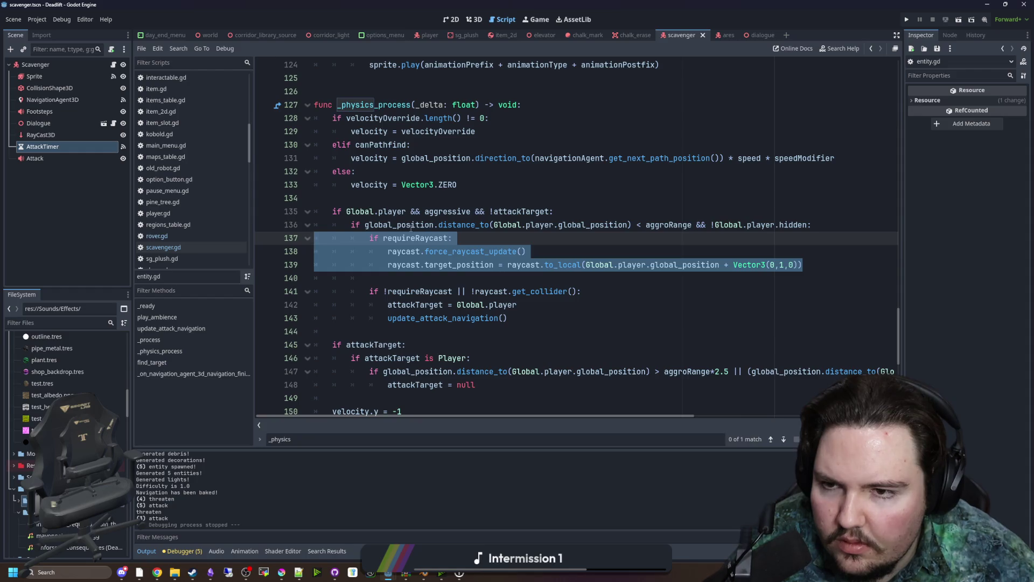
left_click(164, 247)
scroll(360, 291, "down", 20)
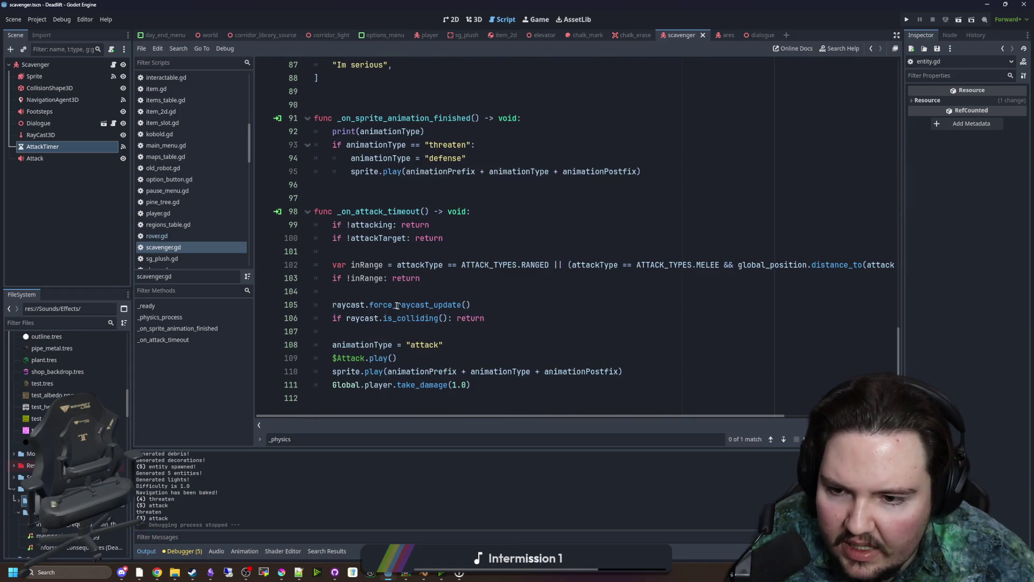
Paste the raycast check below the inRange check, fix indentation, and delete the duplicate raycast update line
left_click(376, 294)
key("ctrl+v")
key("Up")
key("Up")
key("shift+Tab")
key("shift+Tab")
key("shift+Tab")
left_click(387, 330)
key("shift+Tab")
key("shift+Tab")
left_click(387, 318)
key("BackSpace")
key("BackSpace")
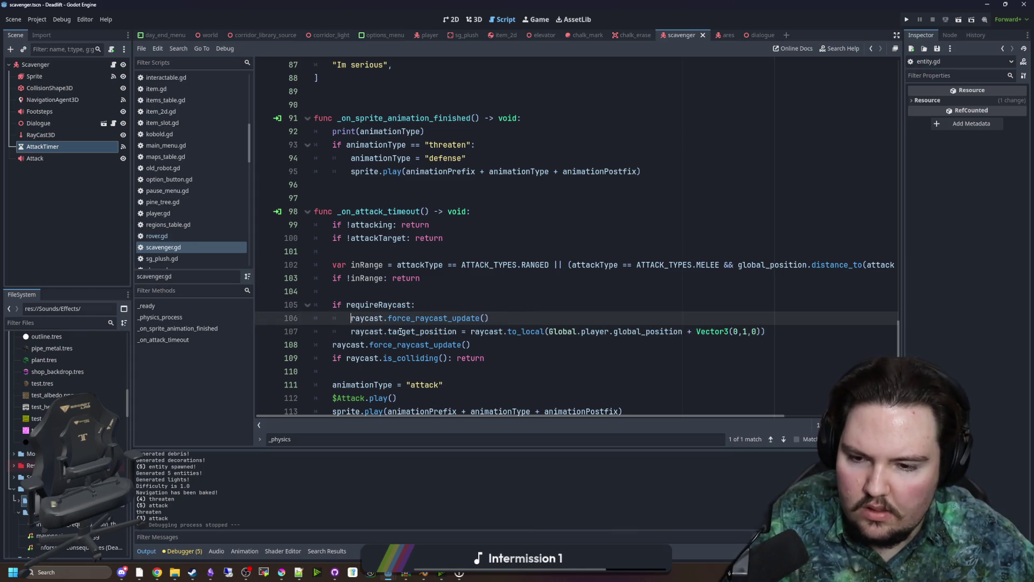
left_click_drag(468, 345, 334, 345)
key("BackSpace")
key("Delete")
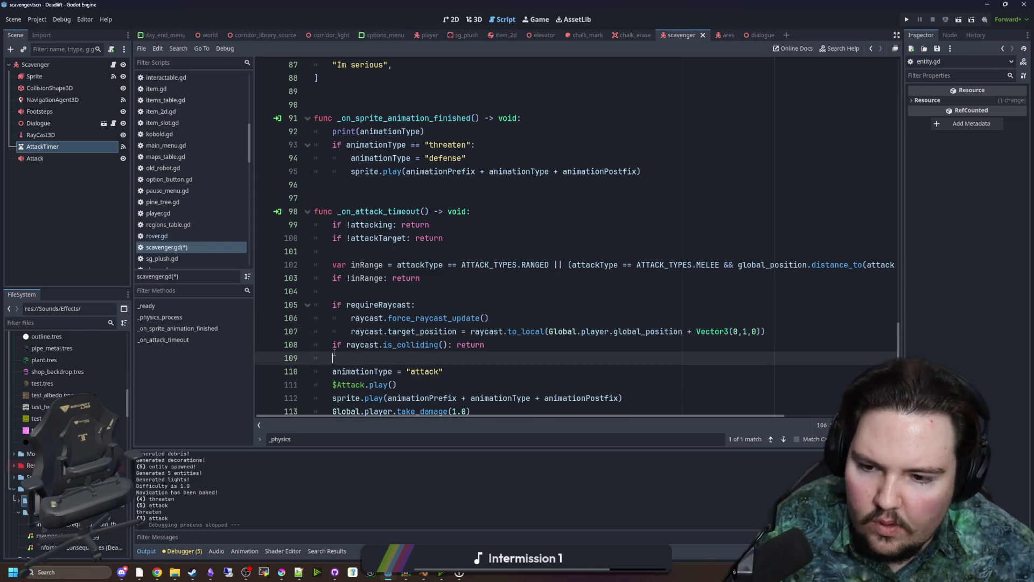
left_click(461, 294)
scroll(461, 293, "down", 1)
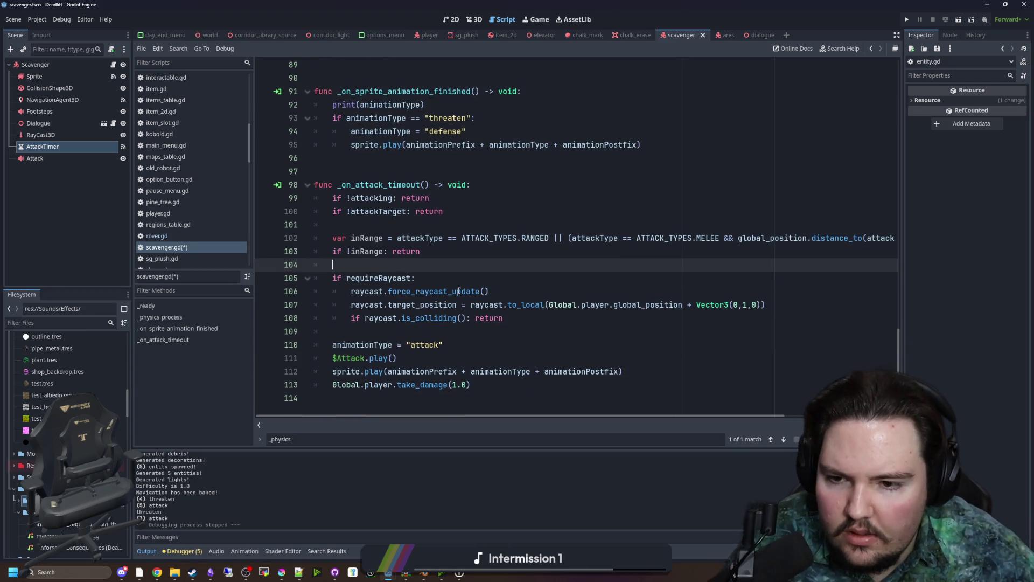
Move the target_position line under the requireRaycast condition, aiming at attackTarget instead of Global.player
left_click_drag(766, 305, 351, 305)
key("ctrl+c")
key("BackSpace")
left_click(432, 277)
key("Return")
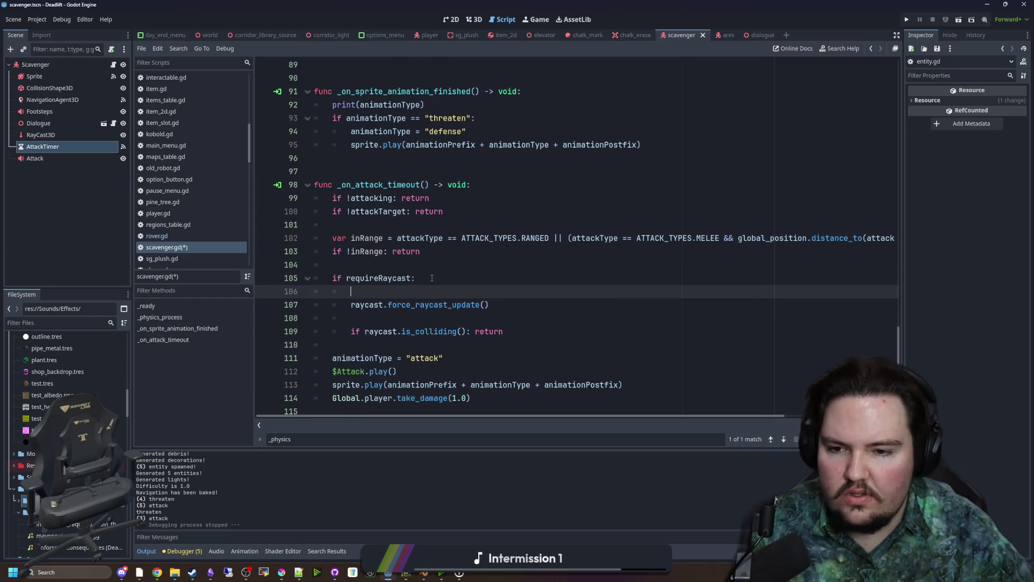
key("ctrl+v")
key("Down")
key("Delete")
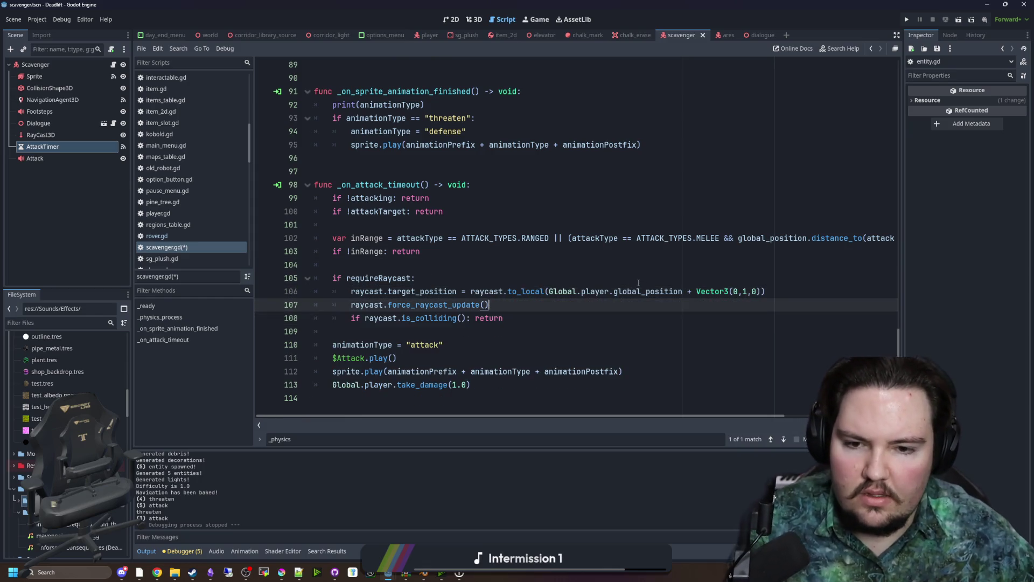
left_click_drag(549, 291, 608, 291)
type("att")
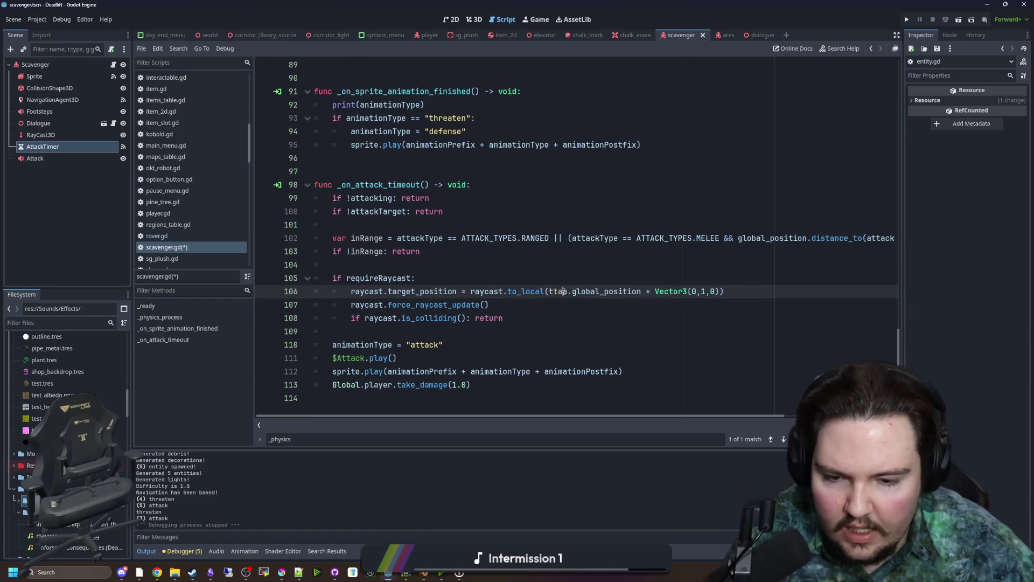
key("BackSpace")
key("Escape")
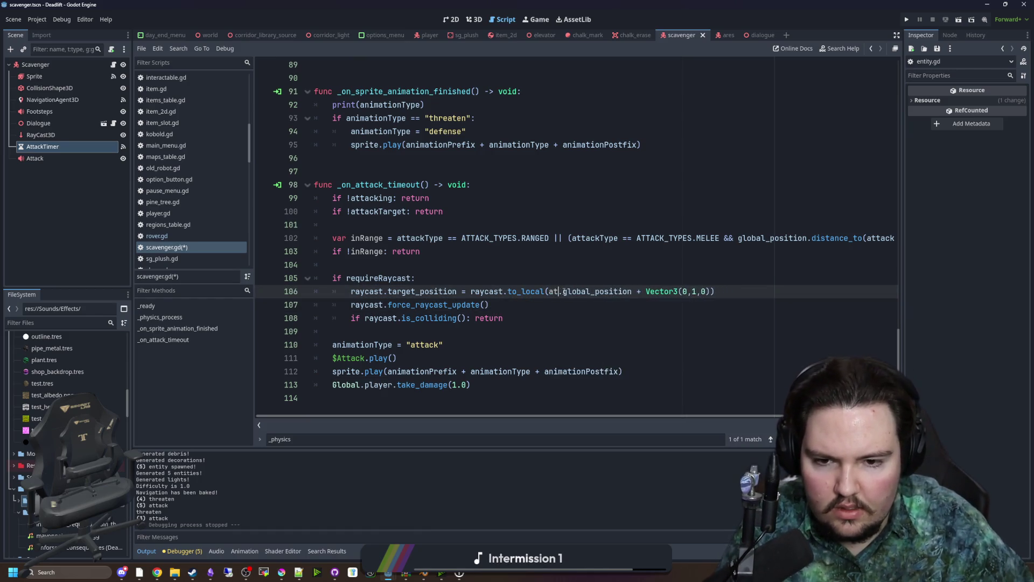
type("tackTarget")
Review the edited block, save scavenger.gd, and run the project
left_click(589, 277)
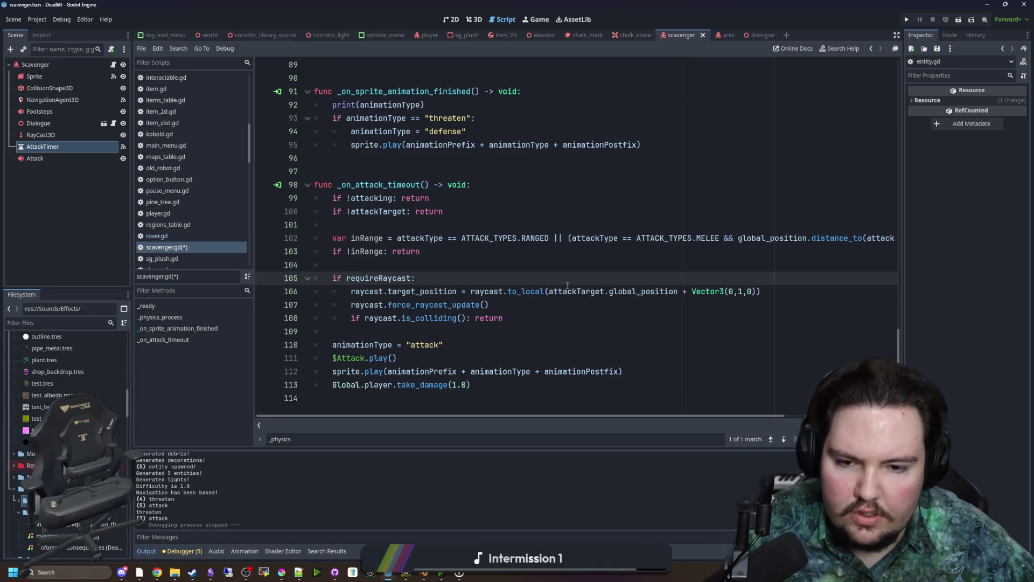
left_click(512, 306)
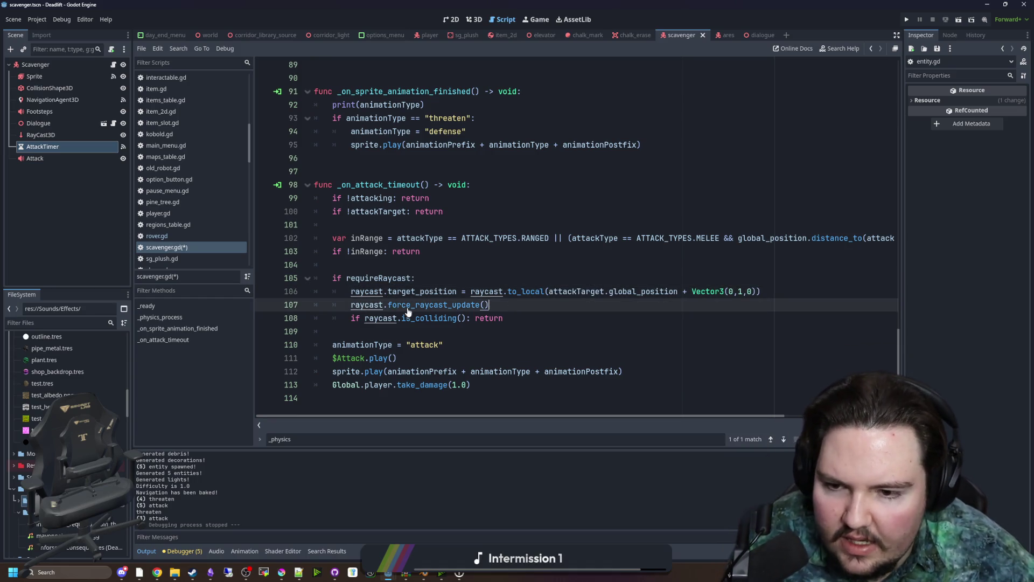
left_click(516, 317)
key("ctrl+s")
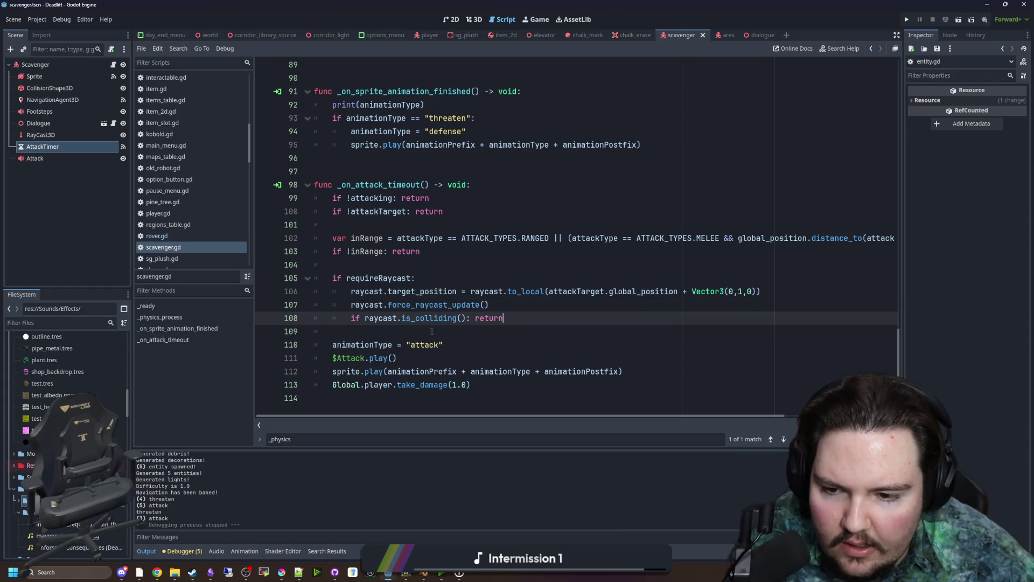
left_click(907, 20)
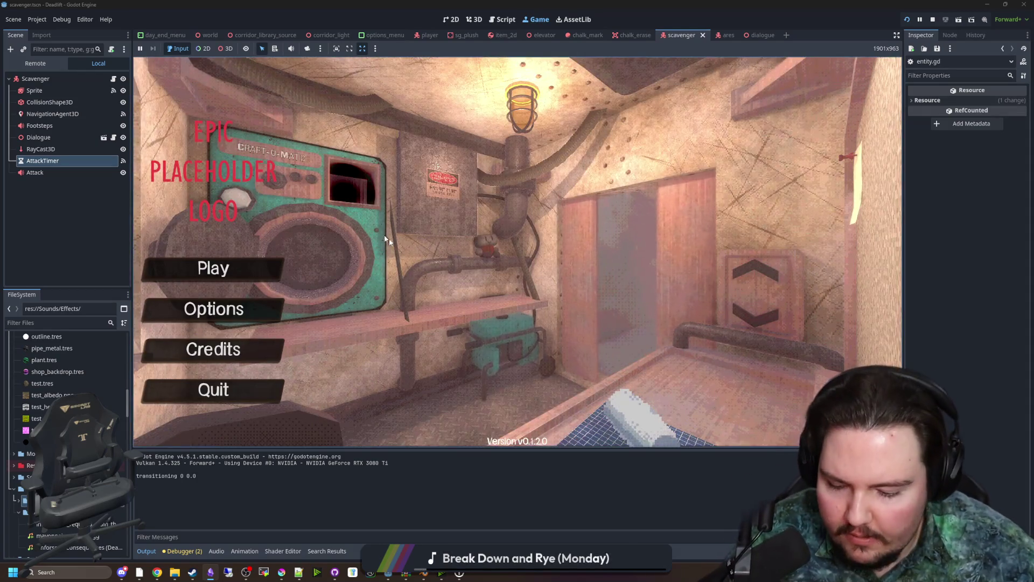
type("dwasdwa")
Start a new game and walk down the vine corridor toward the scavenger
left_click(240, 260)
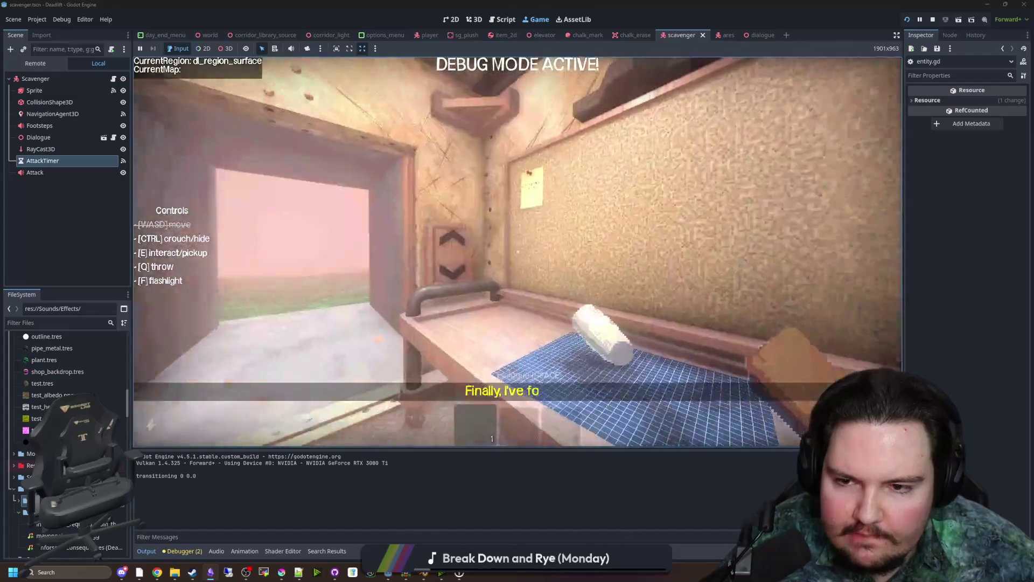
key("e")
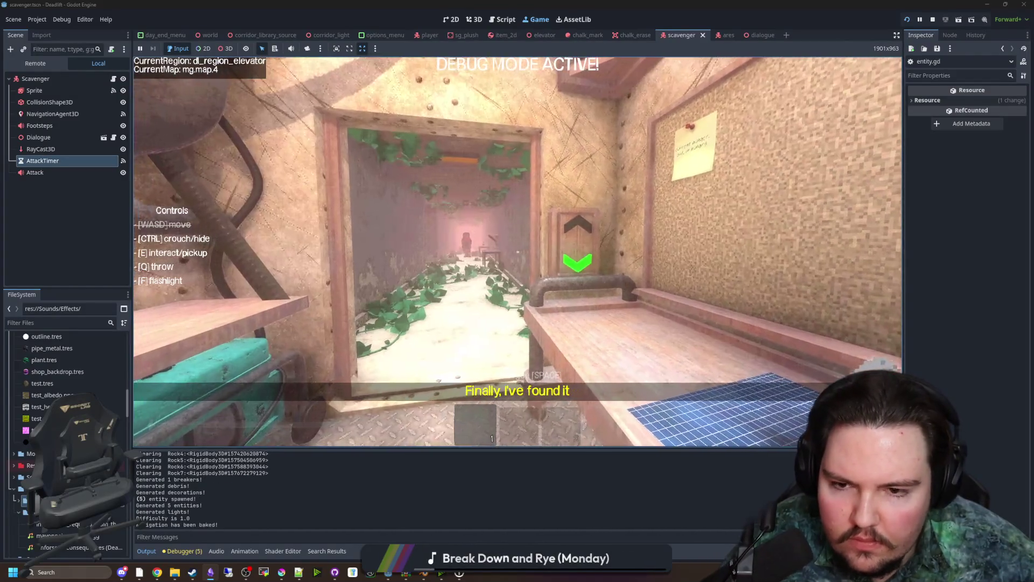
key("w")
key("w")
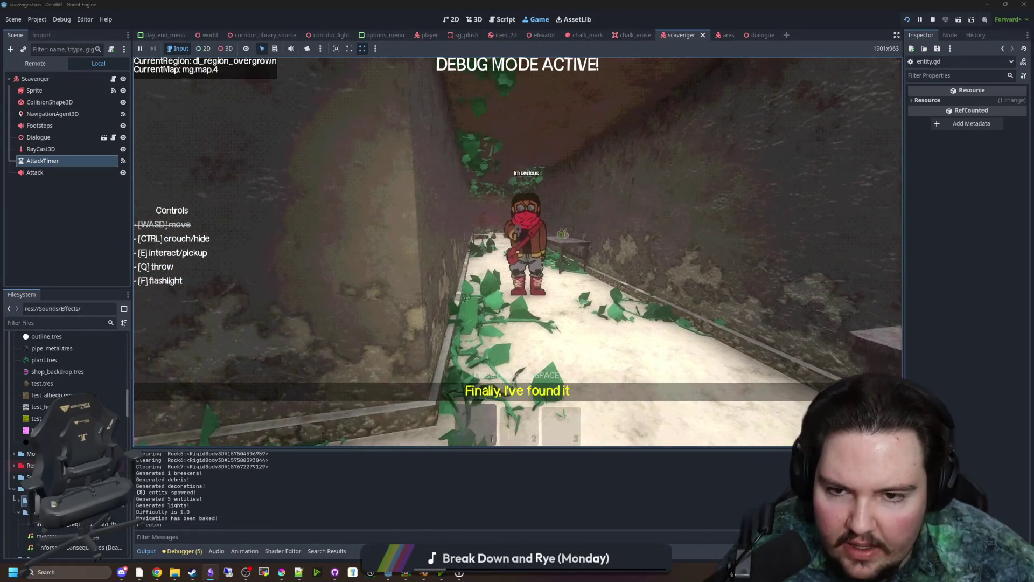
key("a")
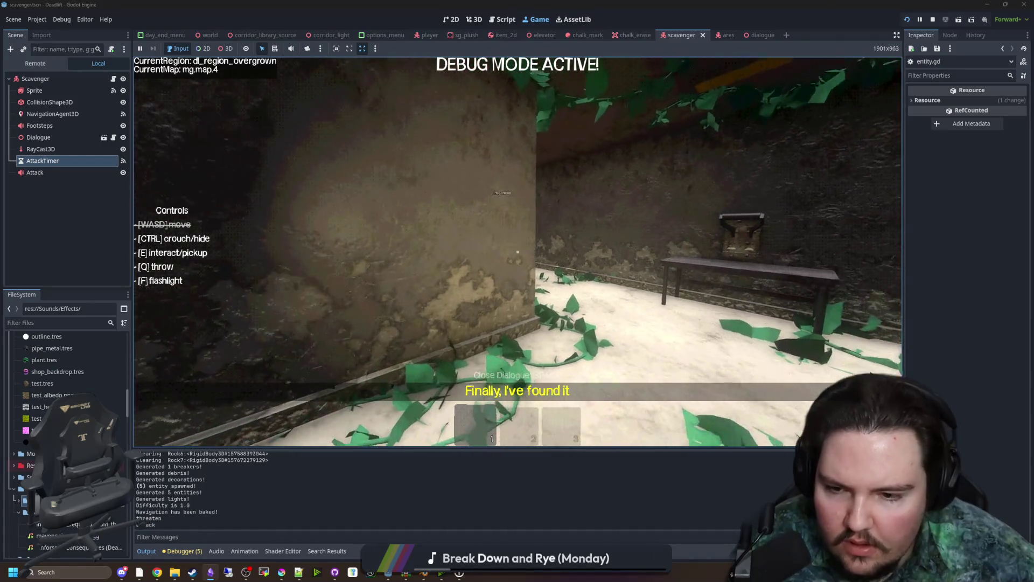
key("s")
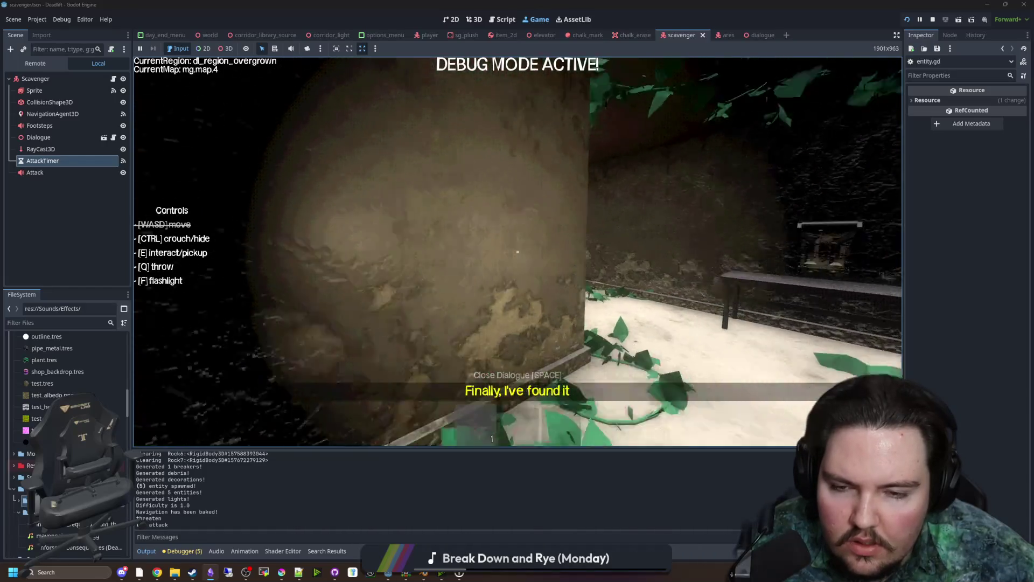
key("w")
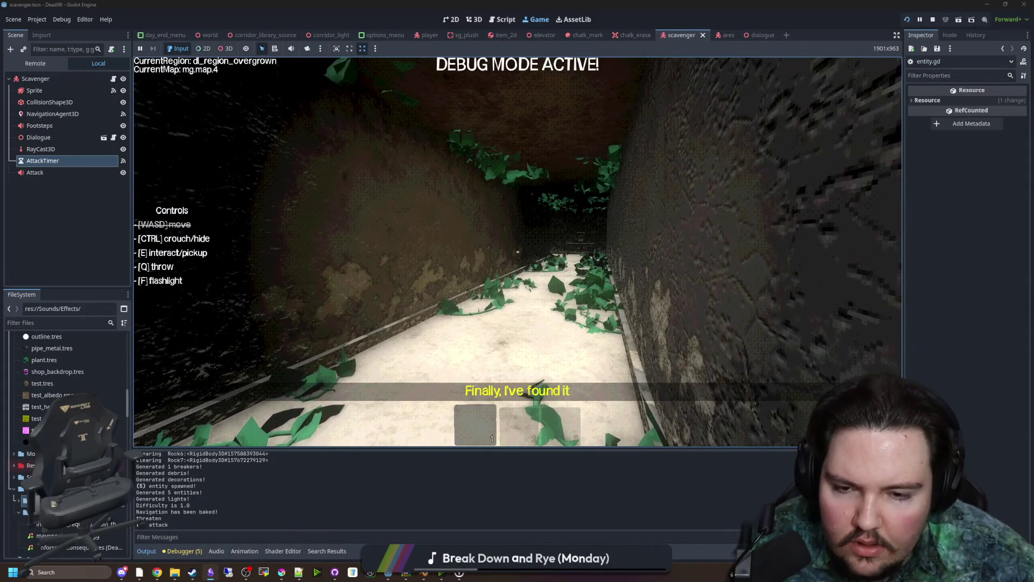
key("ctrl")
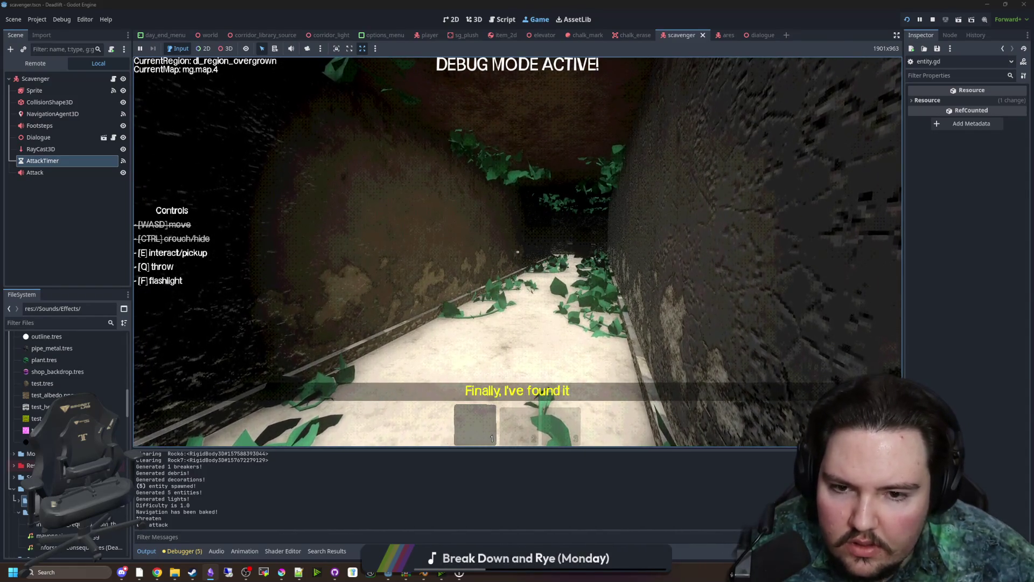
key("w")
key("w")
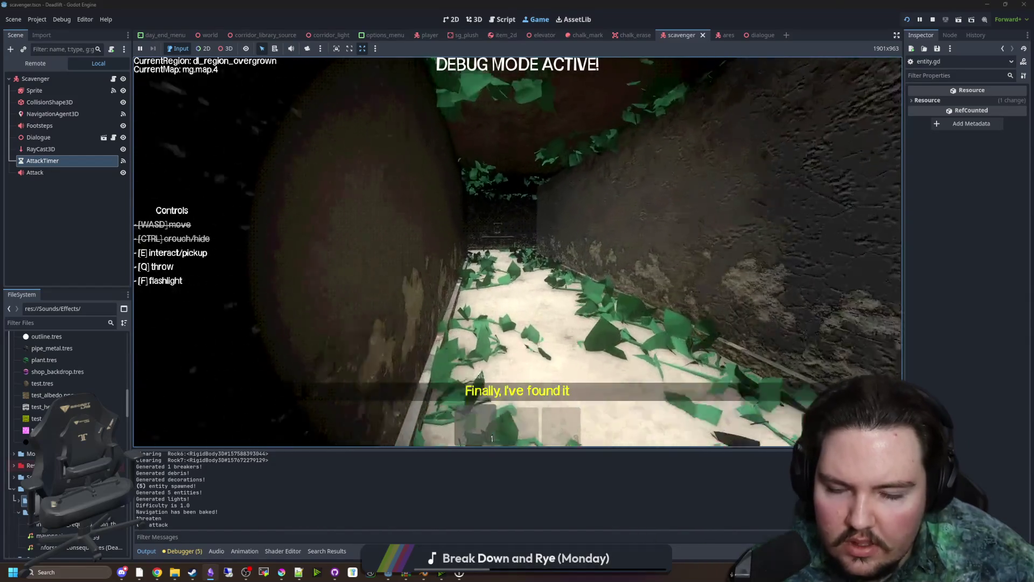
key("w")
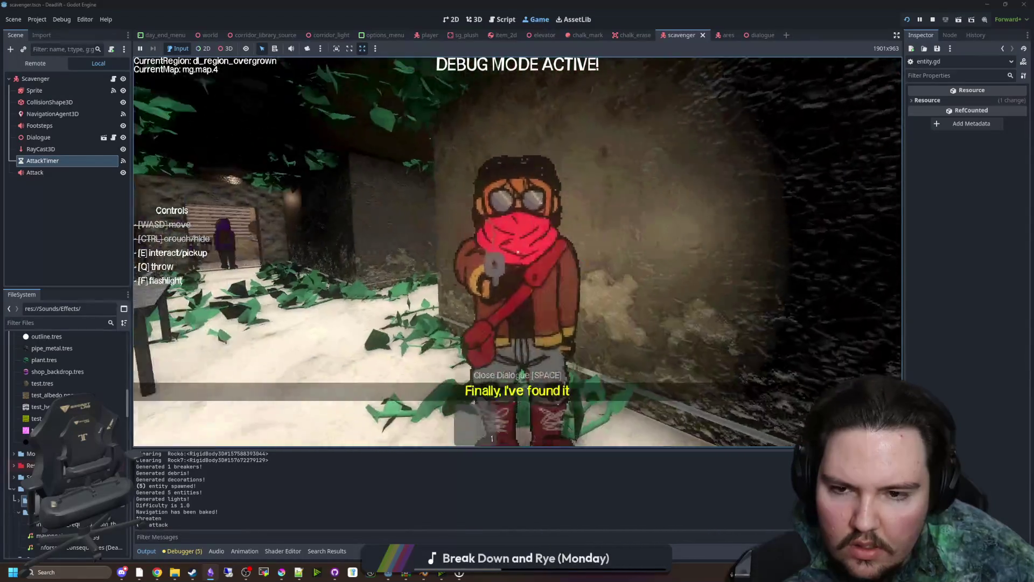
Explore the table corner and adjoining rooms, return to the vine corridor, then pause and stop the game
key("w")
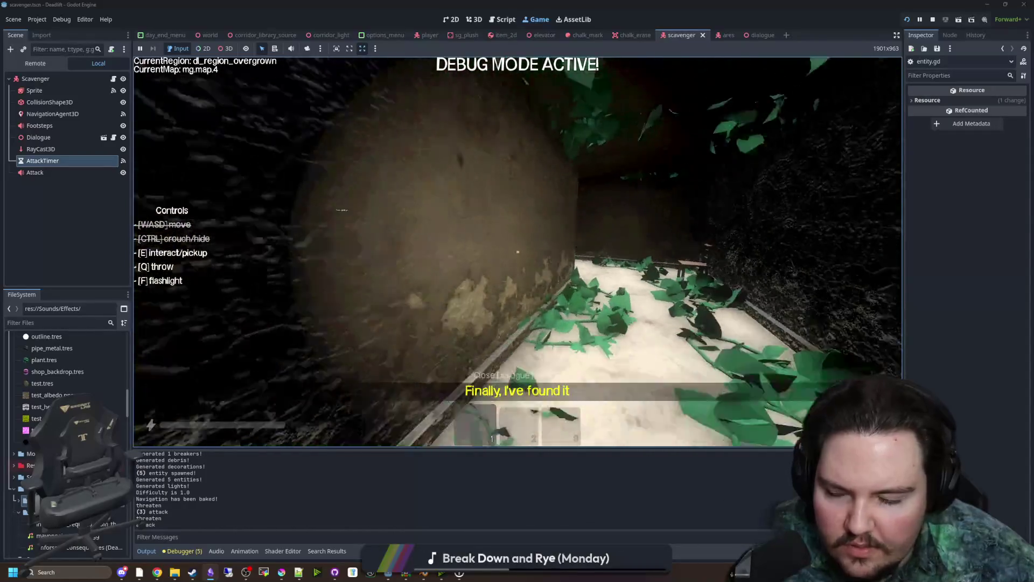
key("w")
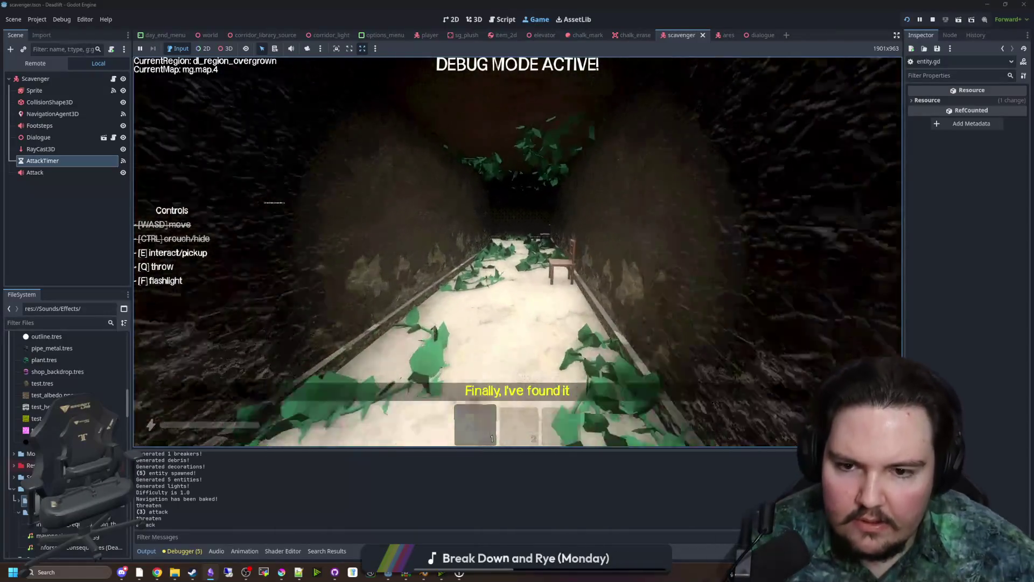
key("w")
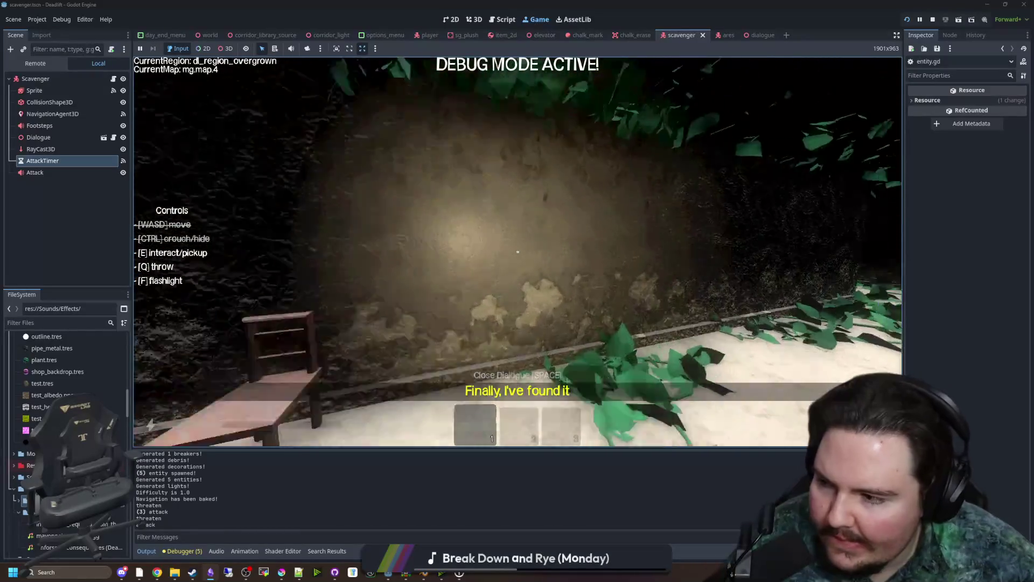
key("w")
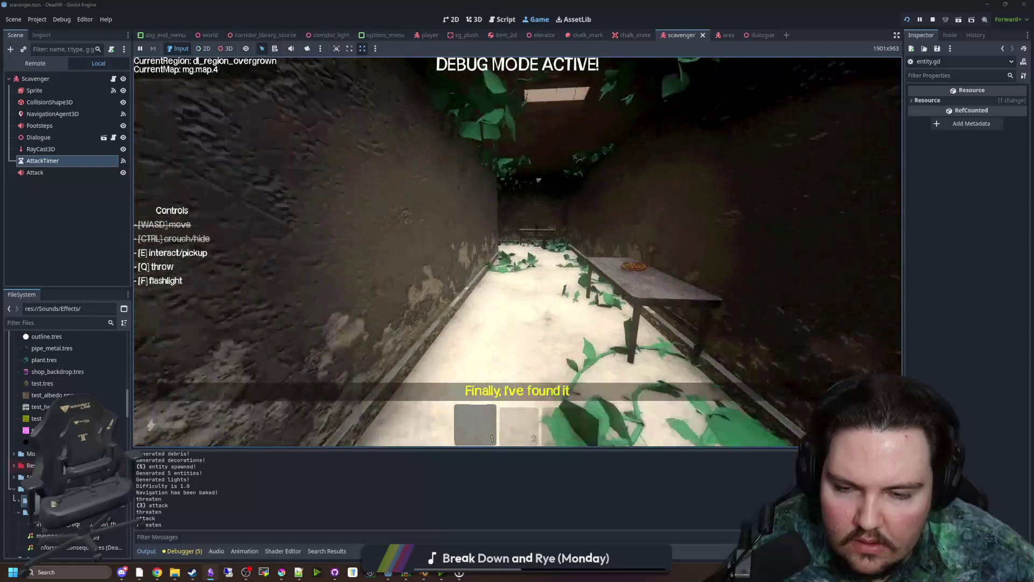
key("w")
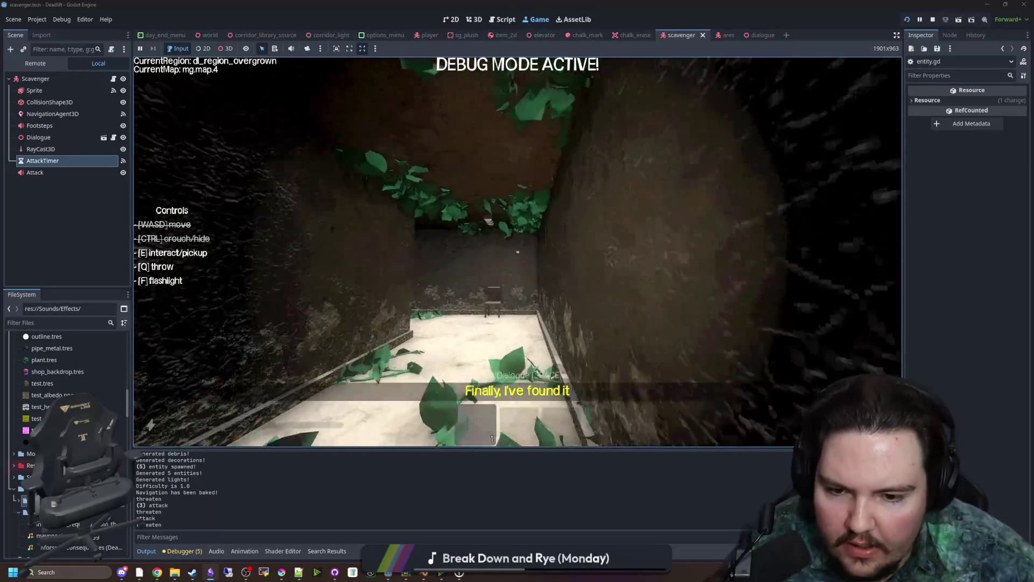
key("w")
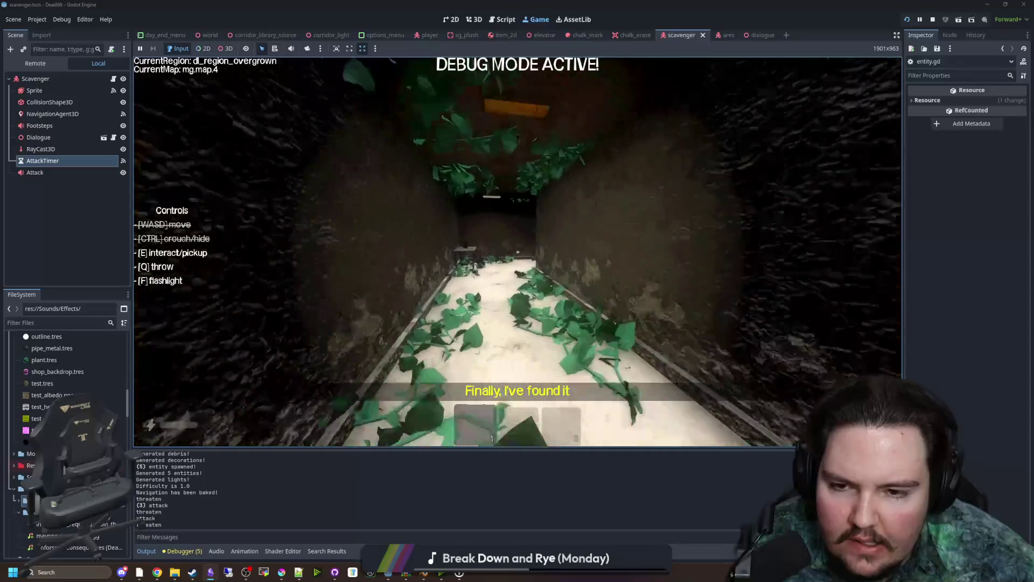
key("w")
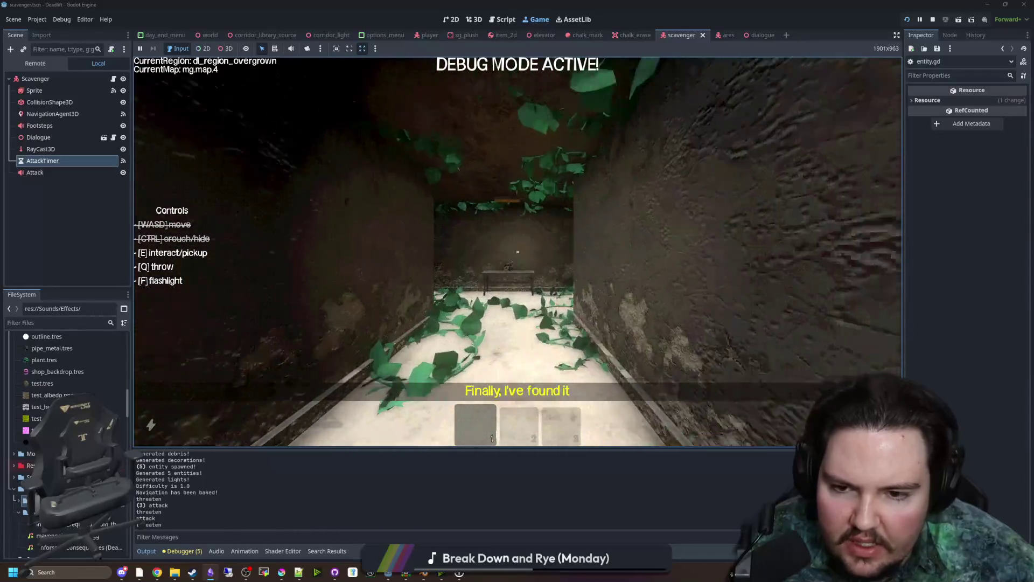
key("w")
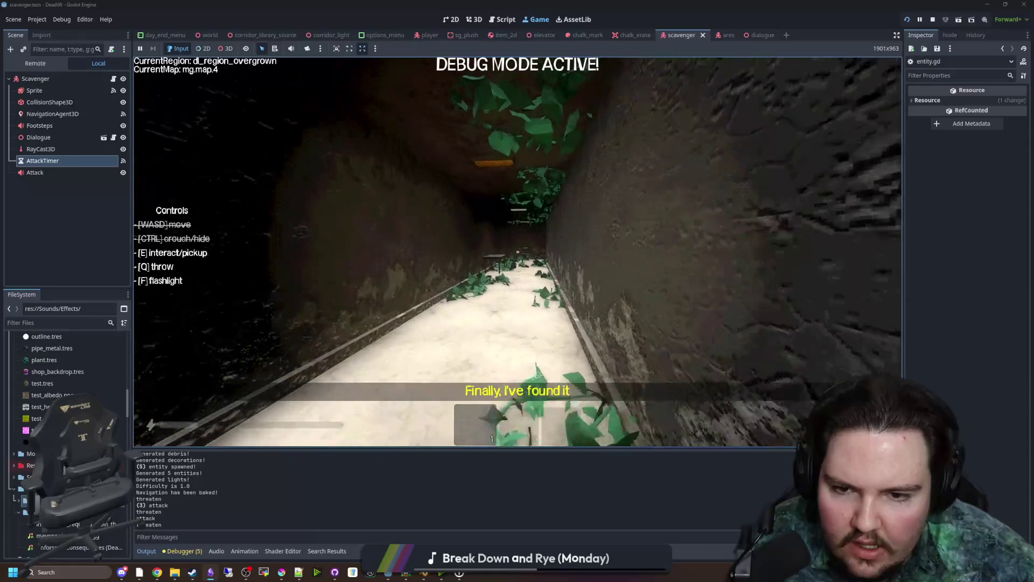
key("w")
key("Escape")
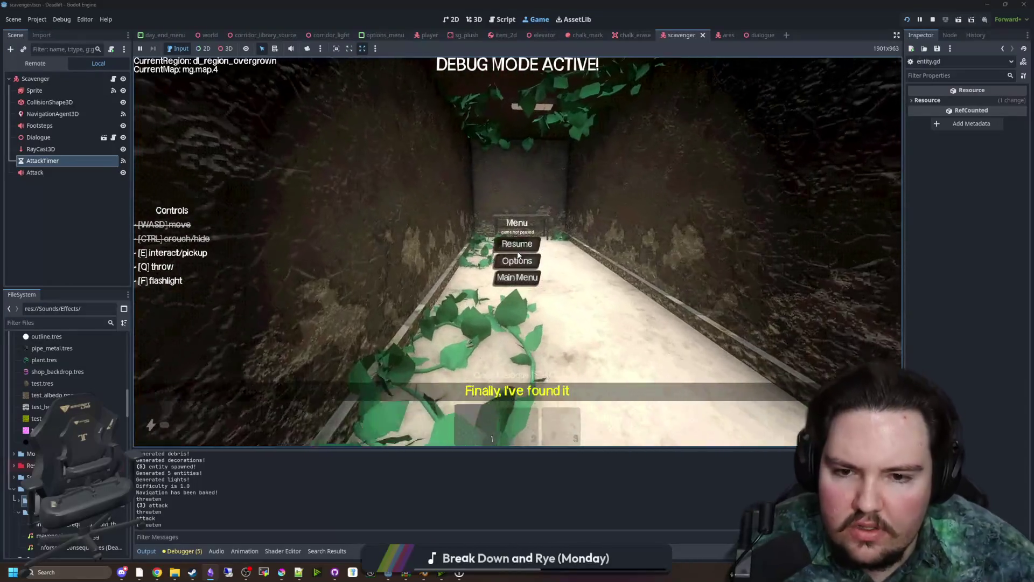
left_click(933, 20)
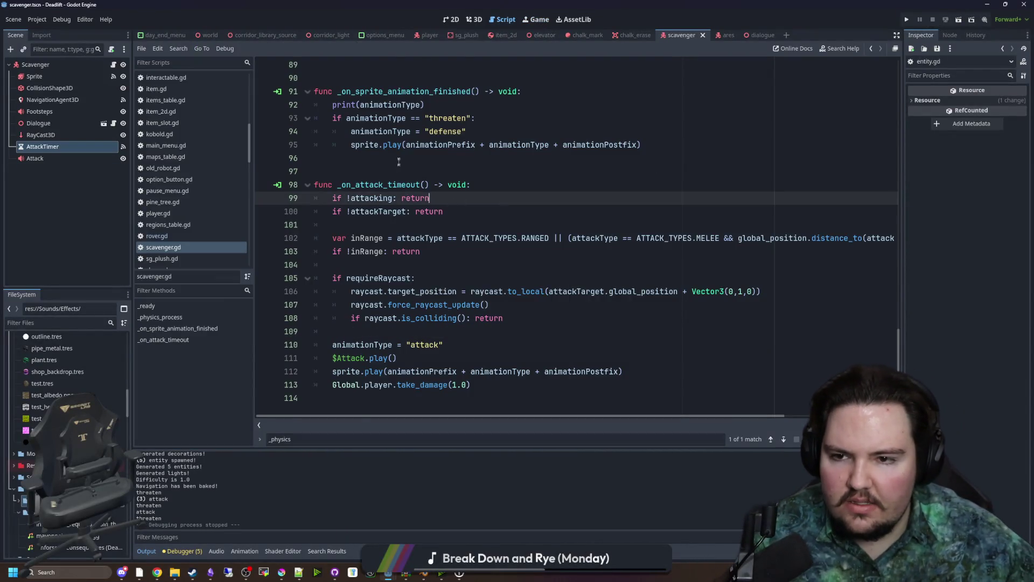
left_click(383, 174)
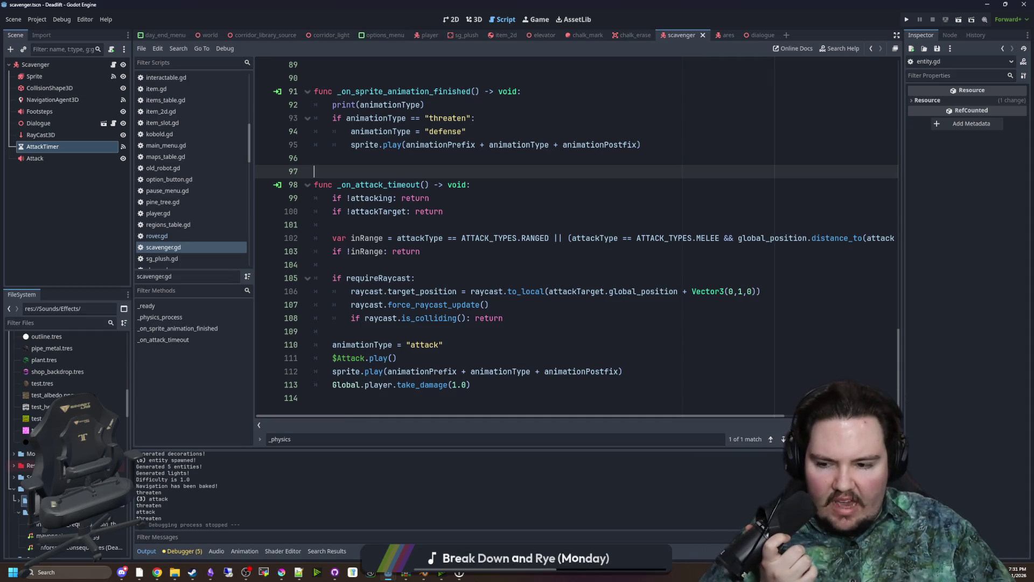
left_click(665, 154)
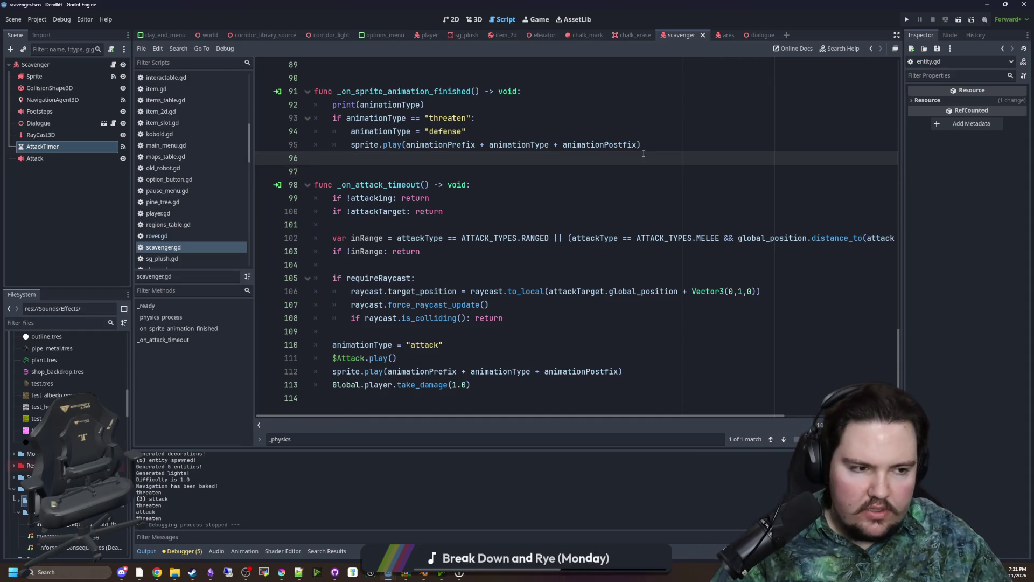
left_click(844, 186)
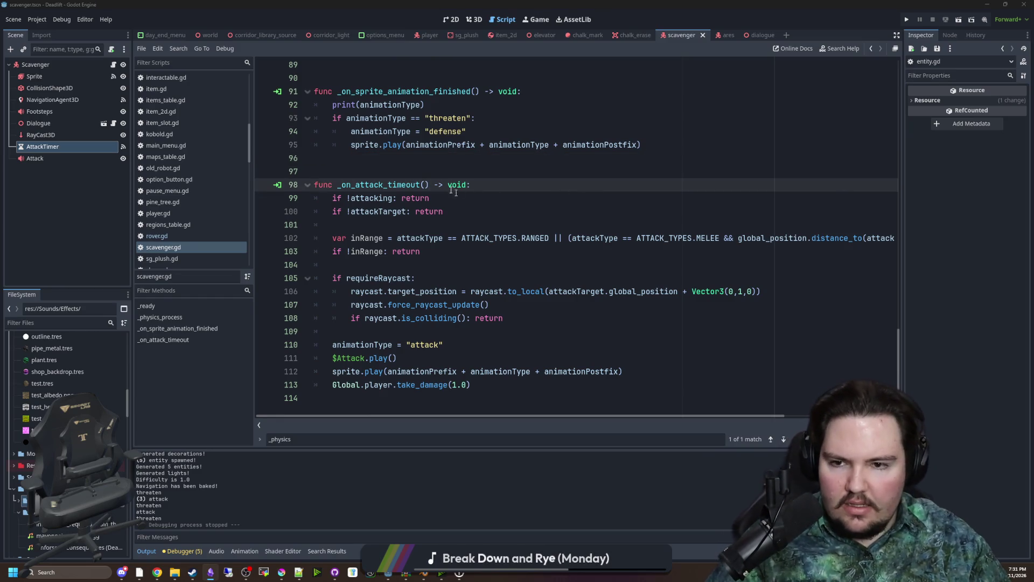
left_click(406, 160)
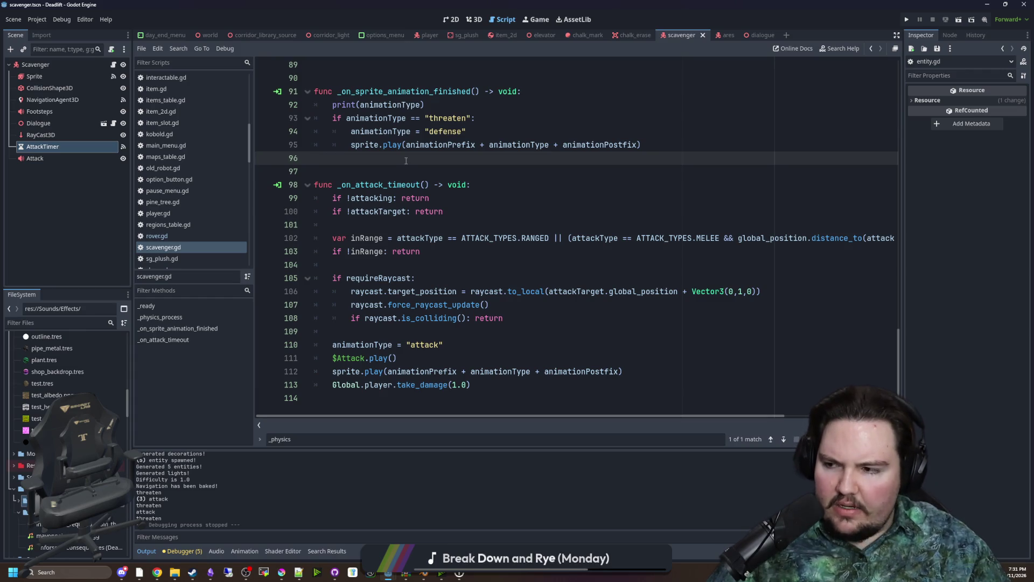
scroll(407, 162, "up", 2)
scroll(409, 167, "down", 2)
scroll(412, 178, "up", 4)
left_click(422, 209)
scroll(421, 210, "down", 3)
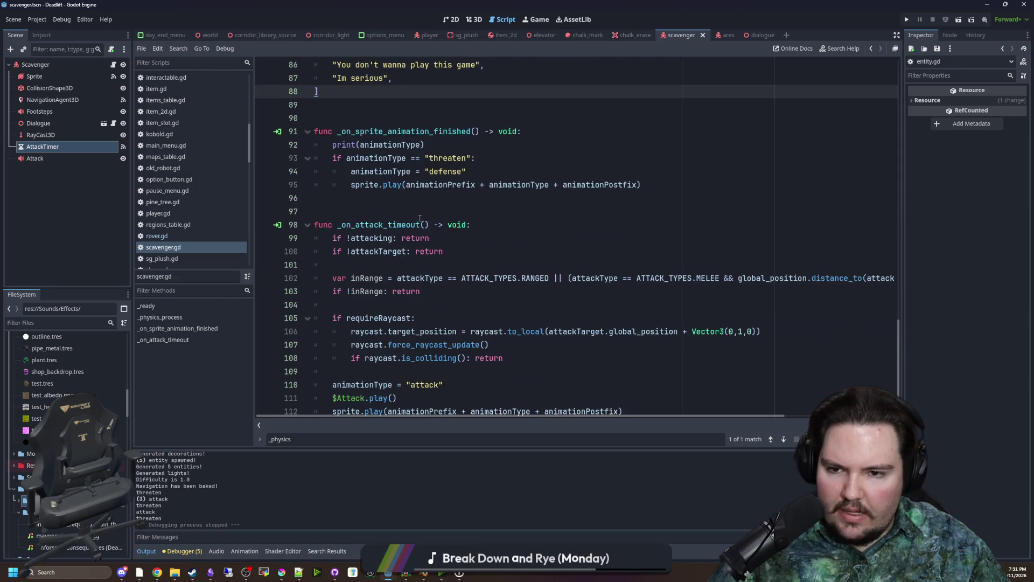
left_click(420, 201)
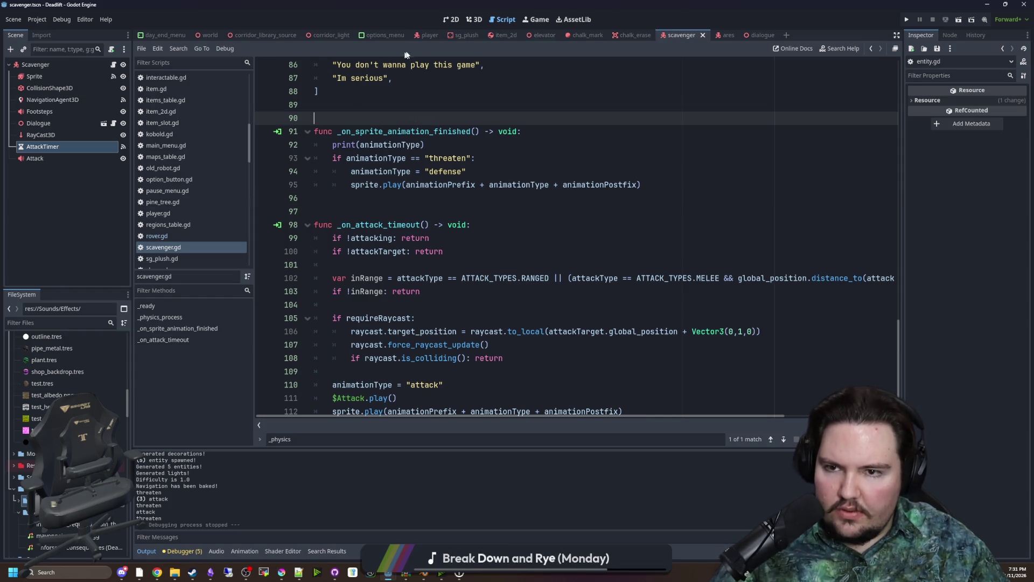
left_click(431, 35)
In the player's 2D HUD view, add a Label child under CanvasLayer
scroll(565, 229, "down", 1)
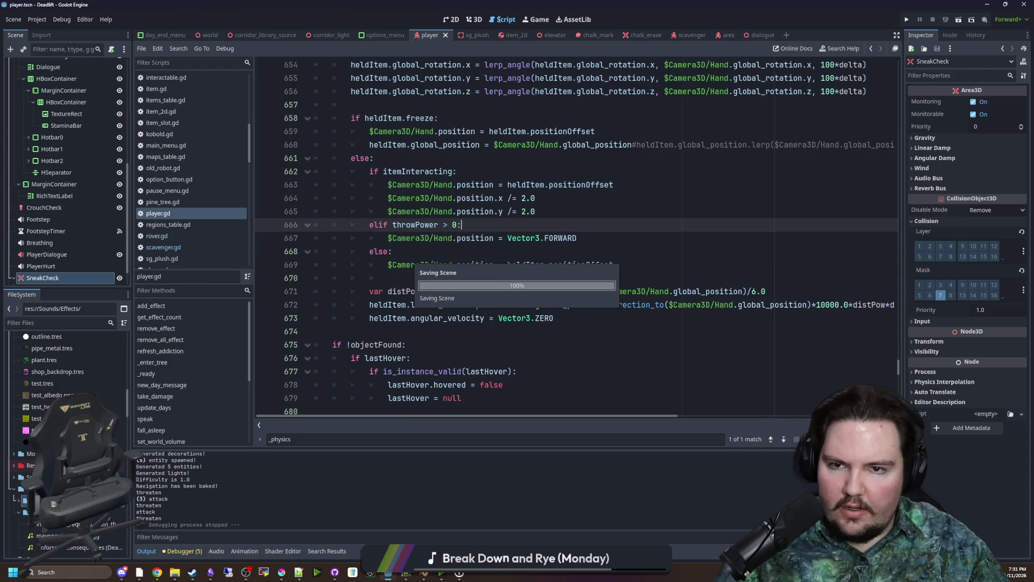
left_click(474, 19)
left_click(446, 20)
scroll(547, 362, "up", 1)
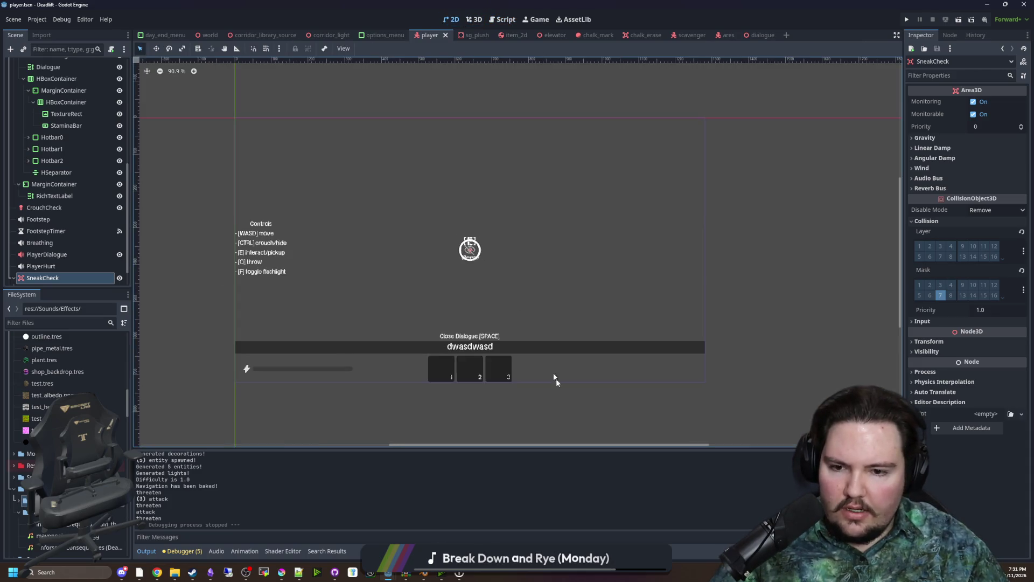
scroll(80, 189, "up", 10)
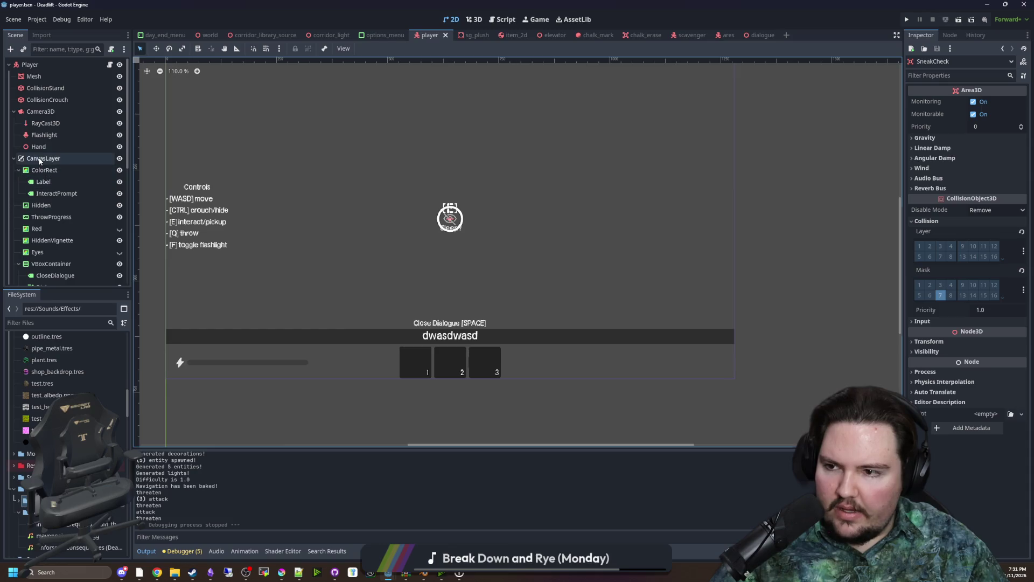
right_click(64, 159)
left_click(67, 161)
type("lab")
key("Return")
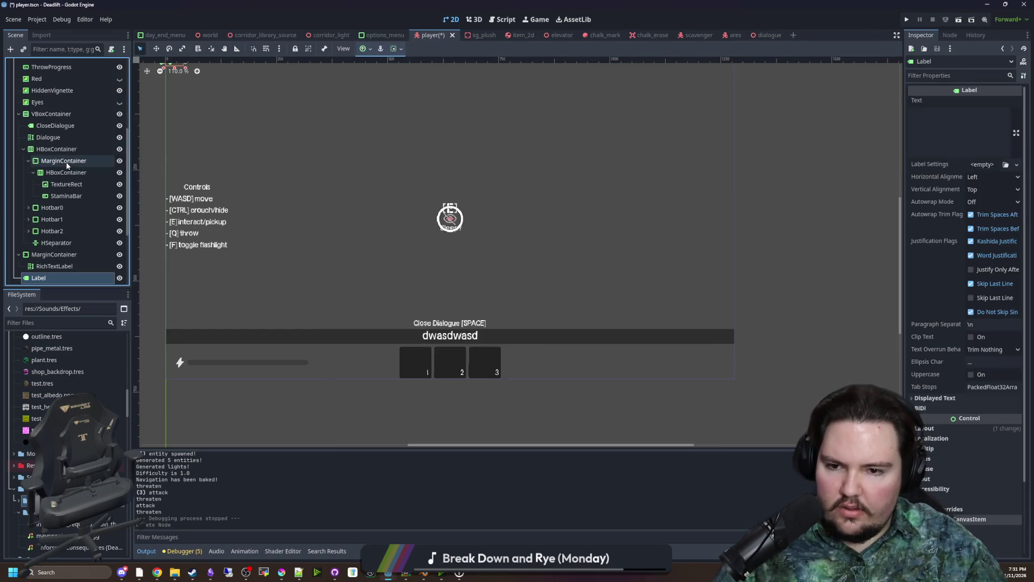
Set the new label's text to 'Throw Item [Q]'
left_click(959, 136)
type("Throw ")
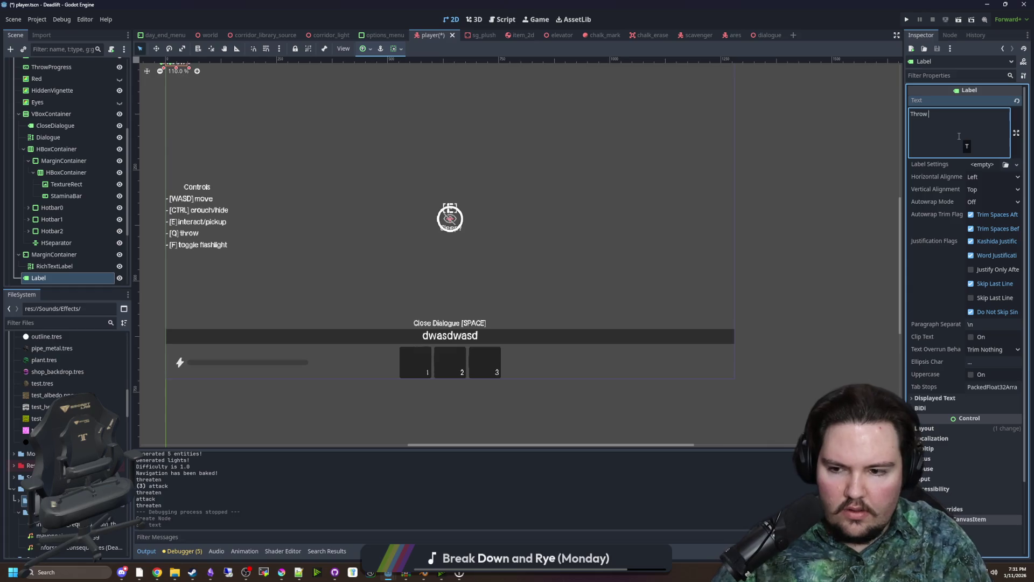
type("item ")
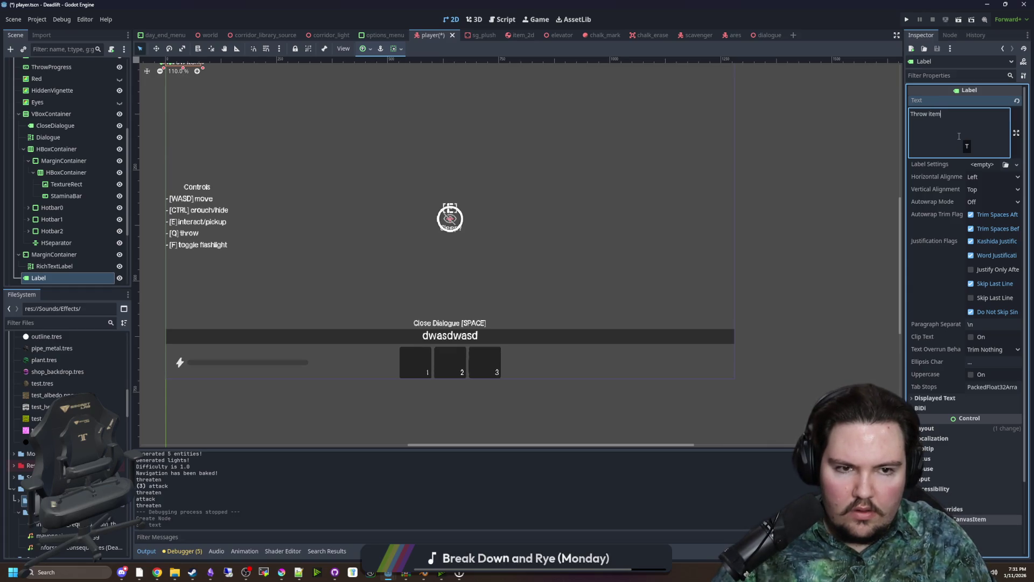
type("[Q]")
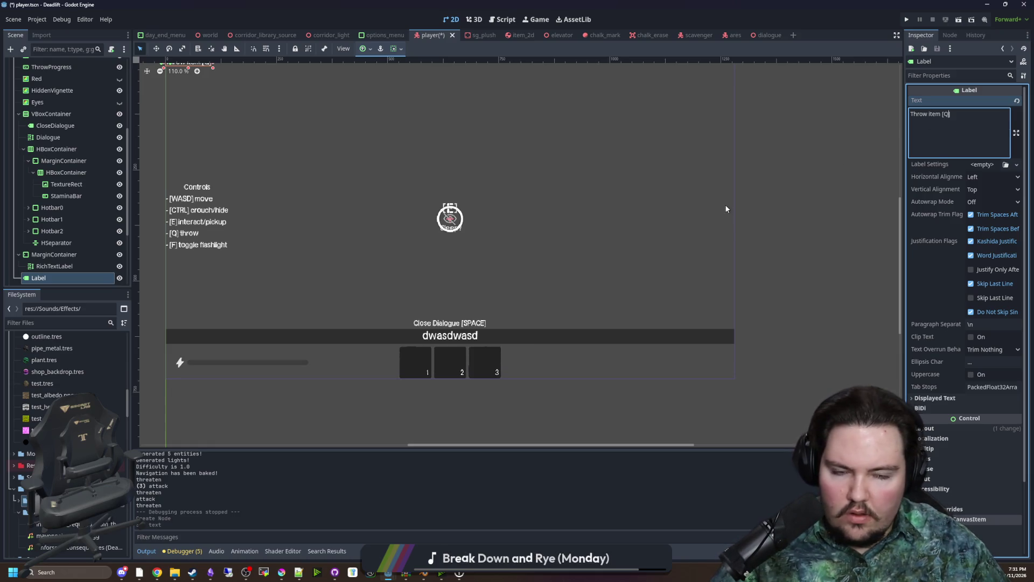
left_click(930, 115)
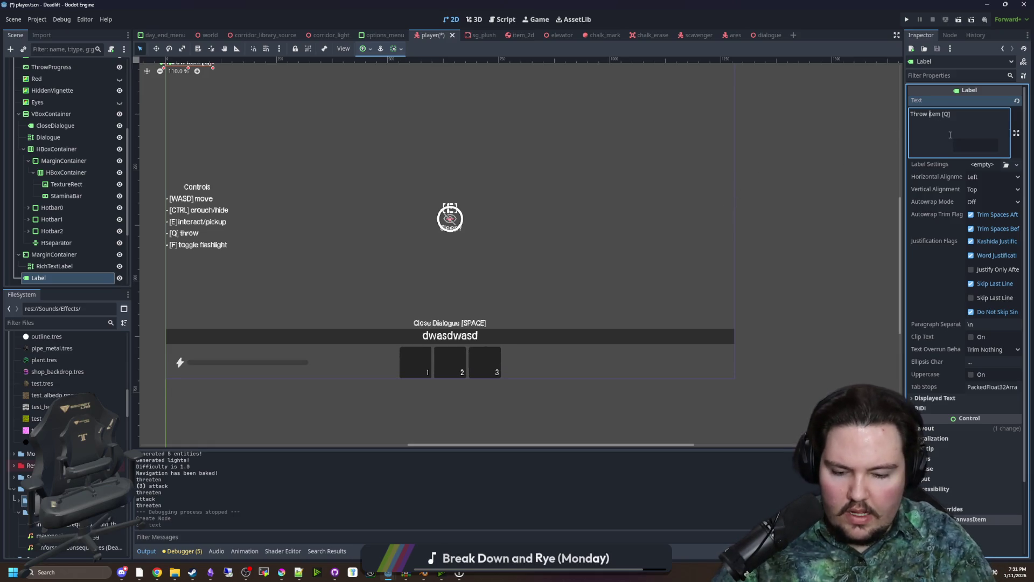
key("BackSpace")
type("I")
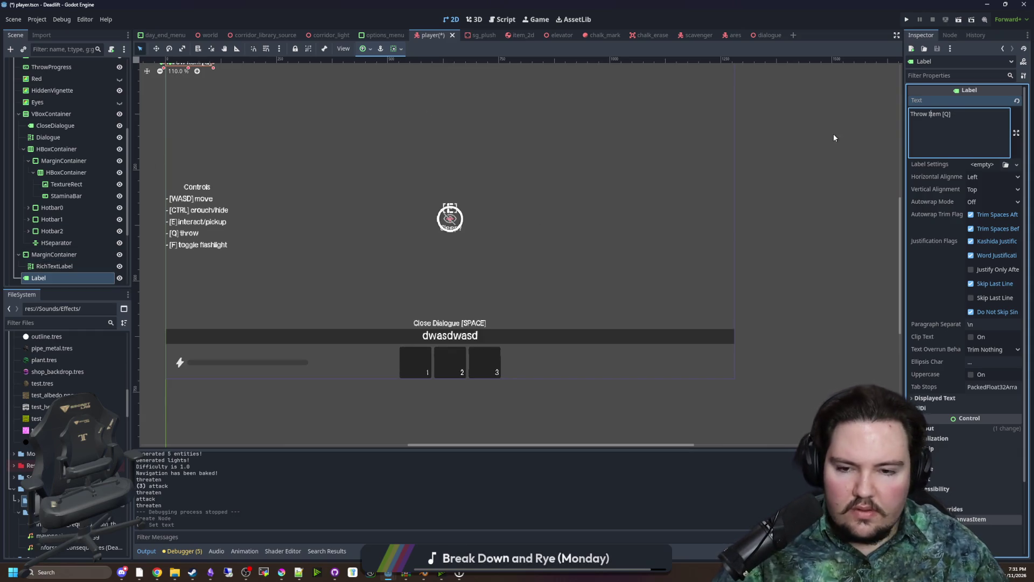
Inspect the RichTextLabel and the nodes in the bottom container
scroll(391, 213, "down", 1)
left_click(67, 267)
scroll(45, 245, "down", 2)
left_click(38, 221)
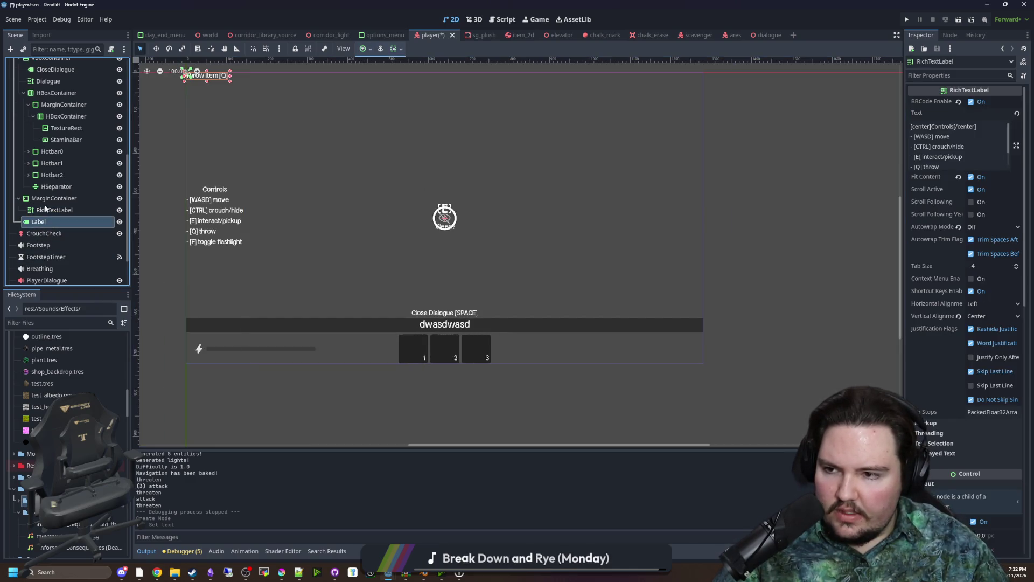
Move the Throw Item label into the hotbar row and delete the HSeparator
left_click(458, 338)
left_click(459, 315)
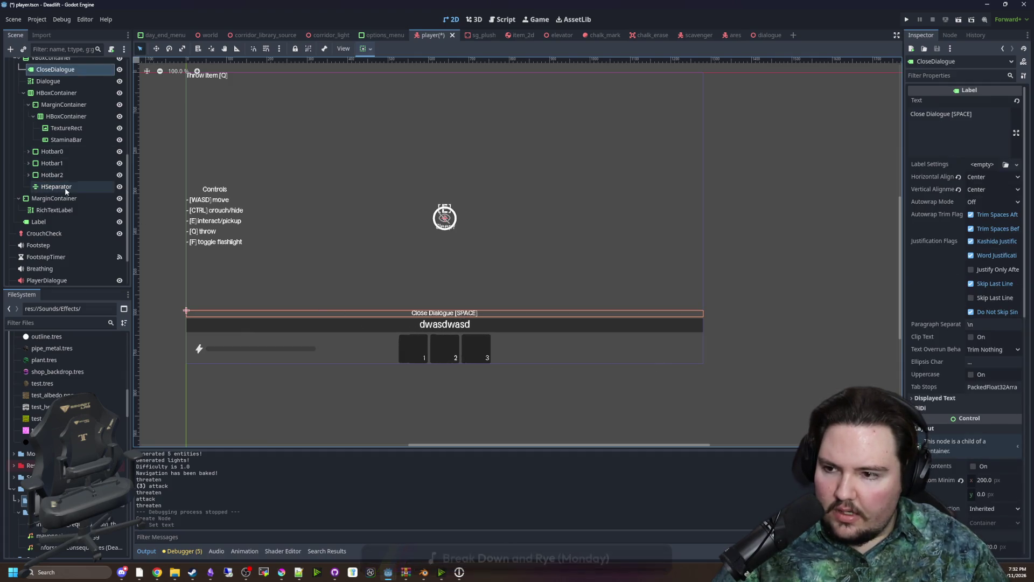
left_click(60, 222)
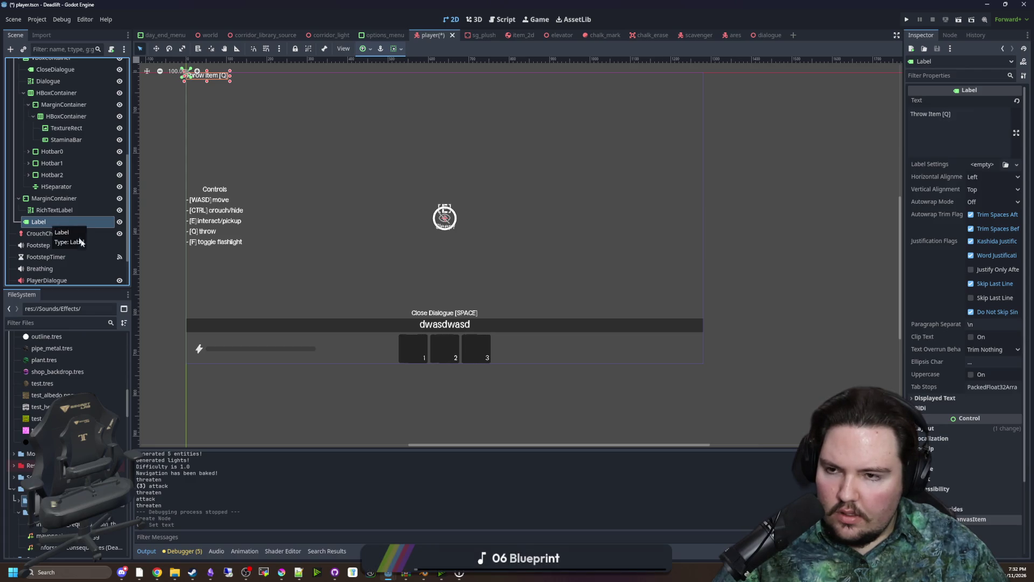
key("Up")
key("Up")
key("Up")
mouse_move(54, 221)
left_mouse_down()
mouse_move(82, 182)
mouse_move(60, 185)
mouse_move(58, 199)
left_mouse_up()
right_click(58, 200)
left_click(86, 442)
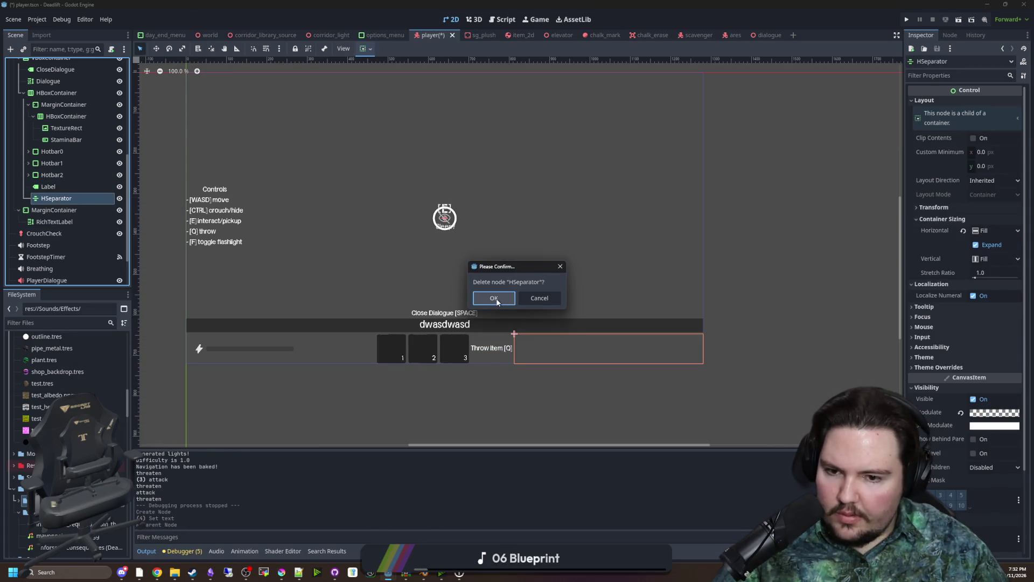
left_click(494, 298)
Set the label to Expand and vertical Fill, with text centred both horizontally and vertically
scroll(937, 345, "down", 1)
left_click(938, 342)
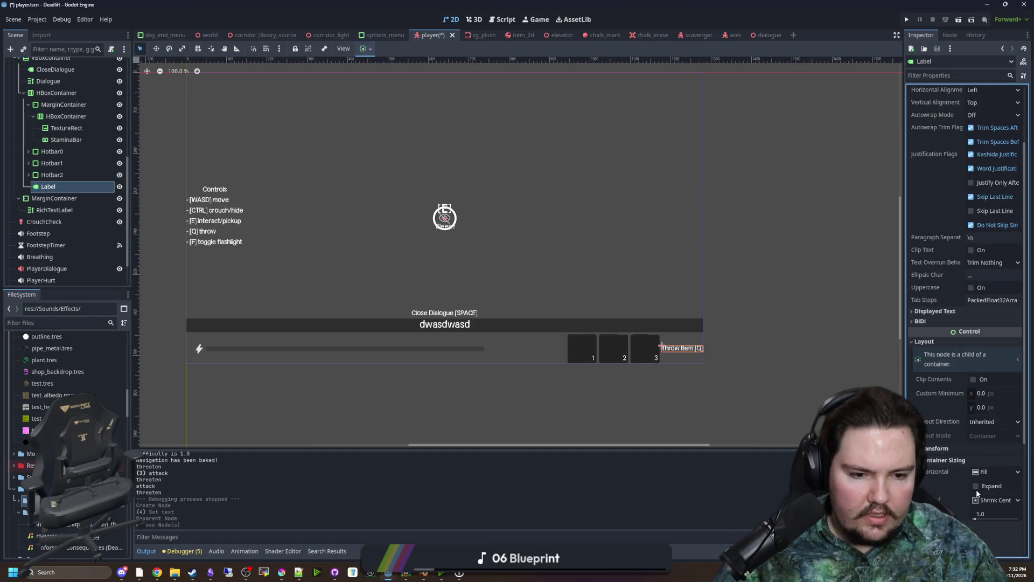
left_click(976, 485)
left_click(996, 500)
left_click(994, 513)
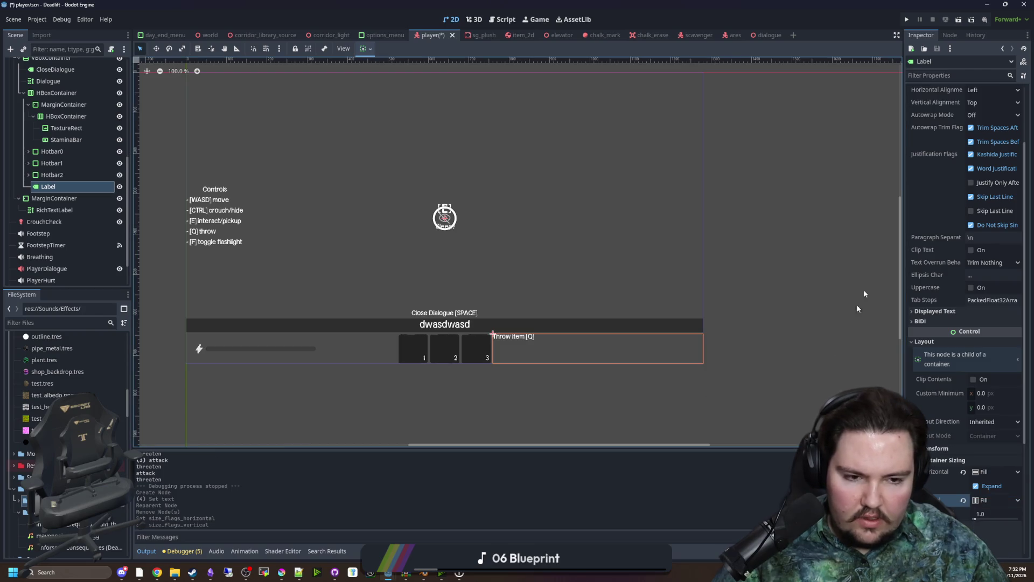
scroll(949, 269, "up", 3)
left_click(991, 189)
left_click(978, 215)
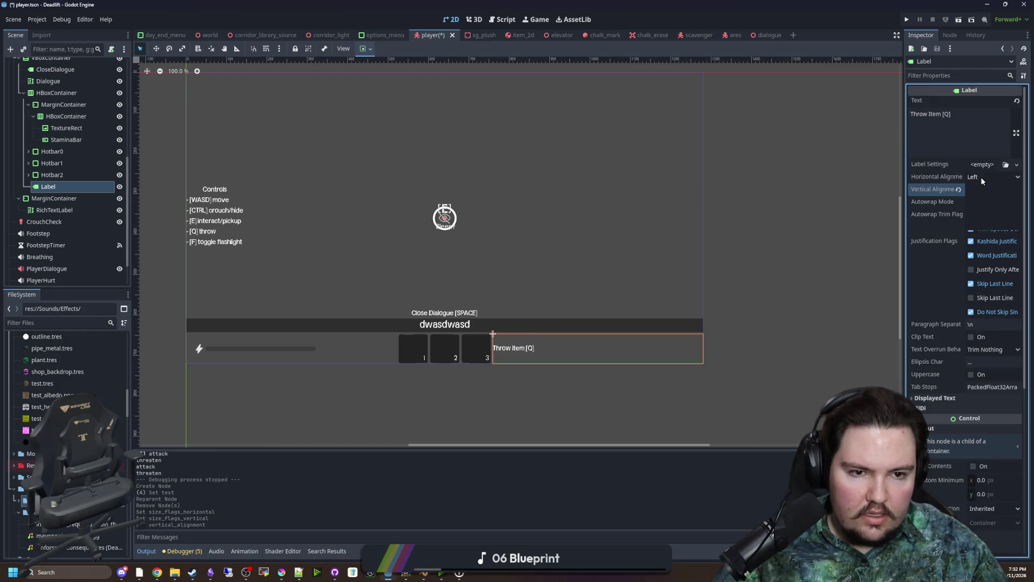
left_click(981, 181)
left_click(982, 200)
left_click(779, 351)
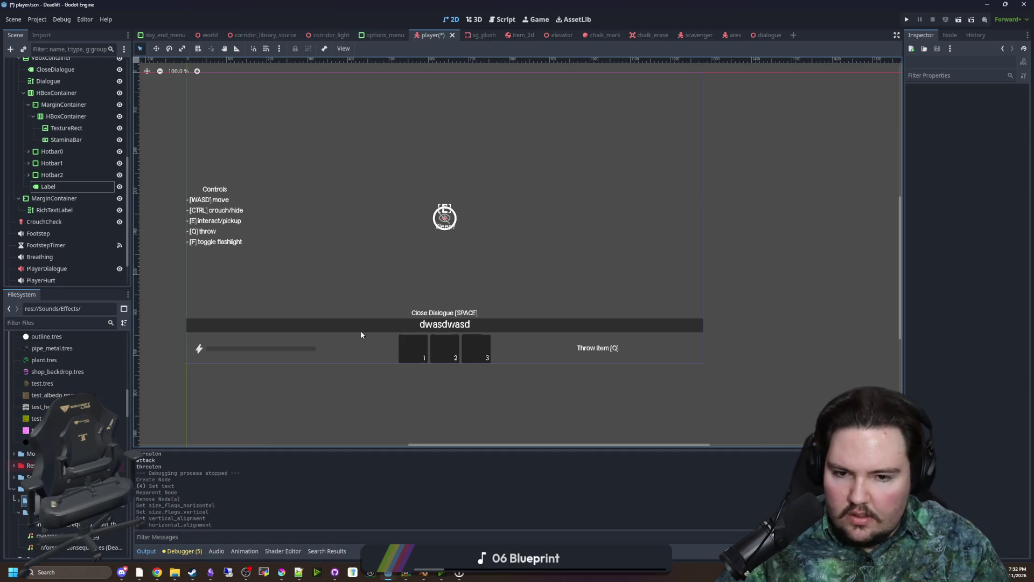
Save the player scene with the new label layout
scroll(430, 302, "up", 1)
scroll(373, 283, "down", 2)
scroll(398, 252, "up", 2)
key("ctrl+s")
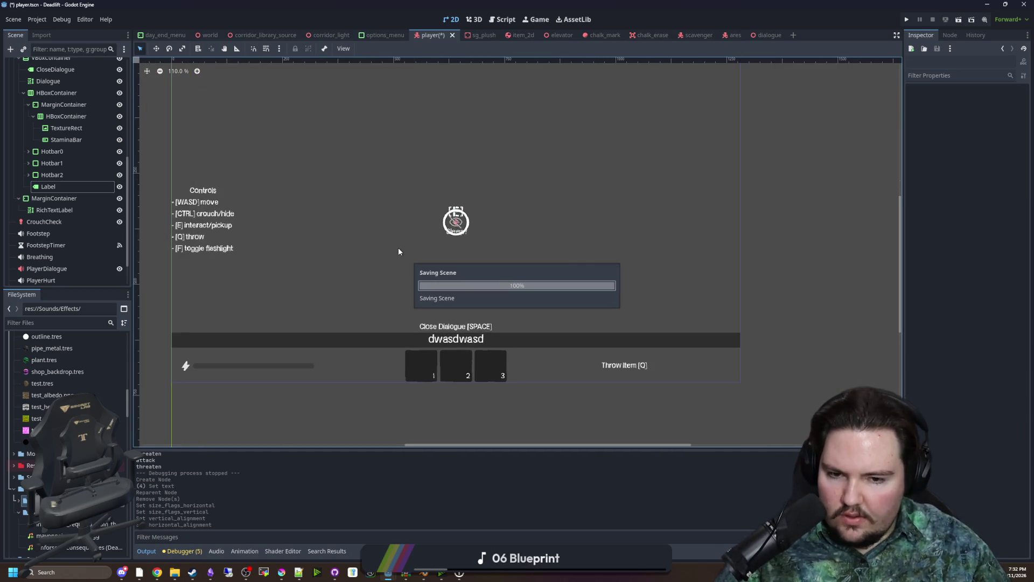
left_click(74, 187)
key("ctrl+s")
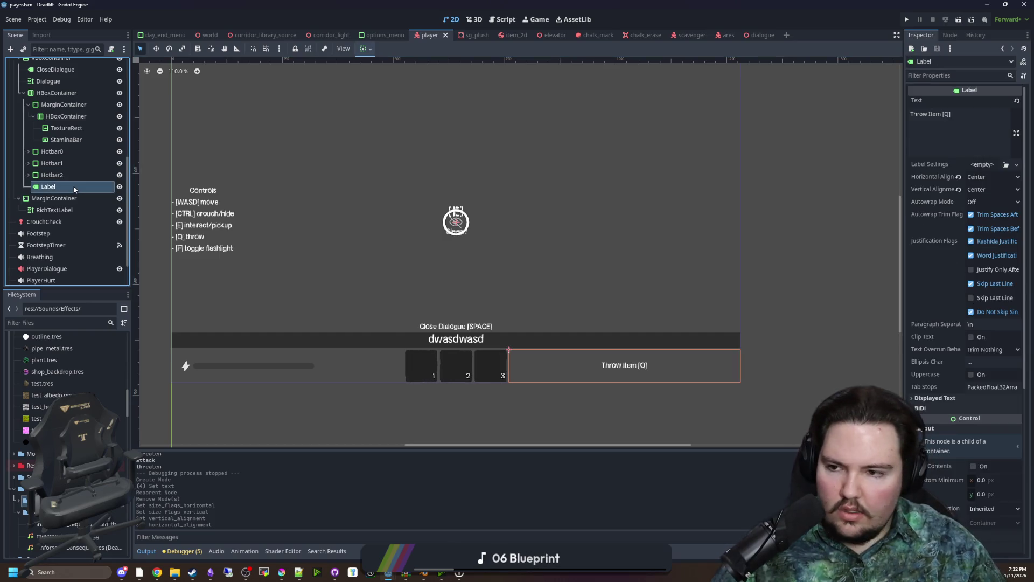
Rename the label node to Prompt
left_click(74, 186)
key("BackSpace")
key("BackSpace")
key("BackSpace")
type("rompt")
key("Return")
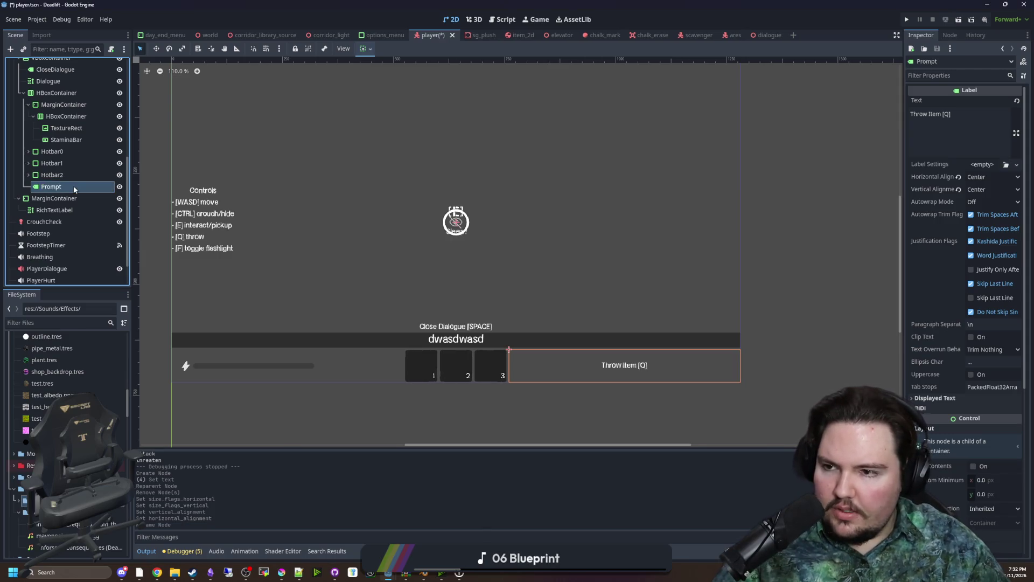
scroll(109, 191, "up", 5)
left_click(110, 64)
scroll(88, 175, "down", 5)
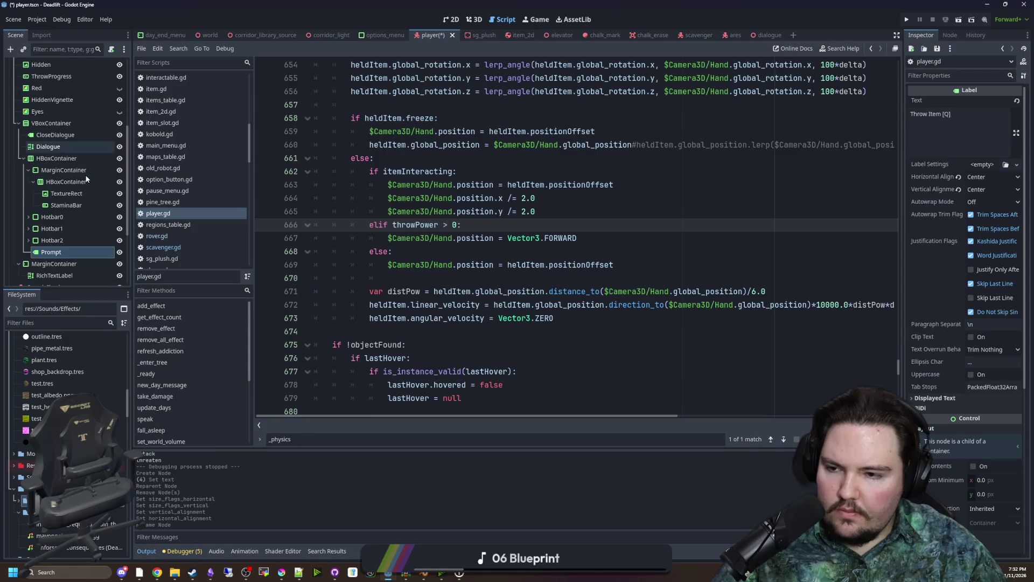
Save the scene and search player.gd for 'physics'
key("ctrl+s")
scroll(95, 172, "up", 3)
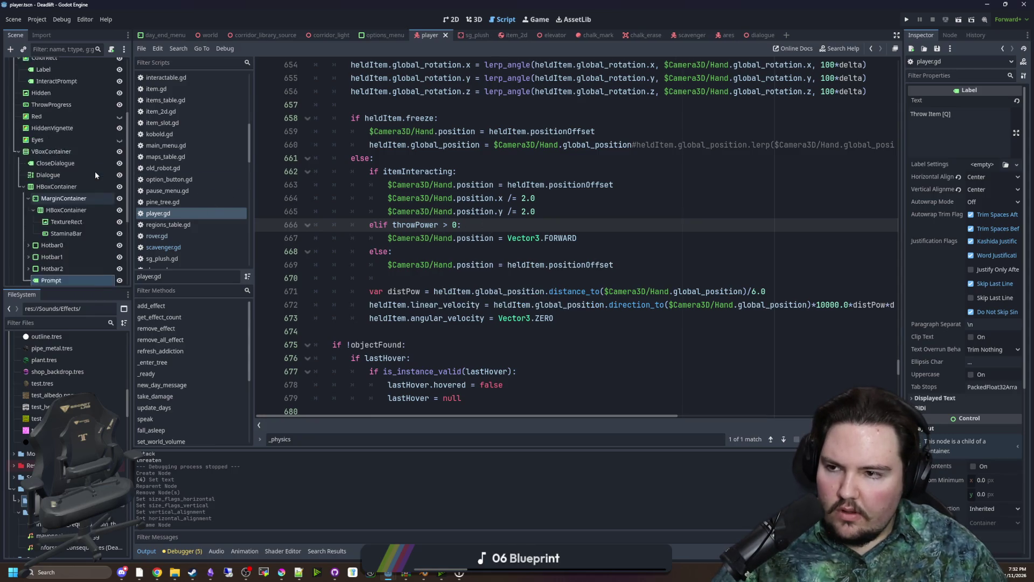
scroll(86, 149, "down", 3)
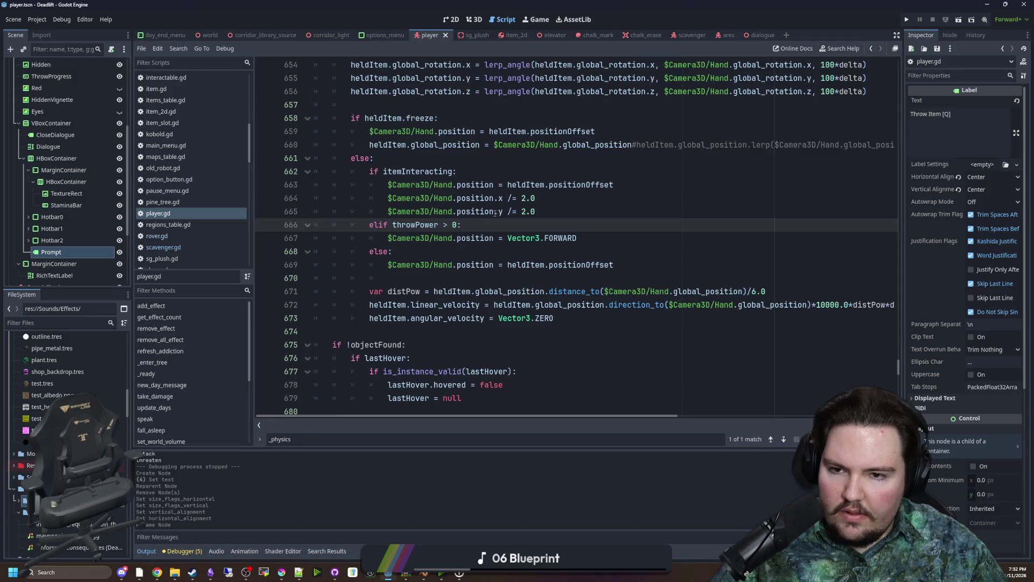
scroll(433, 187, "up", 2)
key("ctrl+f")
type("physics")
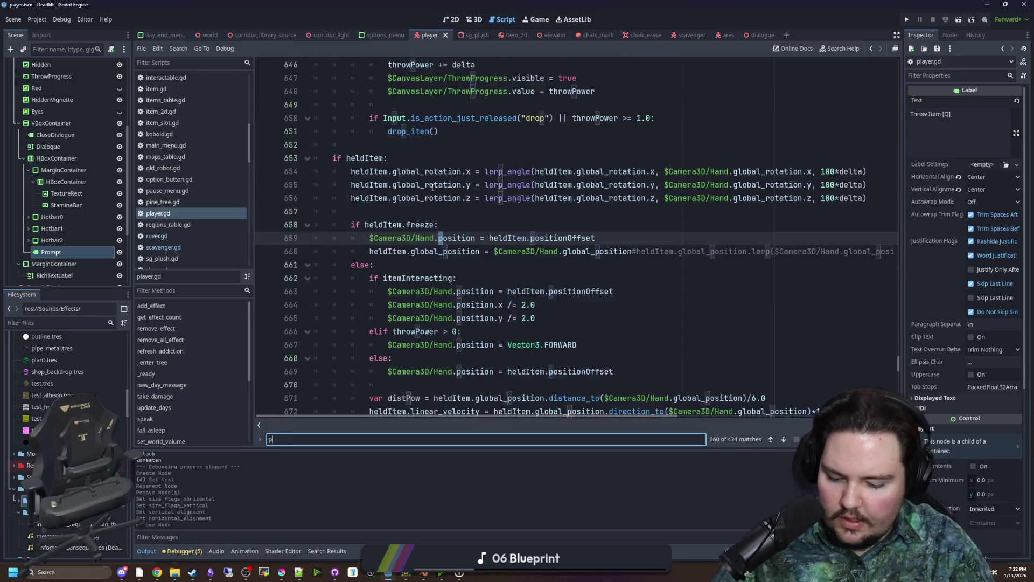
Widen the Inspector panel and run the project with F5
scroll(433, 187, "down", 14)
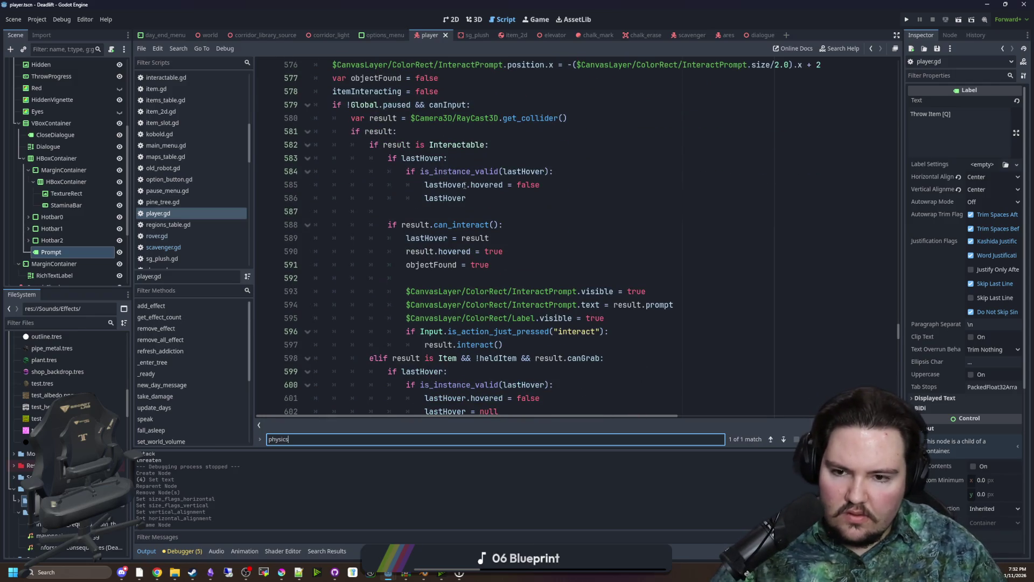
scroll(445, 204, "down", 3)
scroll(350, 271, "down", 5)
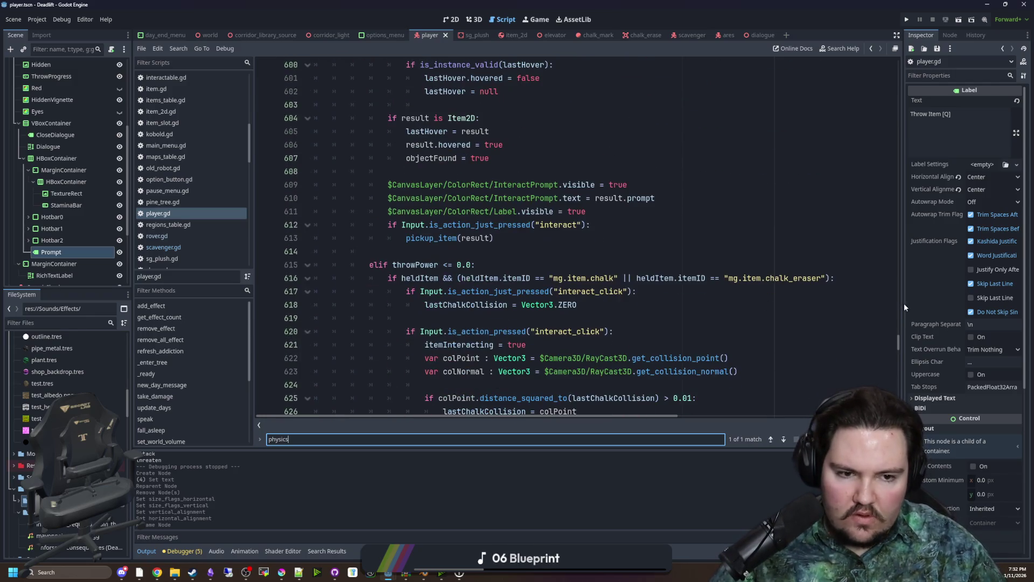
left_click_drag(902, 303, 844, 306)
key("F5")
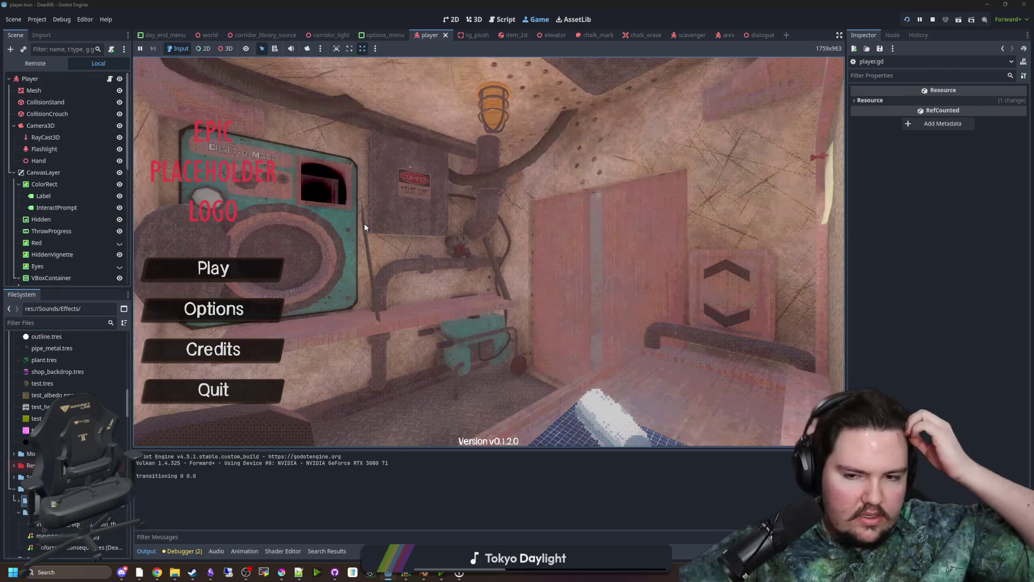
Start the game, then pick up, throw and retrieve the rock on the grass
key("Return")
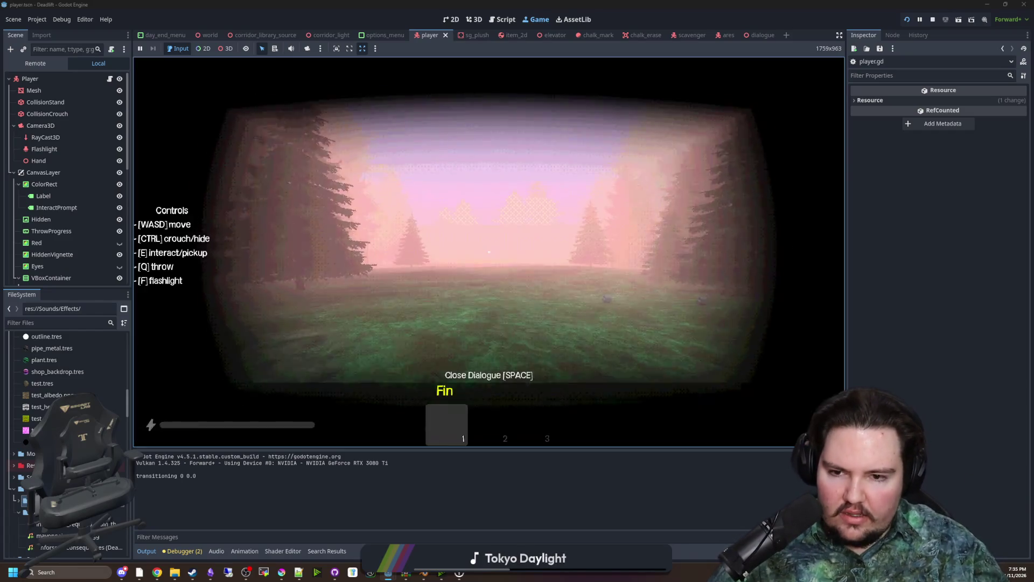
key("w")
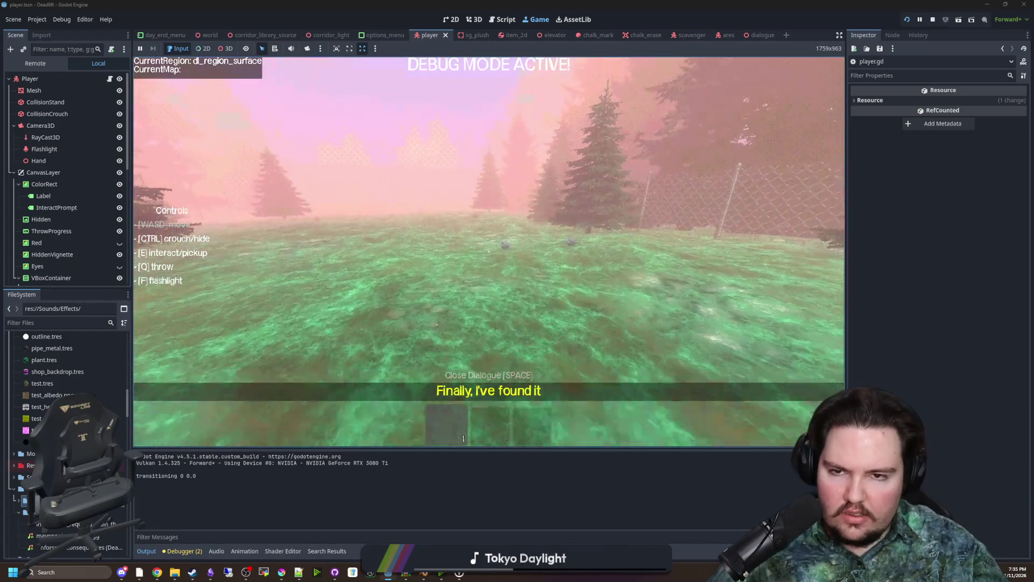
key("e")
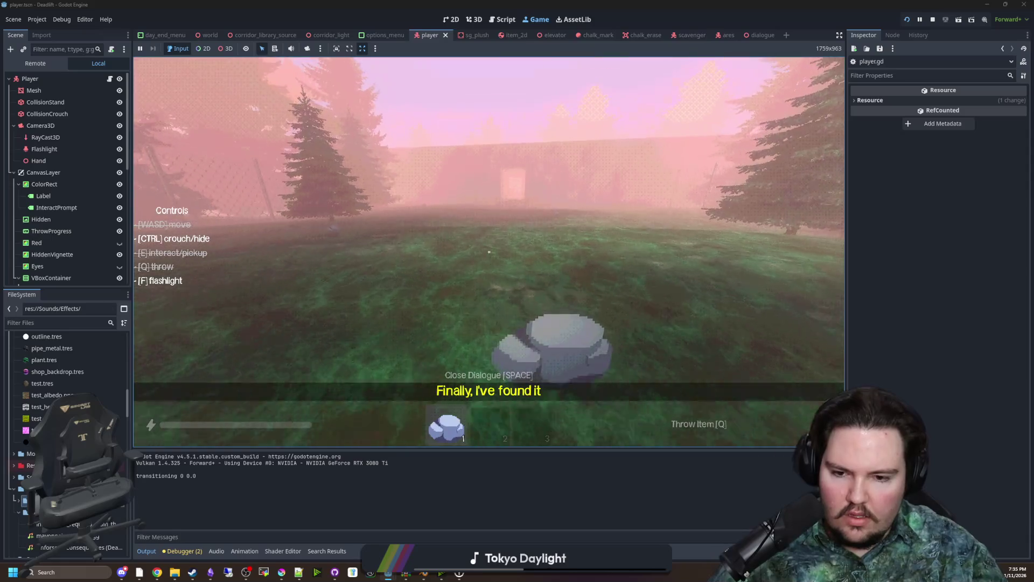
key("q")
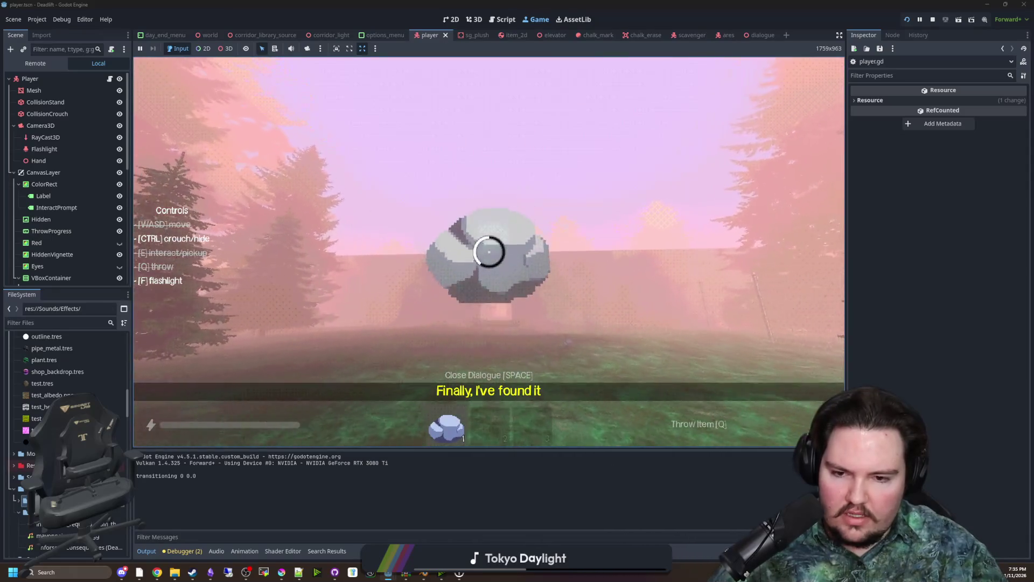
key("w")
key("w")
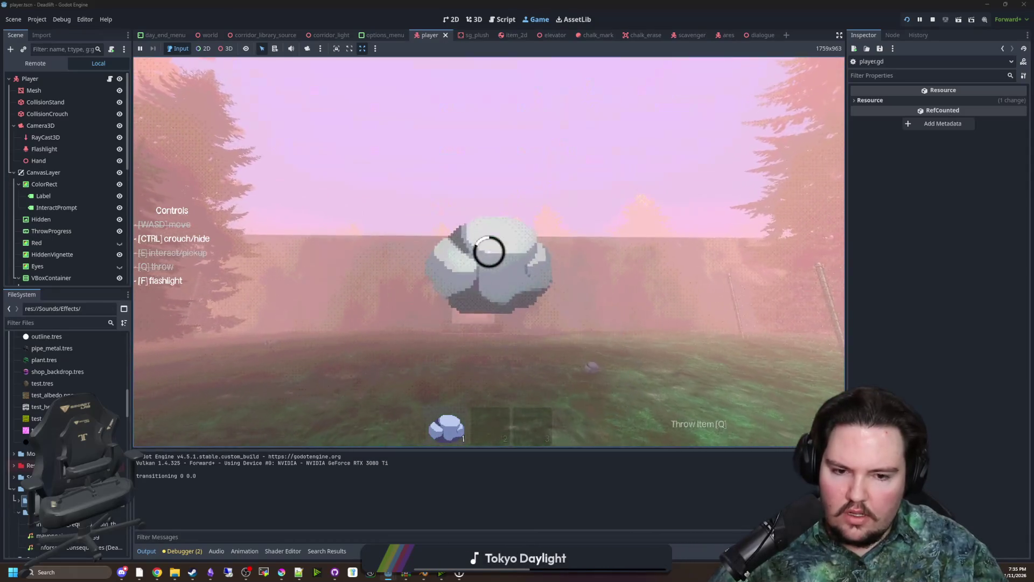
key("e")
key("w")
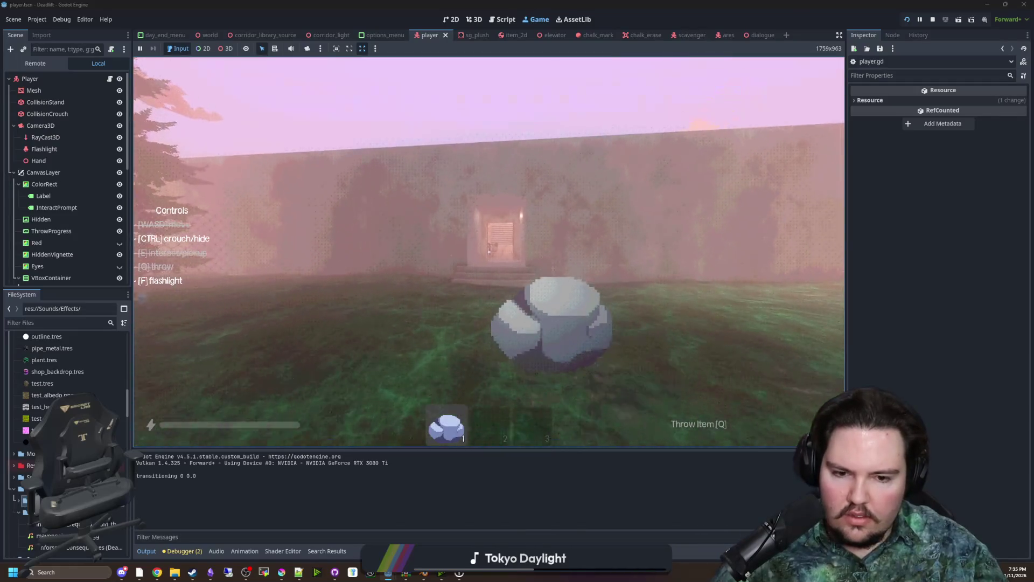
key("w")
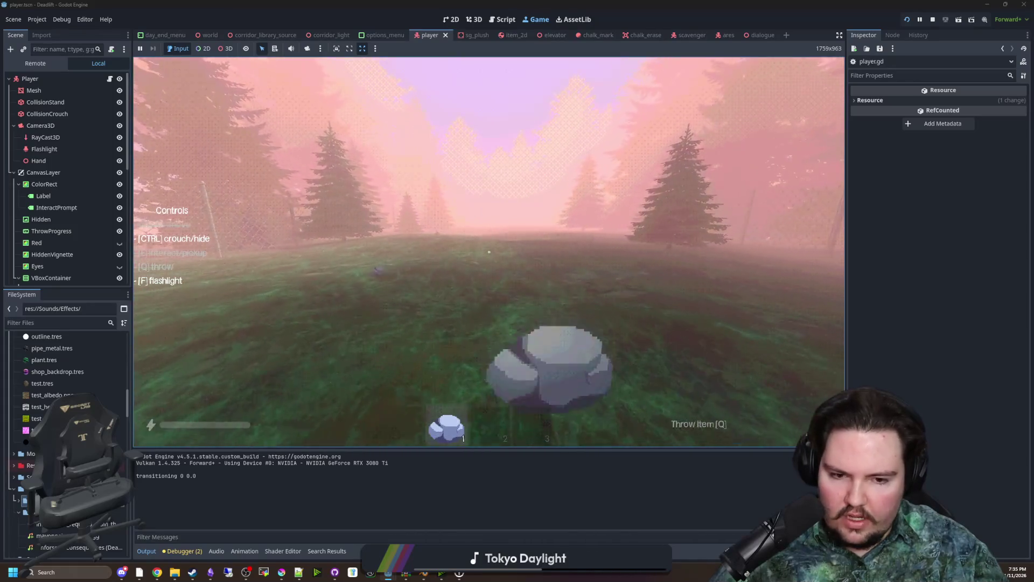
Walk through the small room and corridor to the field, then pause the game
left_click(110, 78)
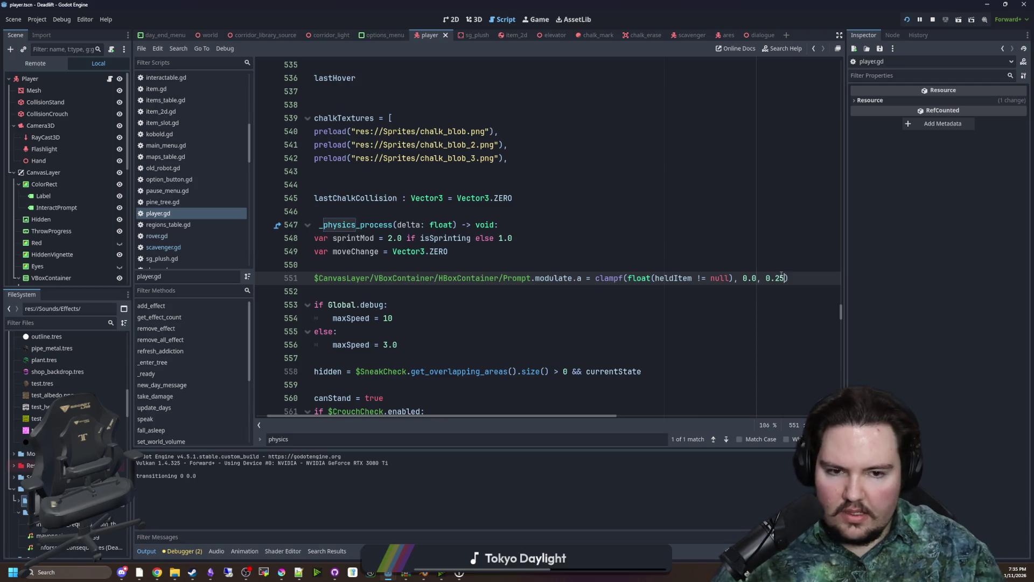
left_click(537, 16)
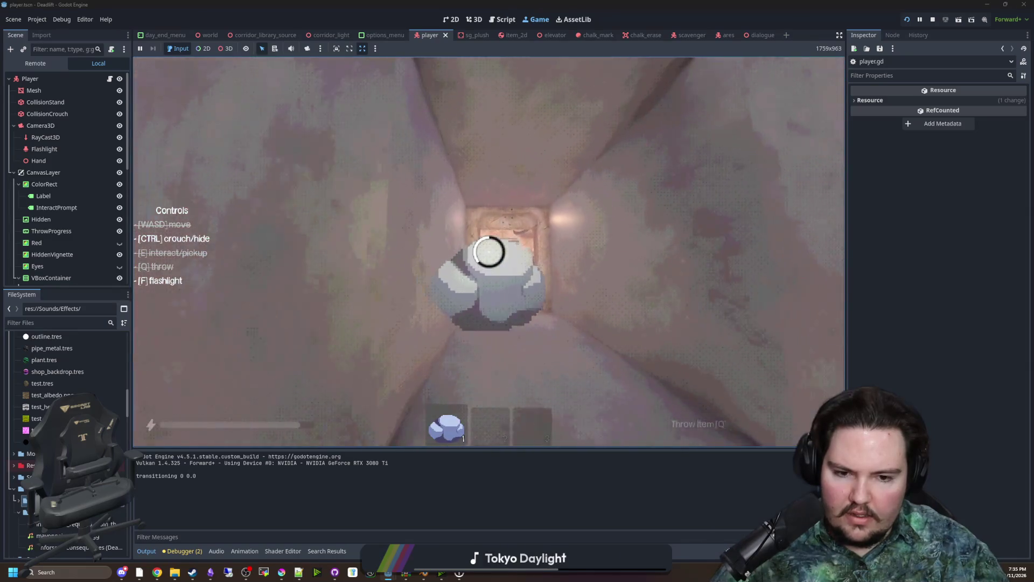
key("w")
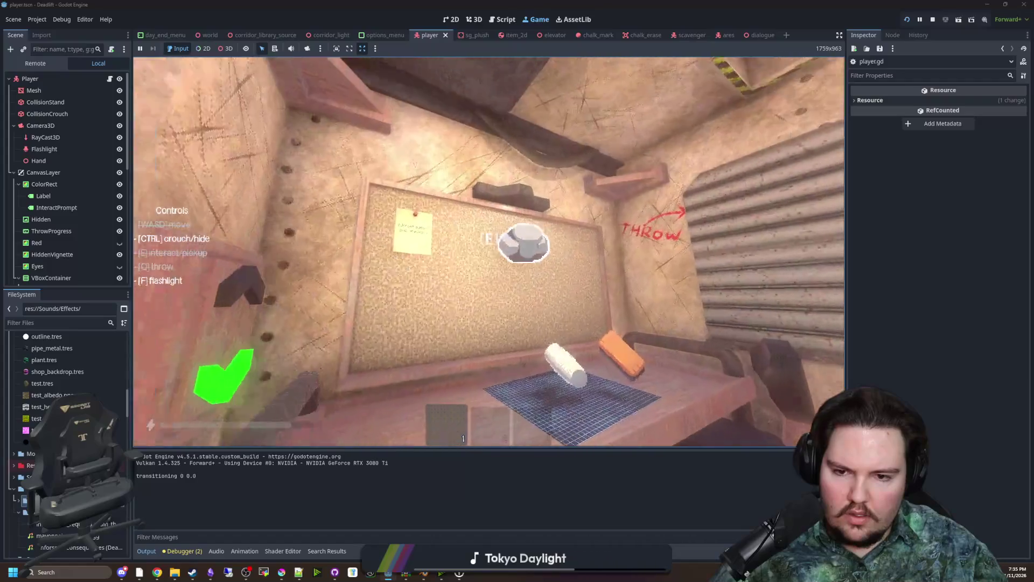
key("w")
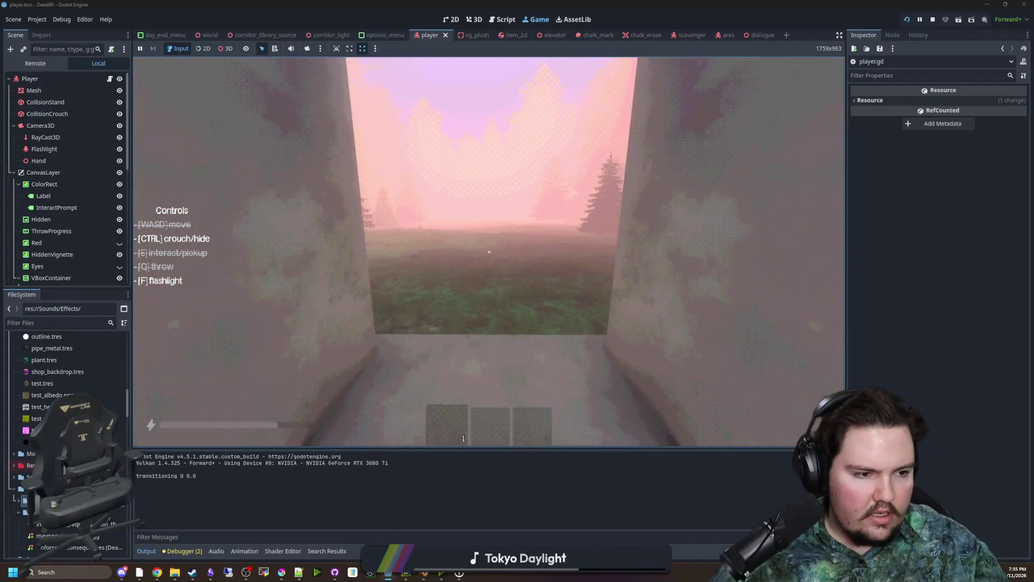
key("w")
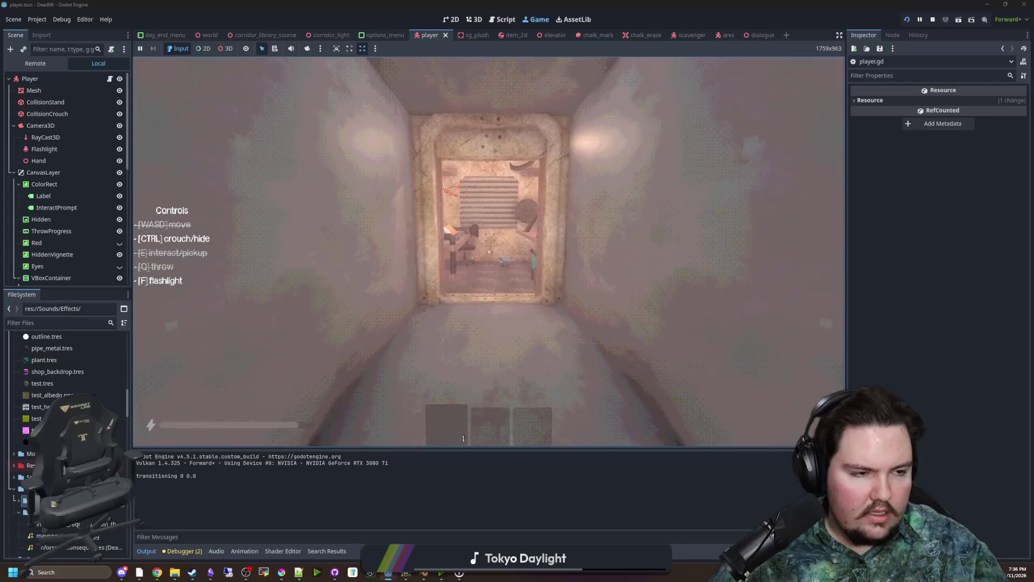
key("w")
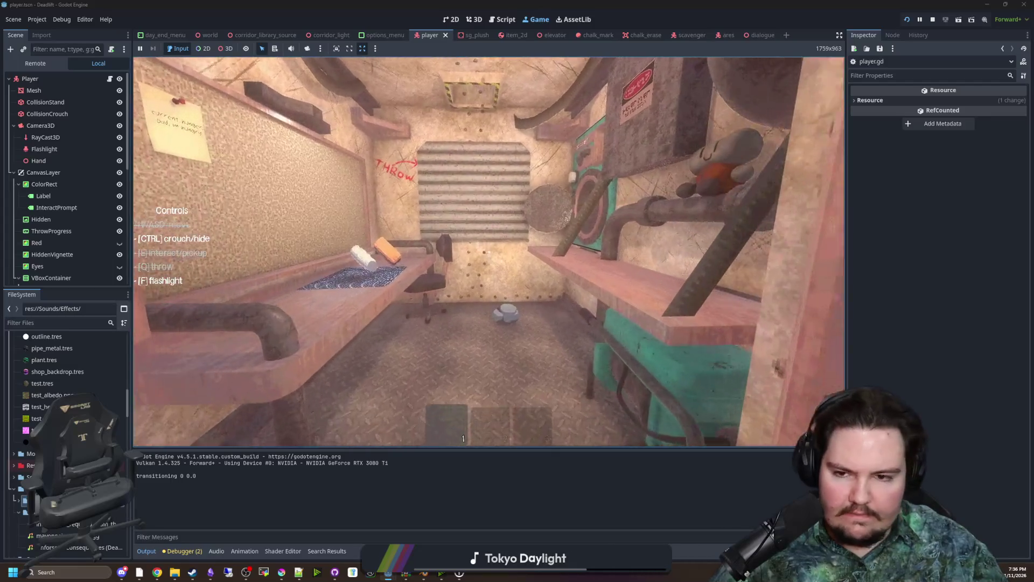
key("Escape")
Stop the running game, save the scene, and switch to the Leafy Canopy II page
left_click(932, 20)
key("ctrl+s")
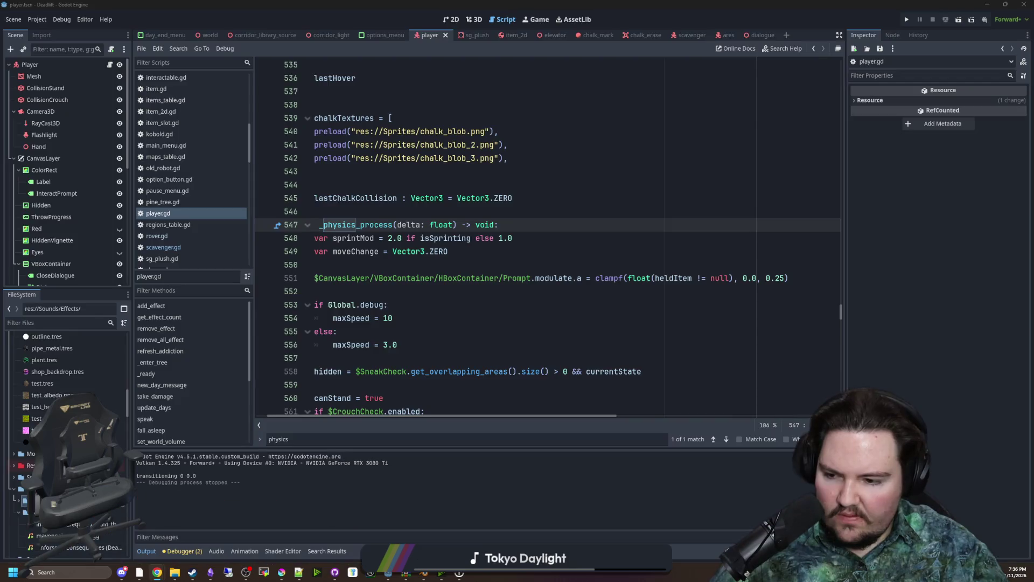
left_click(156, 572)
left_click(269, 8)
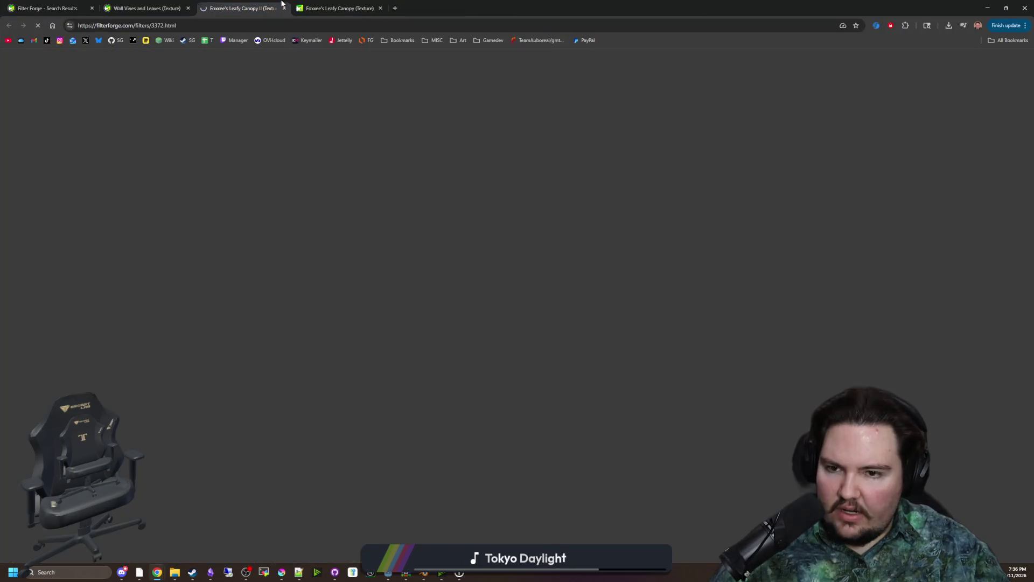
Compare the two Leafy Canopy tabs, then go to the Wall Vines and Leaves page
key("ctrl+Tab")
key("ctrl+shift+Tab")
key("ctrl+Tab")
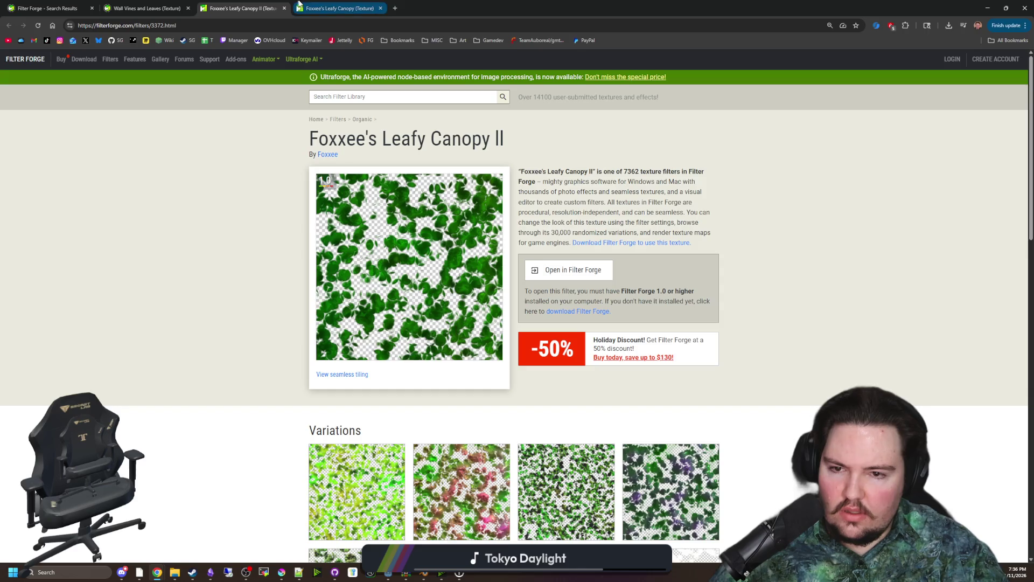
key("ctrl+shift+Tab")
key("ctrl+Tab")
key("ctrl+shift+Tab")
key("ctrl+Tab")
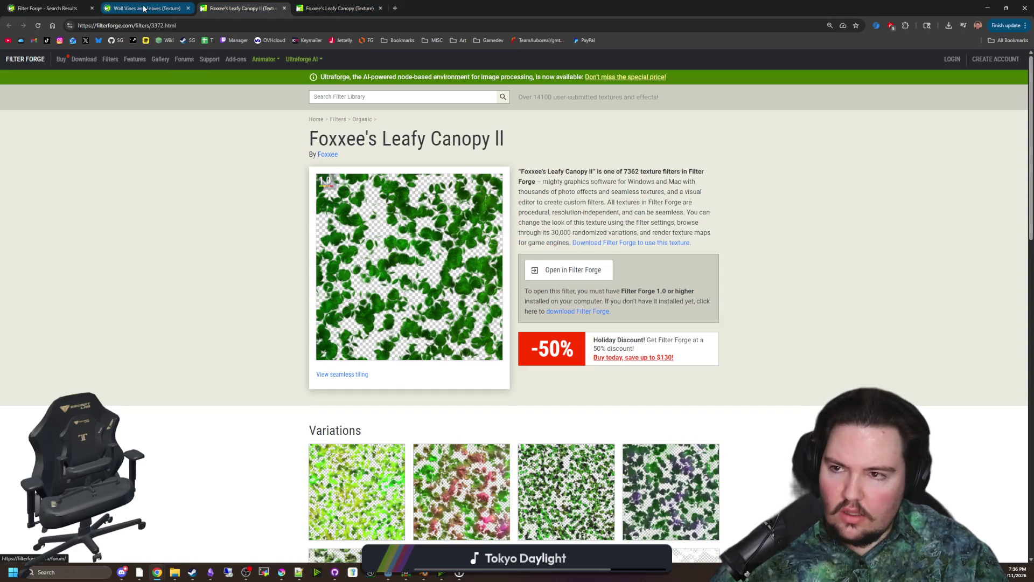
left_click(142, 5)
scroll(515, 259, "up", 8)
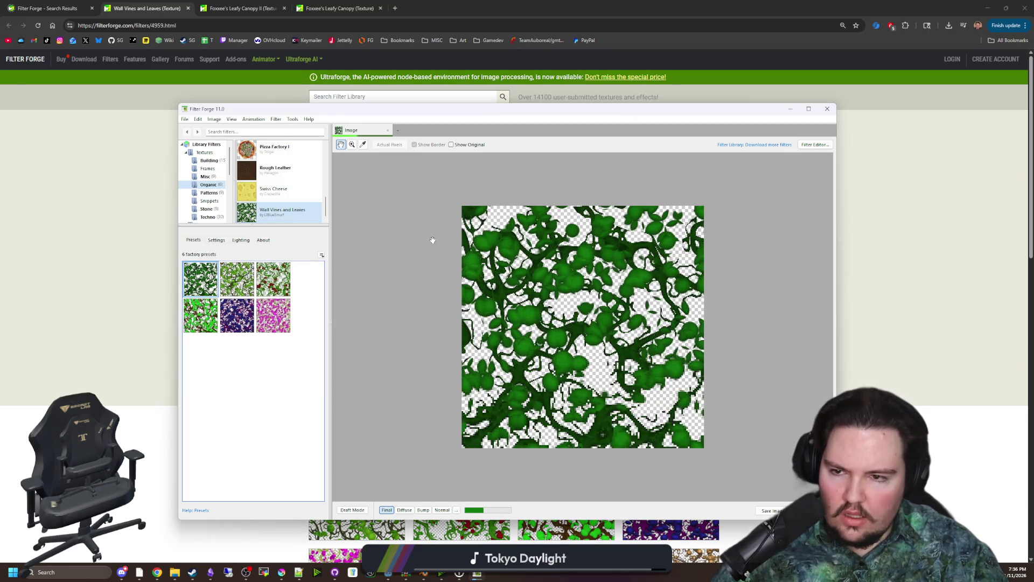
Reopen the recent maze-game project and create a new artboard, Artboard 02
left_click(184, 119)
mouse_move(215, 147)
left_click(312, 151)
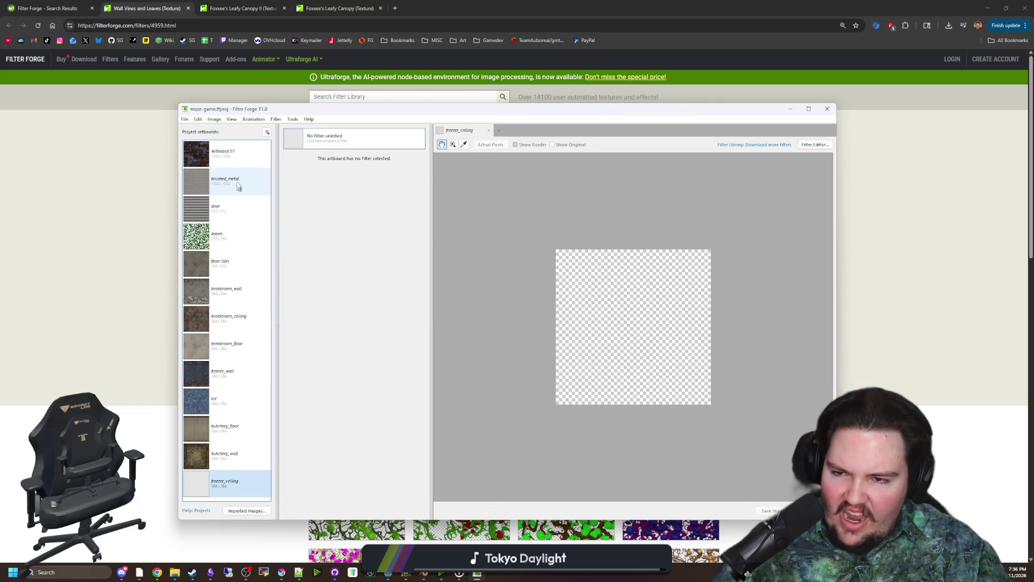
left_click(267, 132)
left_click(283, 142)
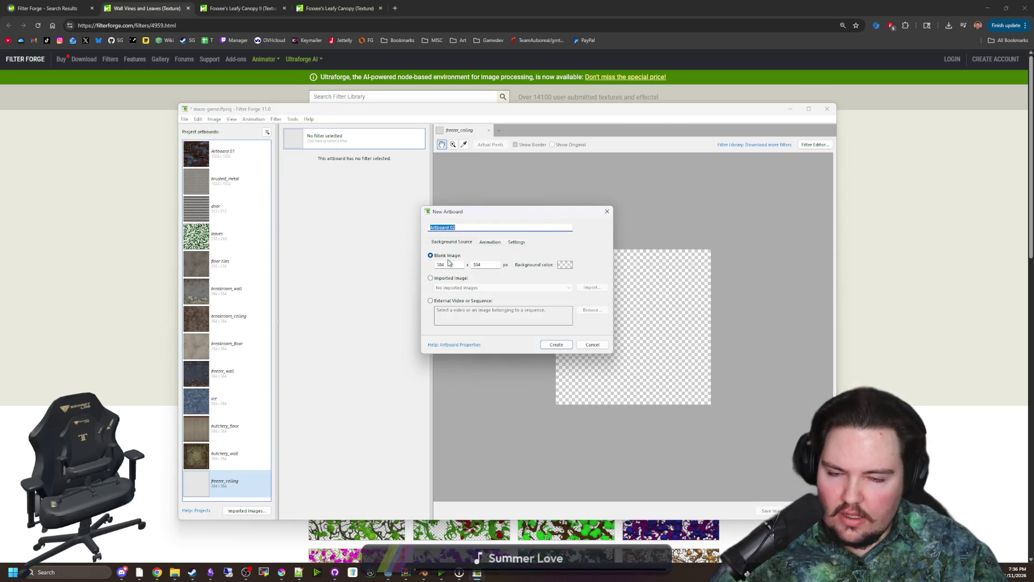
left_click(556, 345)
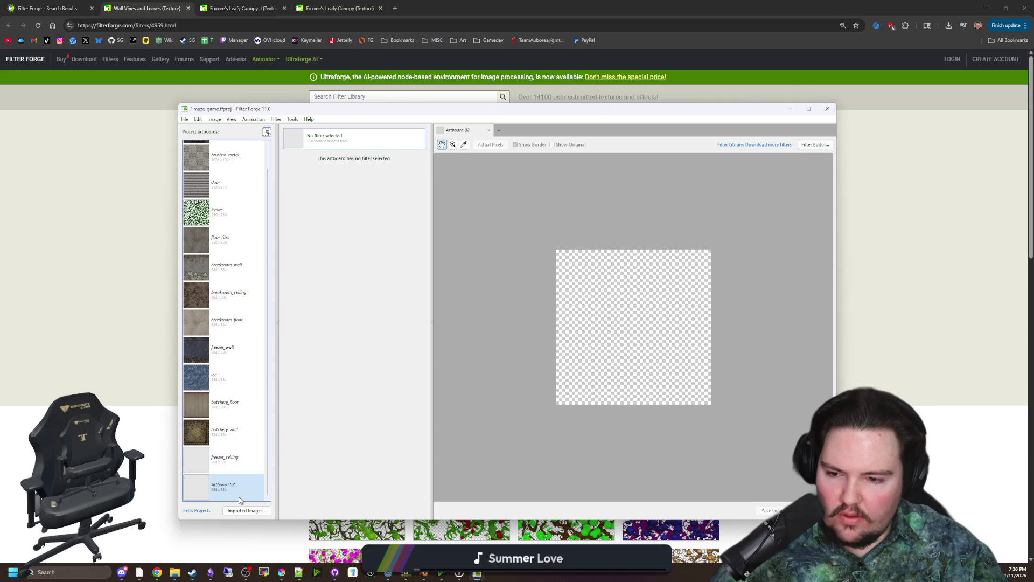
Rename Artboard 02 to vines and apply the Wall Vines and Leaves filter to it
left_click(230, 493)
right_click(231, 493)
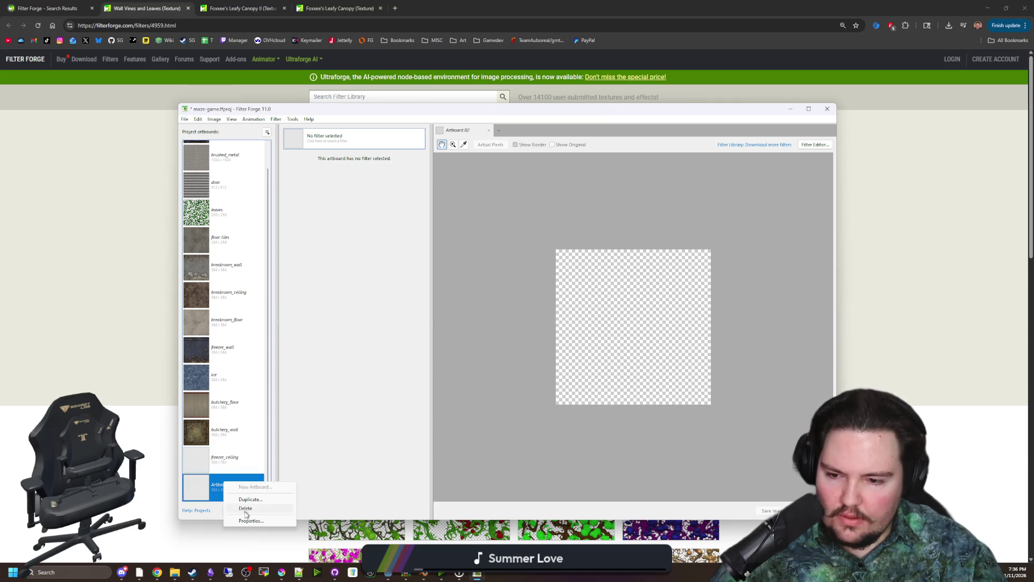
left_click(274, 521)
type("vines")
key("Return")
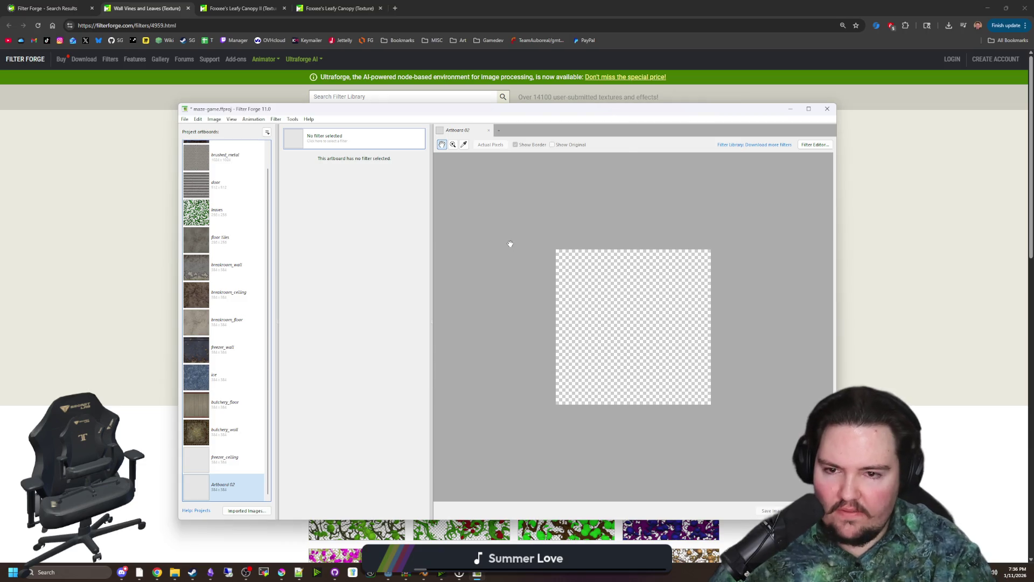
mouse_move(376, 117)
left_mouse_down()
mouse_move(63, 171)
mouse_move(0, 205)
left_mouse_up()
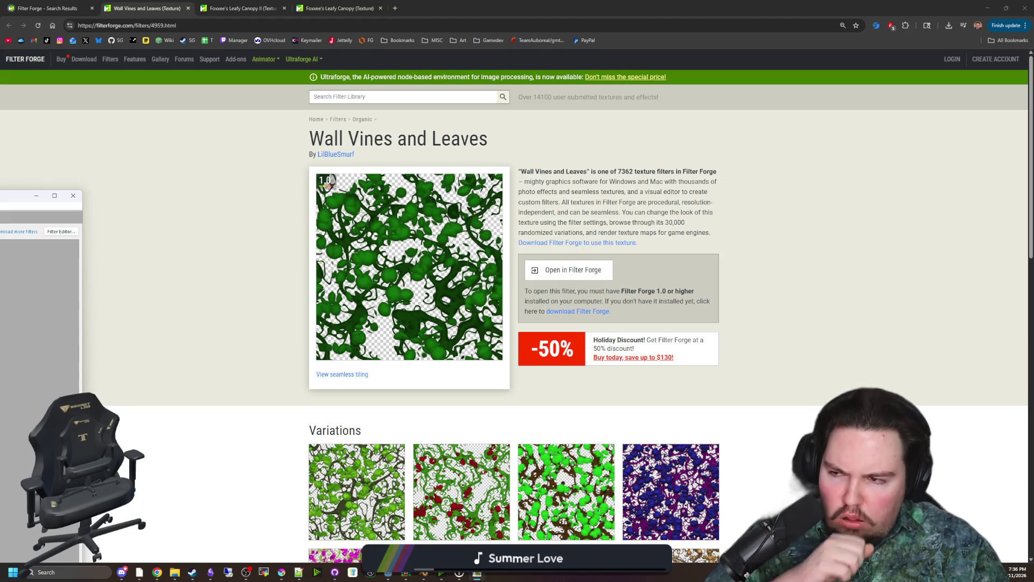
left_click(570, 270)
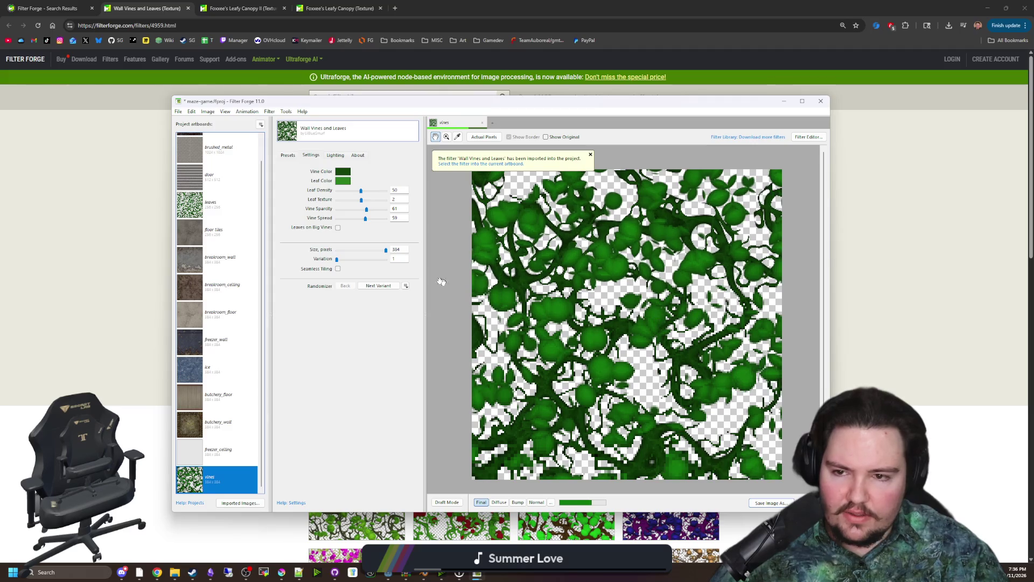
Turn on seamless tiling and try Leaves on Big Vines, leaving it off
left_click(338, 269)
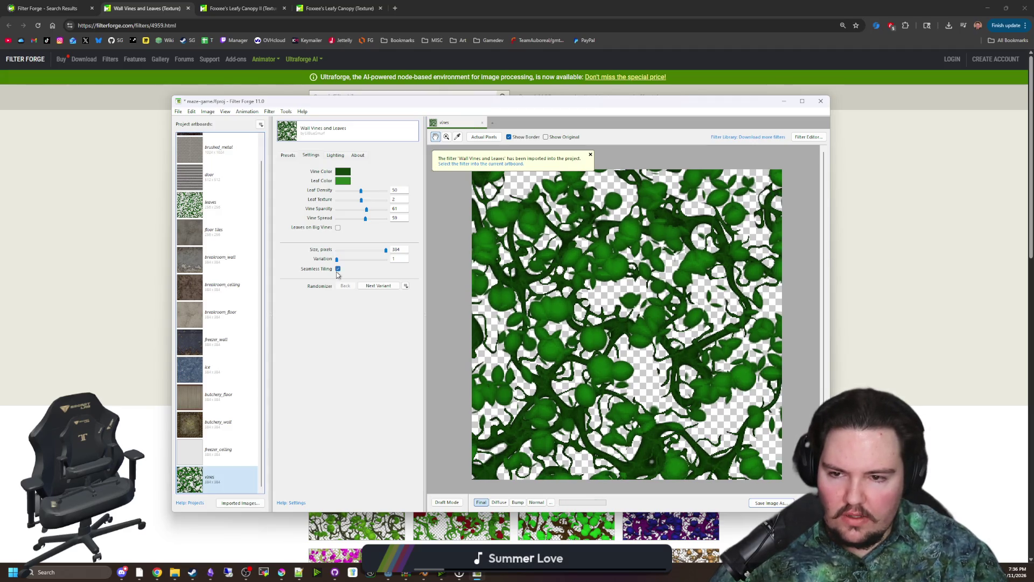
left_click(338, 229)
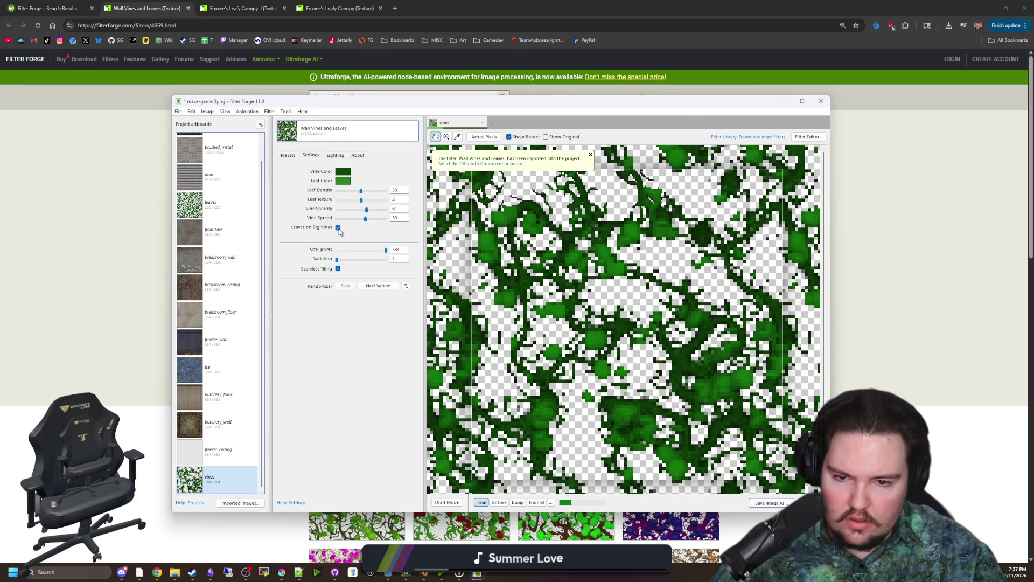
left_click(338, 229)
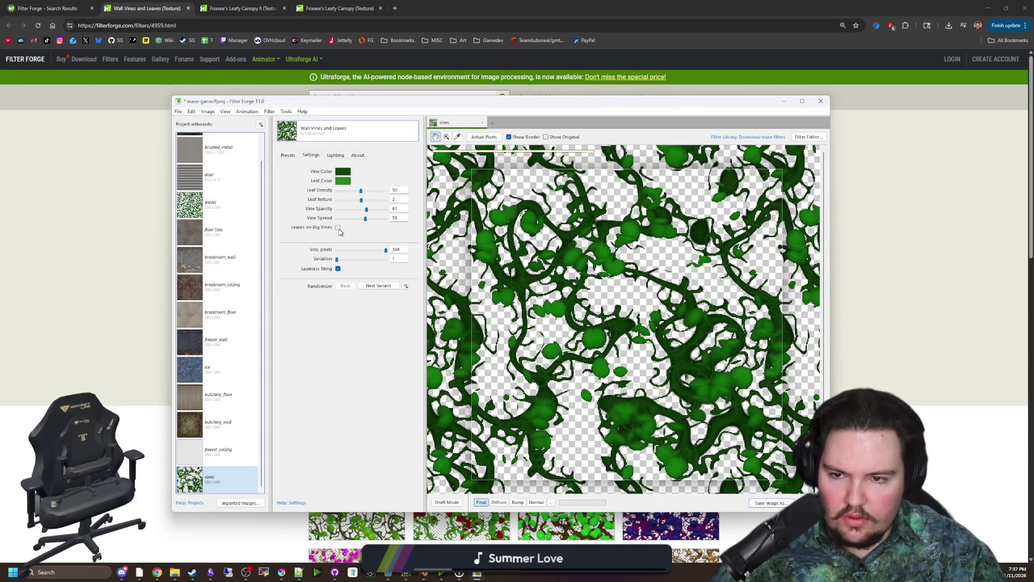
left_click(338, 229)
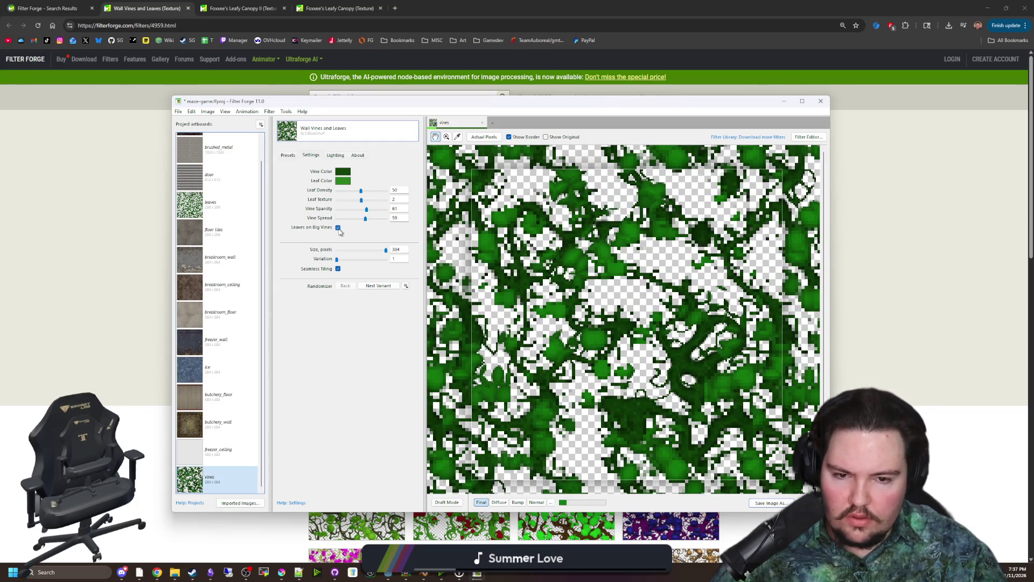
left_click(338, 228)
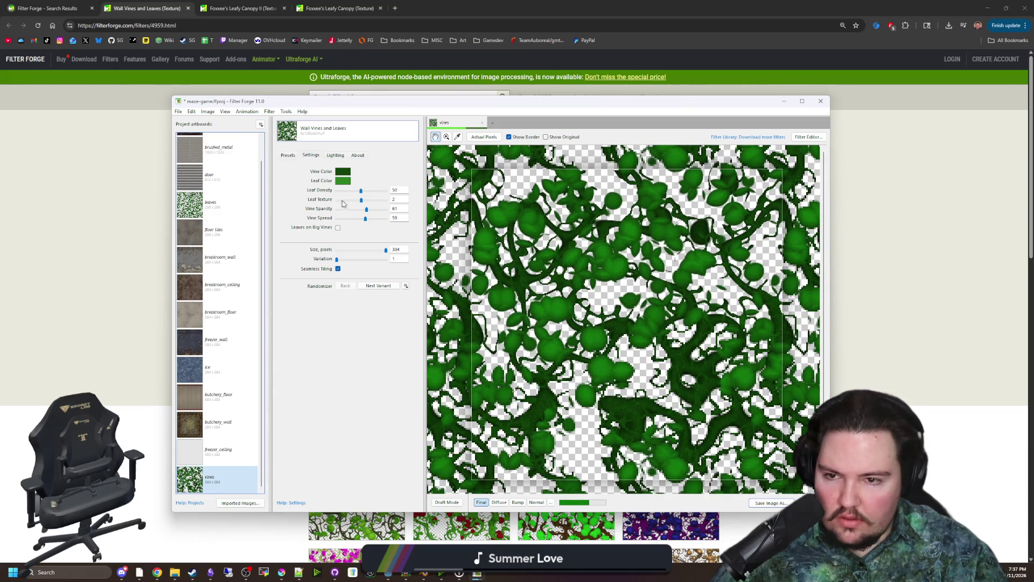
scroll(582, 295, "down", 1)
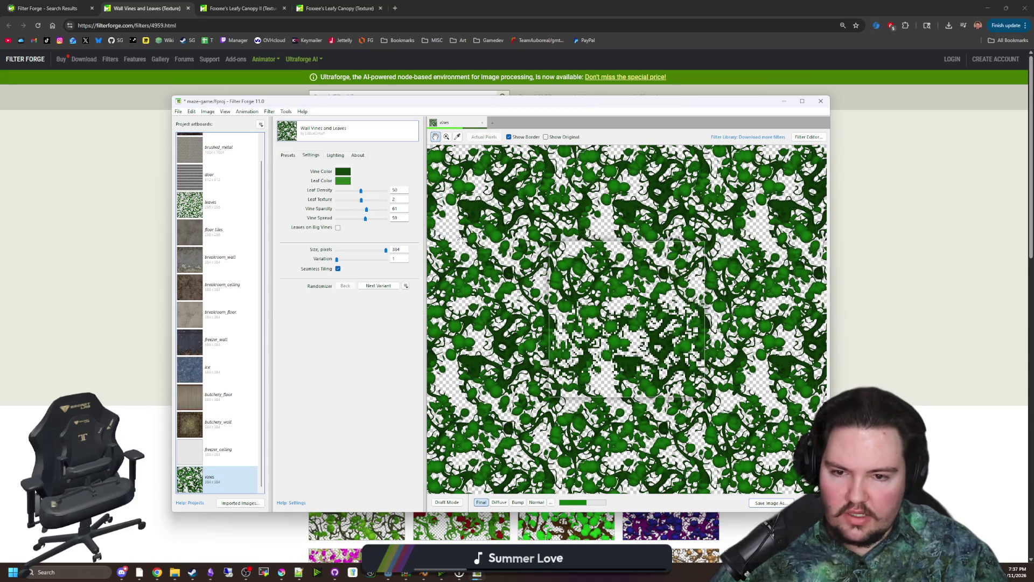
scroll(595, 306, "up", 1)
Set Leaf Density to 31, Leaf Texture to 2 and Vine Spread to 43
mouse_move(367, 209)
left_mouse_down()
mouse_move(340, 213)
mouse_move(390, 193)
mouse_move(333, 192)
left_mouse_up()
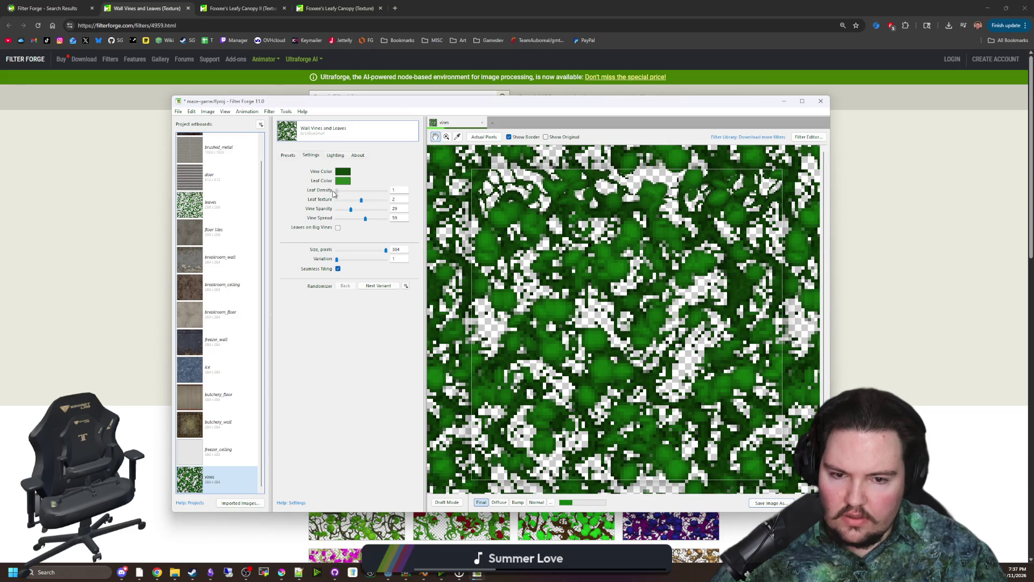
left_click_drag(333, 193, 368, 194)
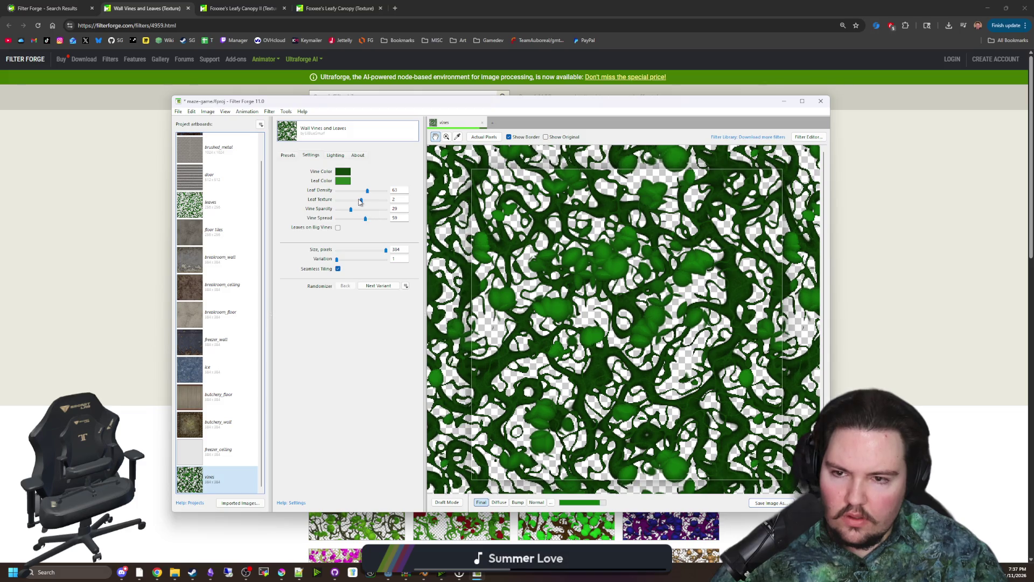
left_click_drag(360, 200, 385, 200)
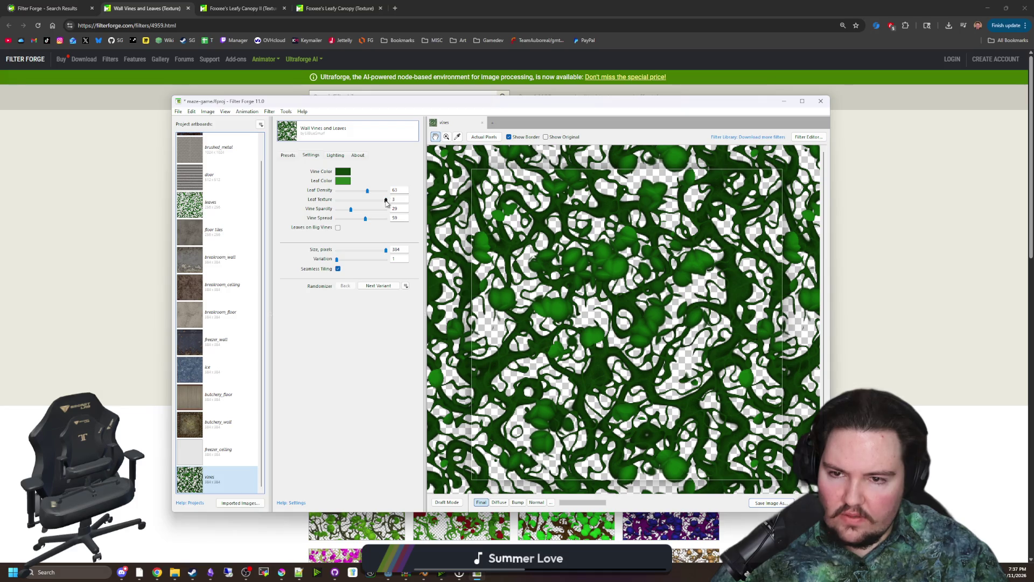
left_click(377, 200)
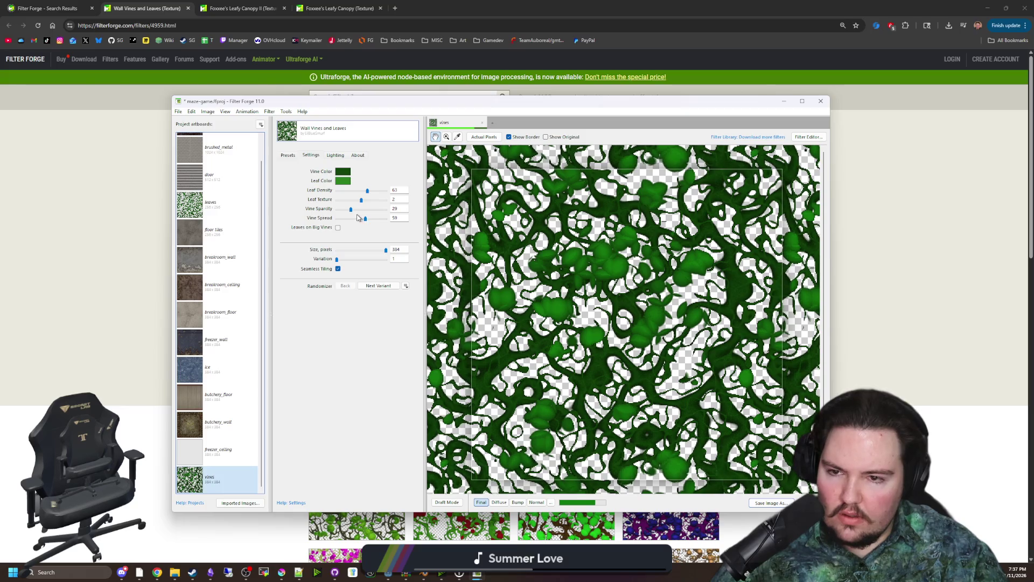
left_click(350, 219)
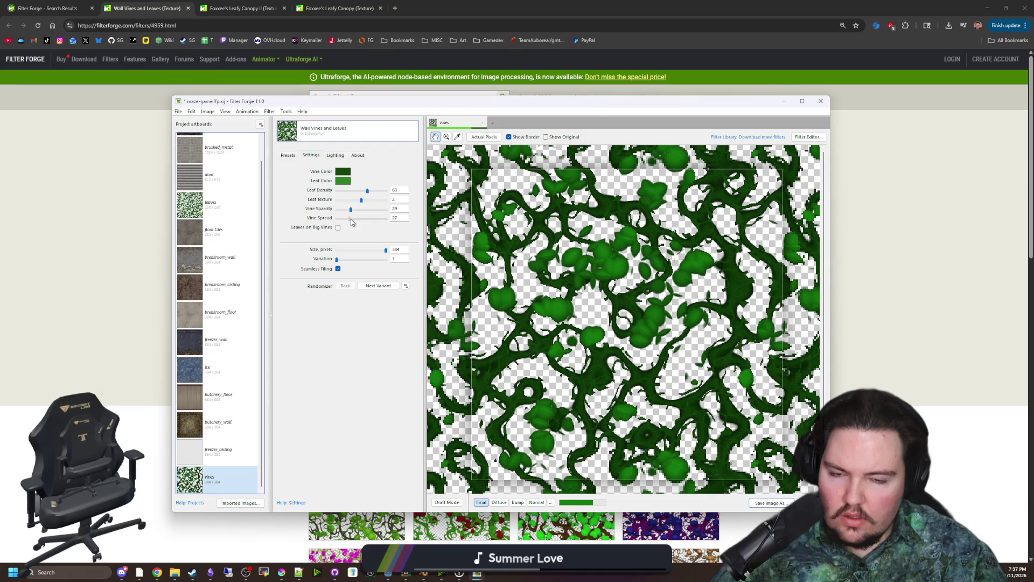
mouse_move(351, 219)
left_mouse_down()
mouse_move(338, 219)
mouse_move(365, 223)
left_mouse_up()
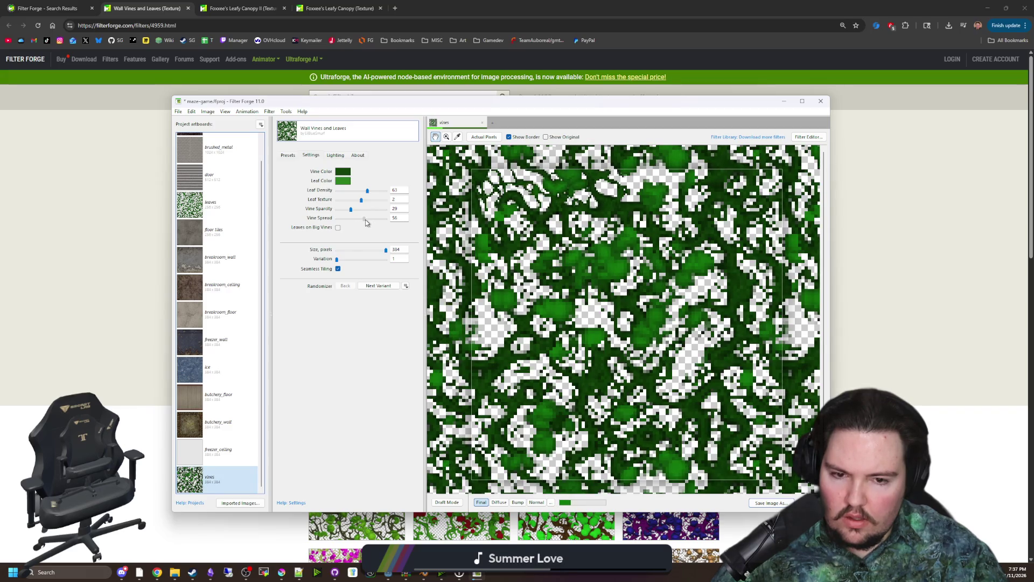
left_click_drag(365, 219, 359, 219)
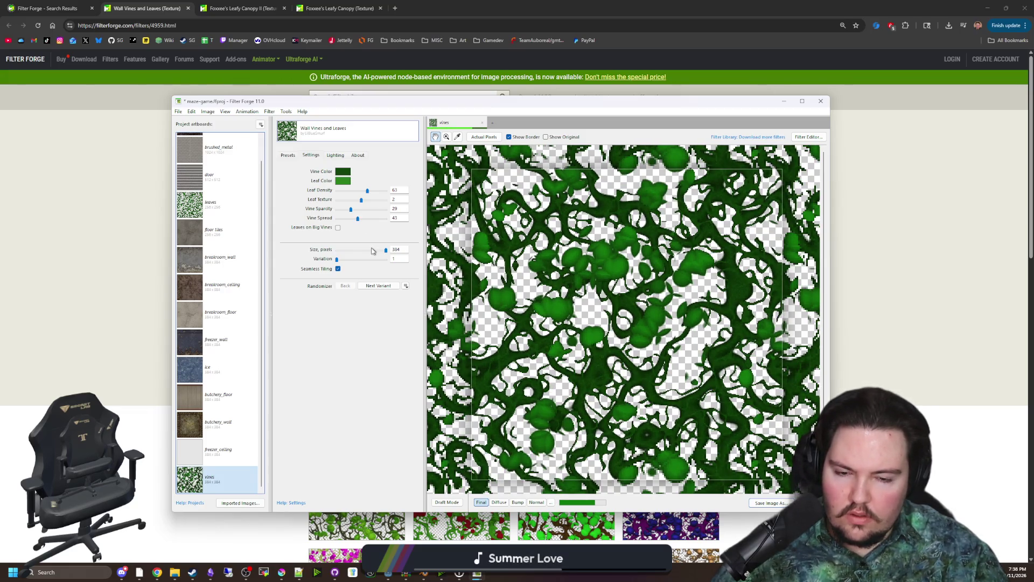
Set the Variation value to 2
scroll(628, 318, "down", 4)
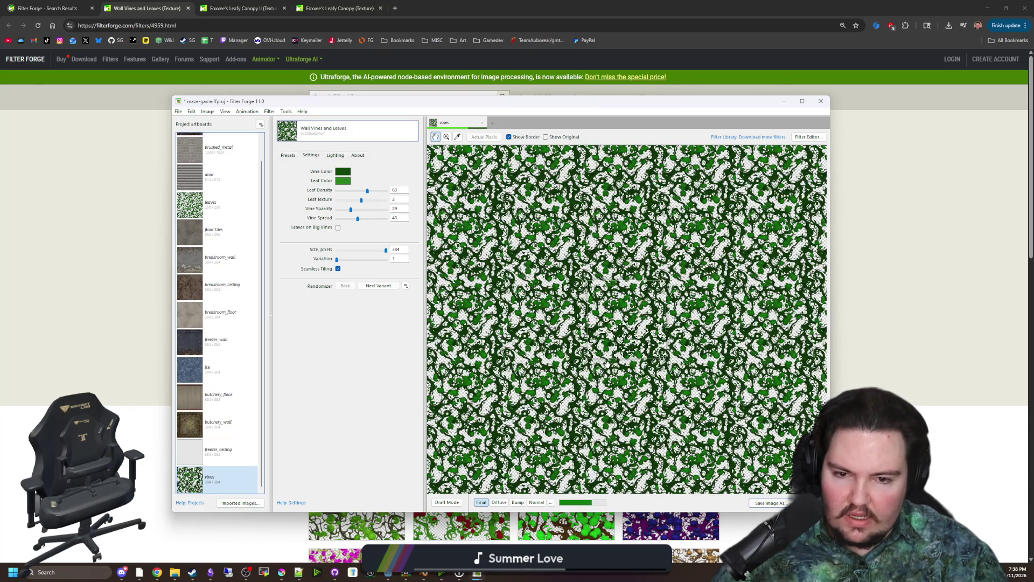
scroll(607, 365, "up", 4)
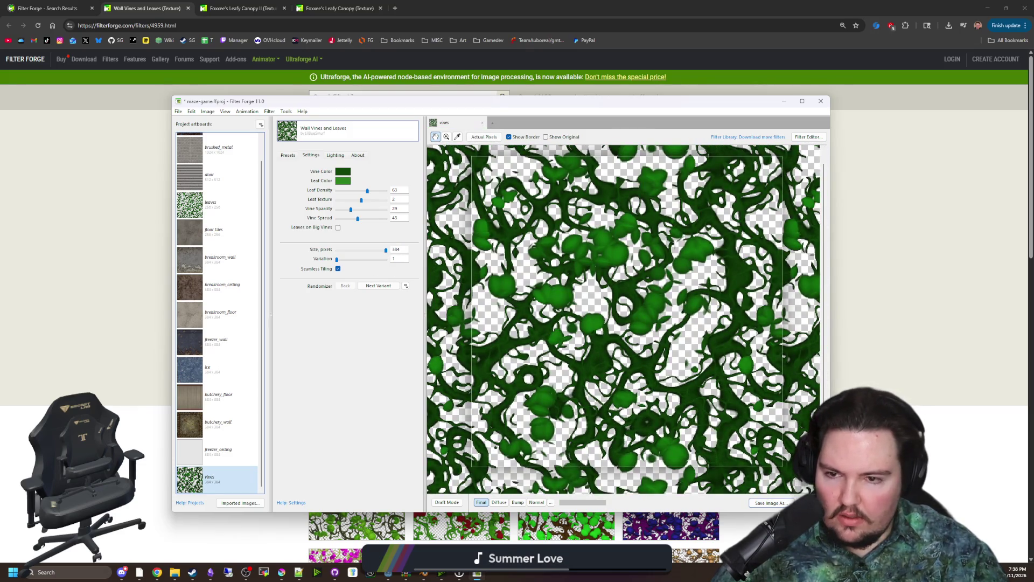
type("2")
key("Return")
scroll(545, 298, "down", 2)
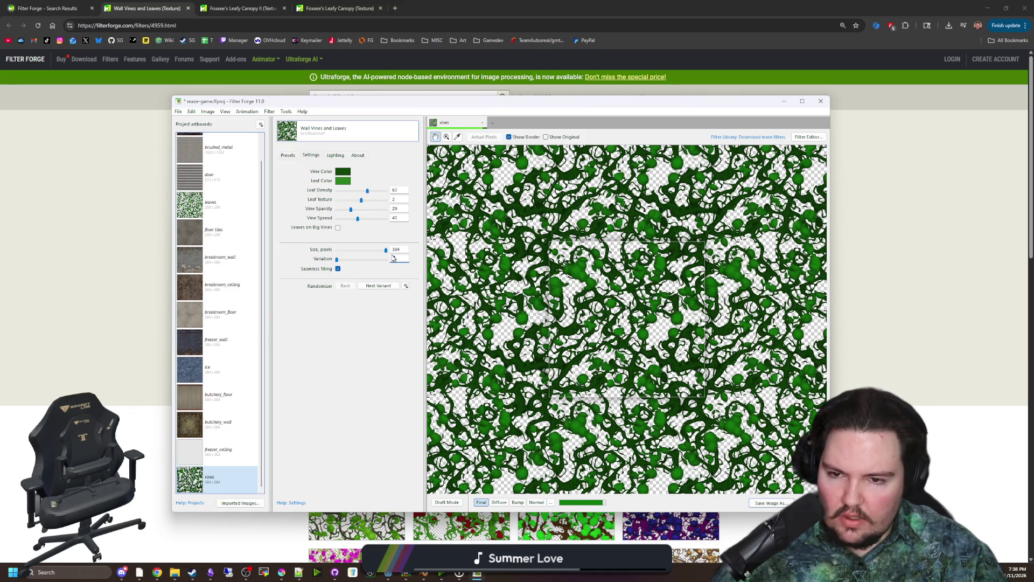
type("12")
key("Return")
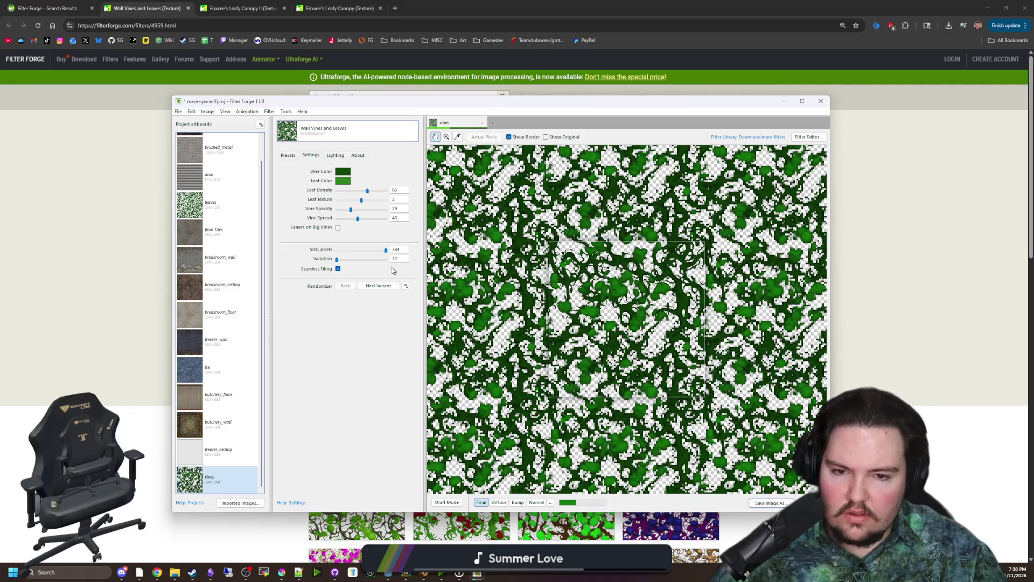
scroll(567, 314, "down", 1)
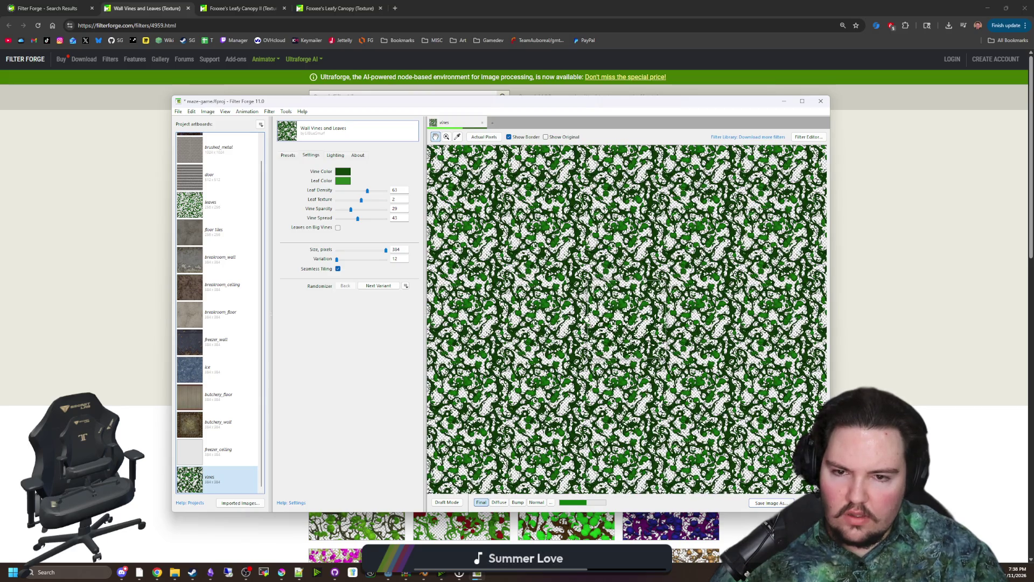
scroll(613, 314, "up", 1)
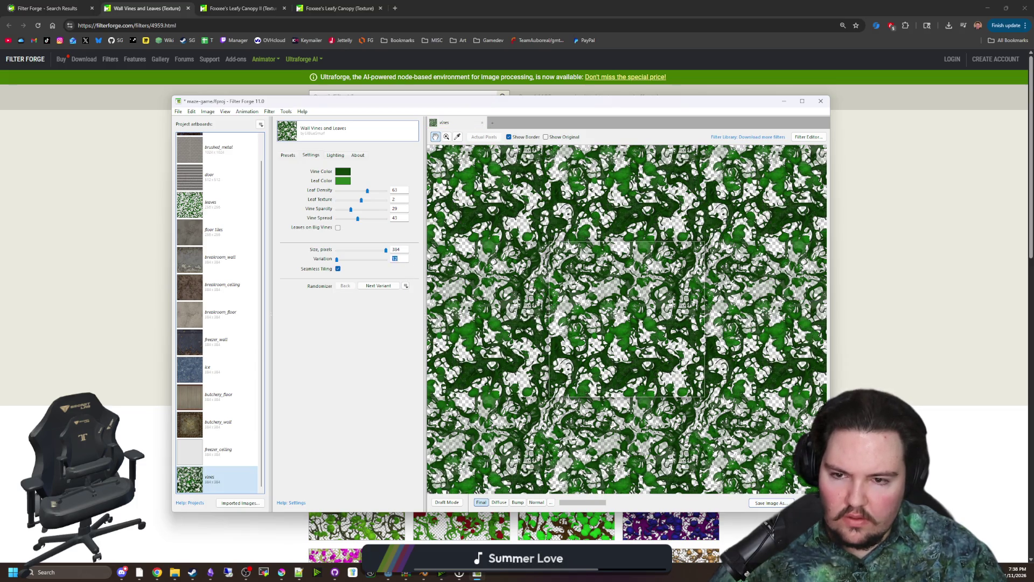
type("2")
key("Return")
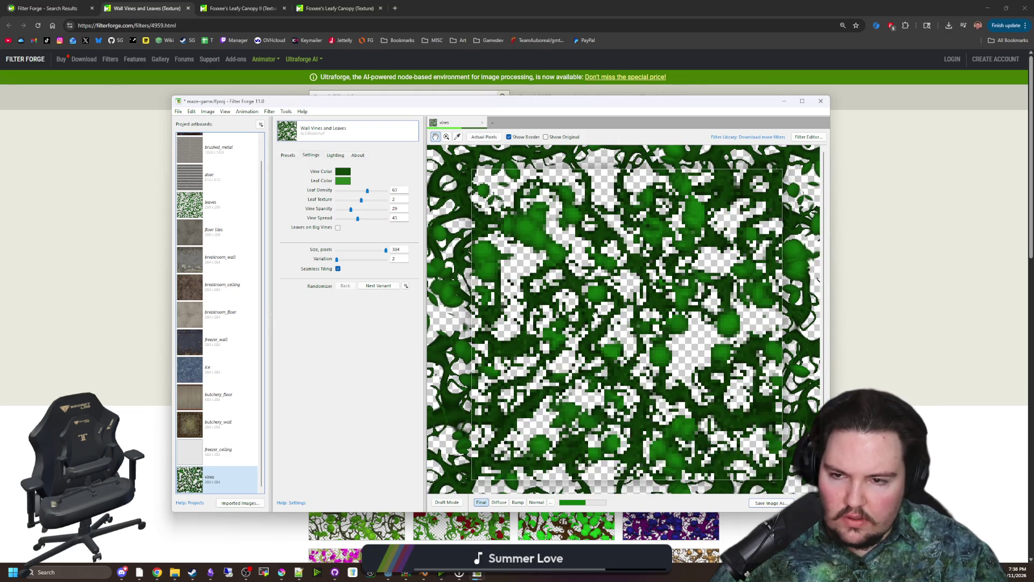
Recheck Leaves on Big Vines, keep it off, and glance at the presets
left_click(338, 227)
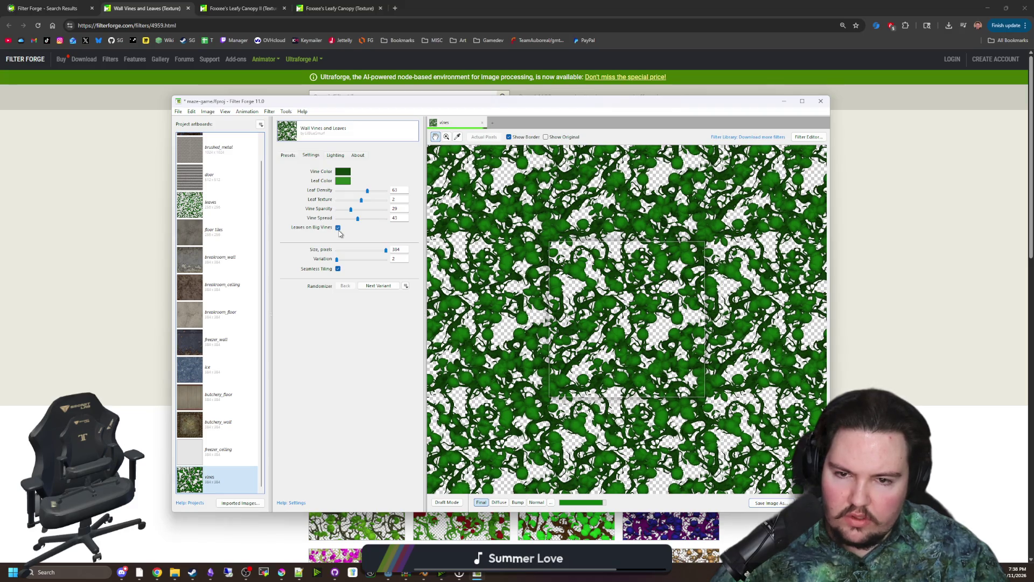
left_click(338, 228)
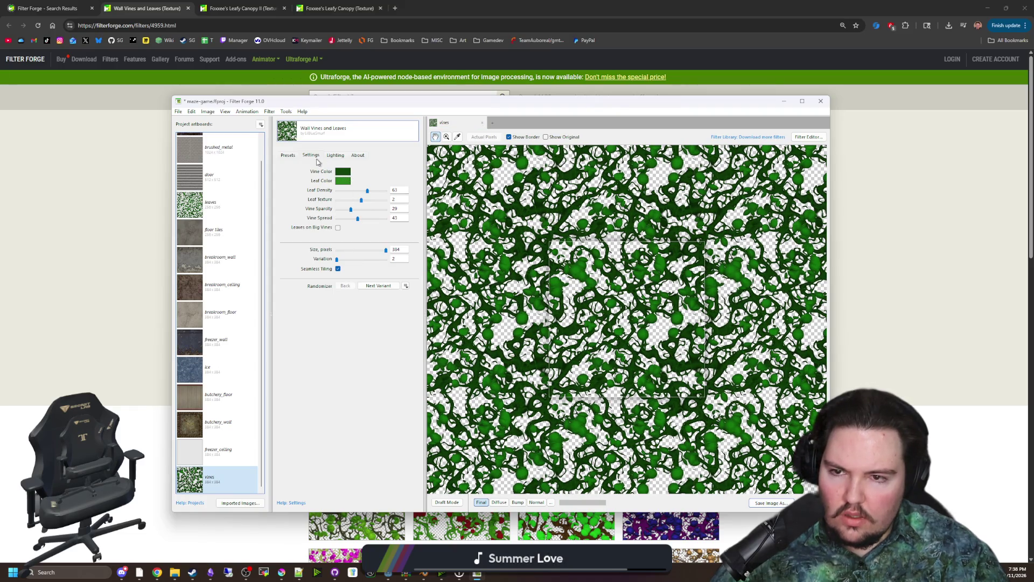
left_click(288, 156)
left_click(308, 155)
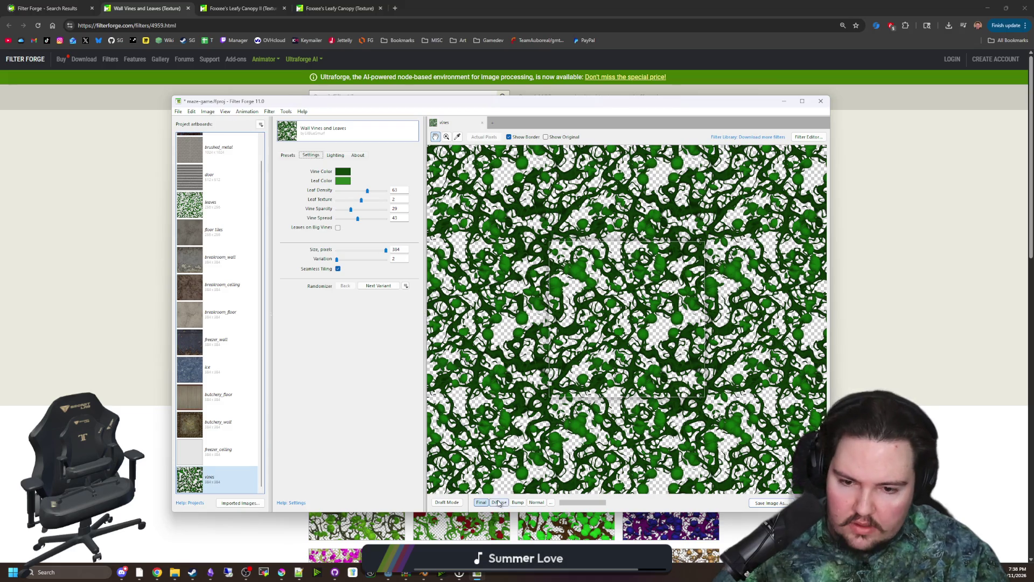
Preview the bump and normal maps, then return to the final render
left_click(519, 503)
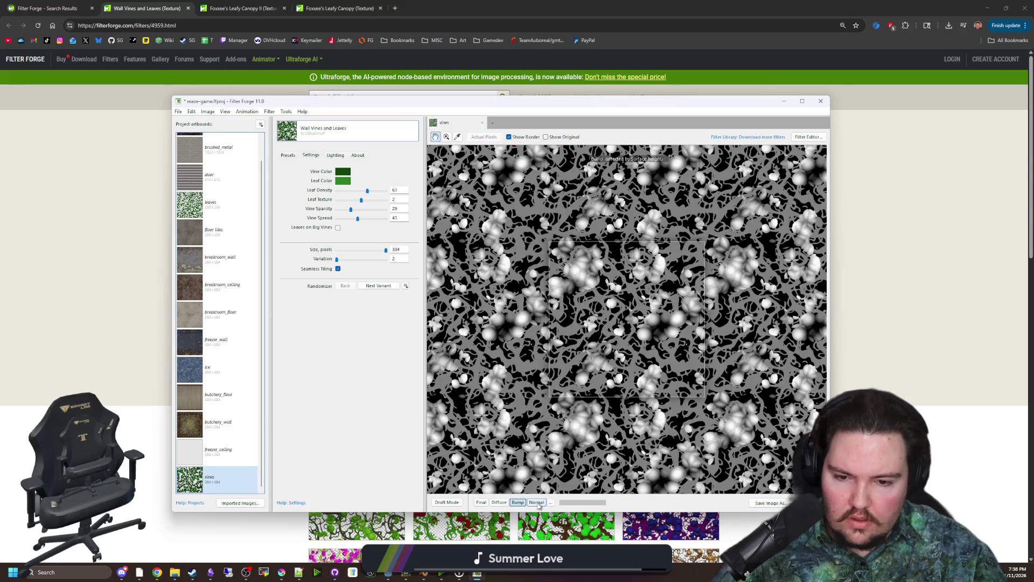
left_click(537, 503)
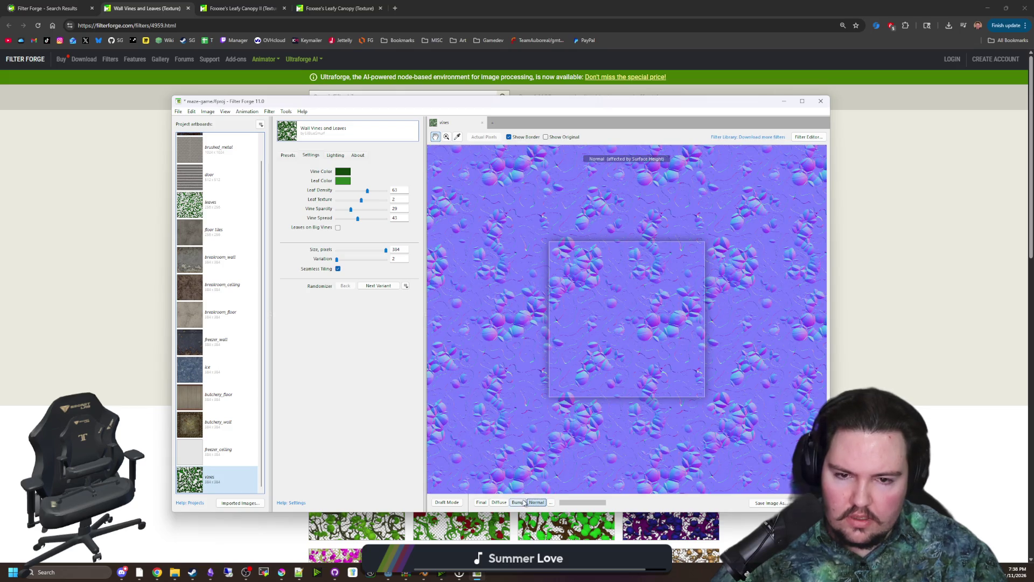
left_click(481, 502)
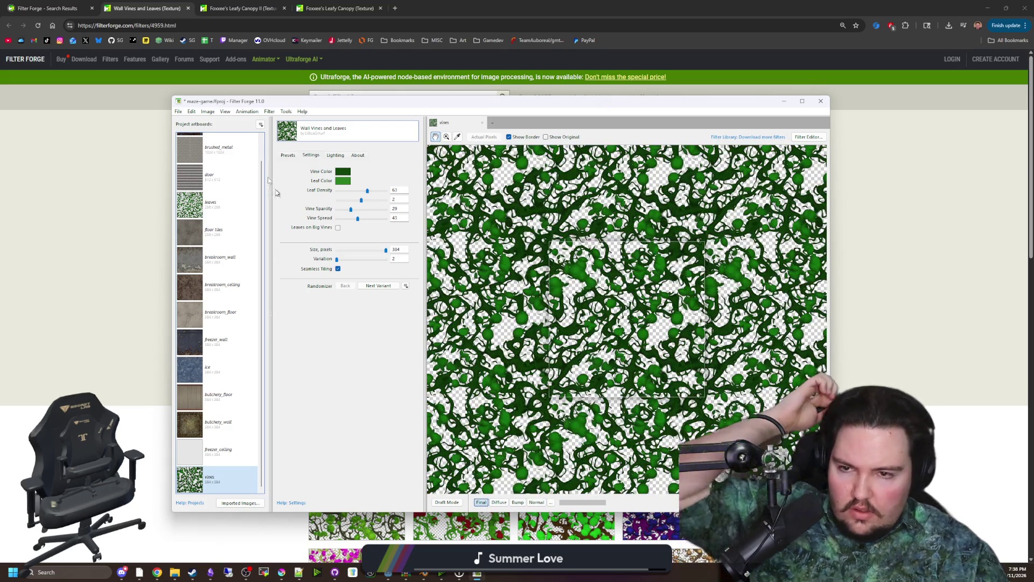
Export the vines diffuse, bump and normal PNGs to the Textures folder and minimize Filter Forge
left_click(178, 111)
left_click(182, 112)
left_click(183, 113)
left_click(193, 182)
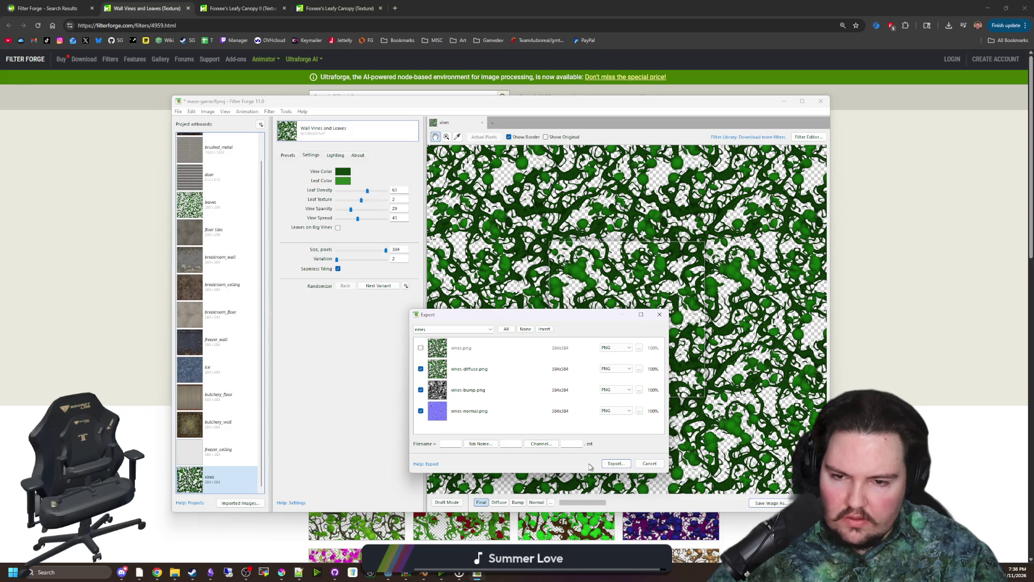
left_click(608, 462)
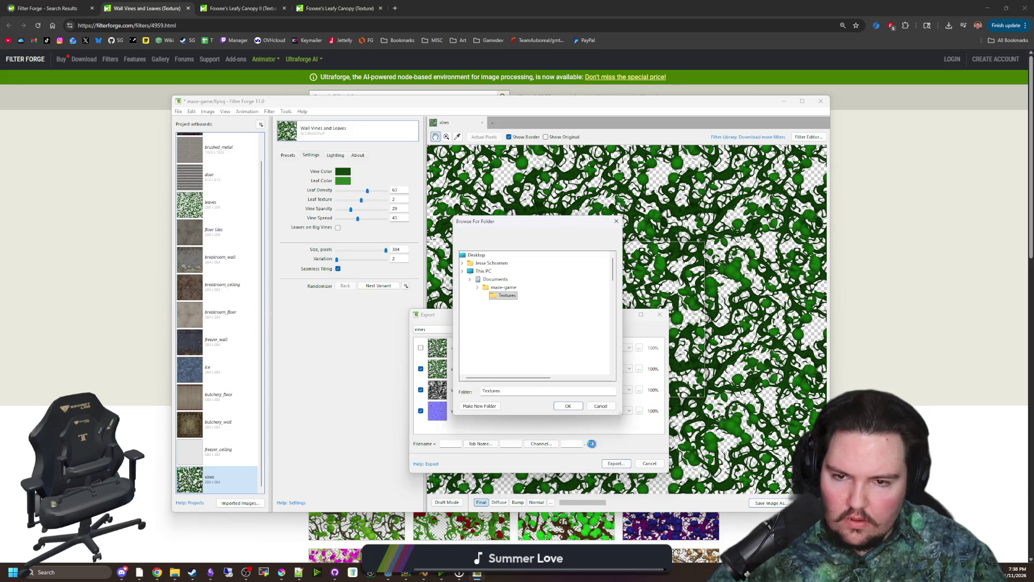
left_click(569, 405)
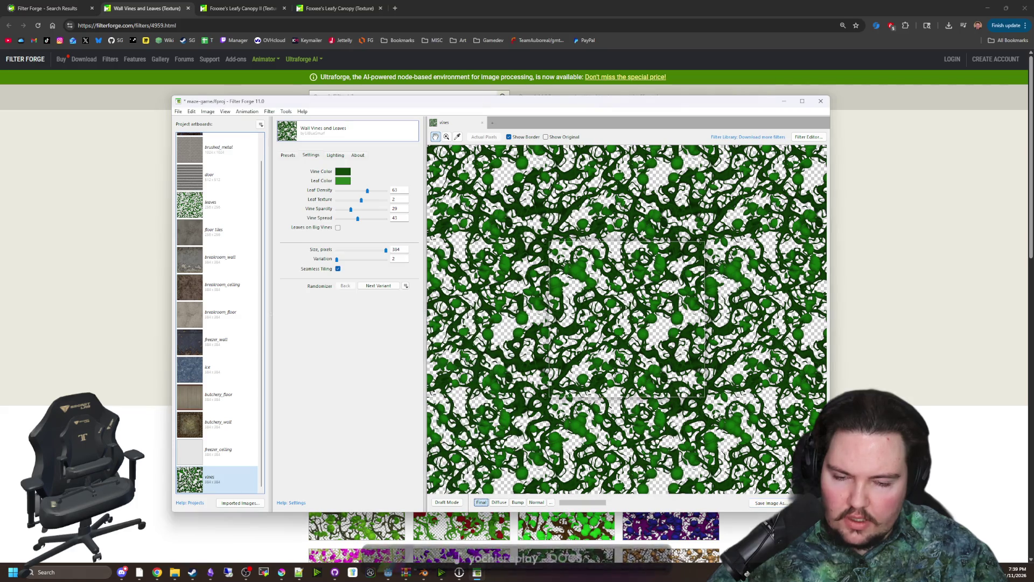
left_click(786, 103)
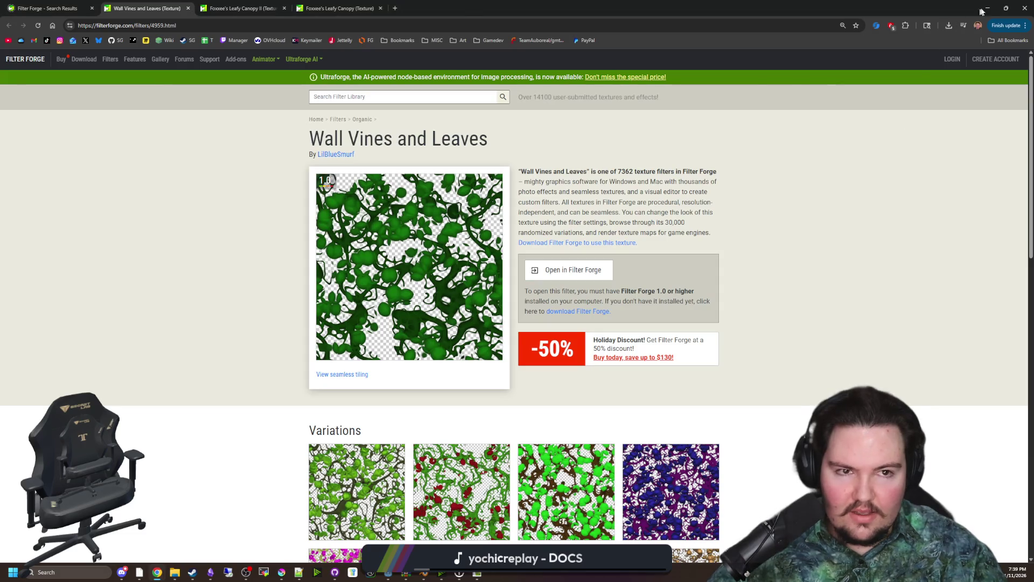
Back in Godot, filter the FileSystem for 'wall' and select breakroom_wall.tres
left_click(988, 8)
left_click(786, 101)
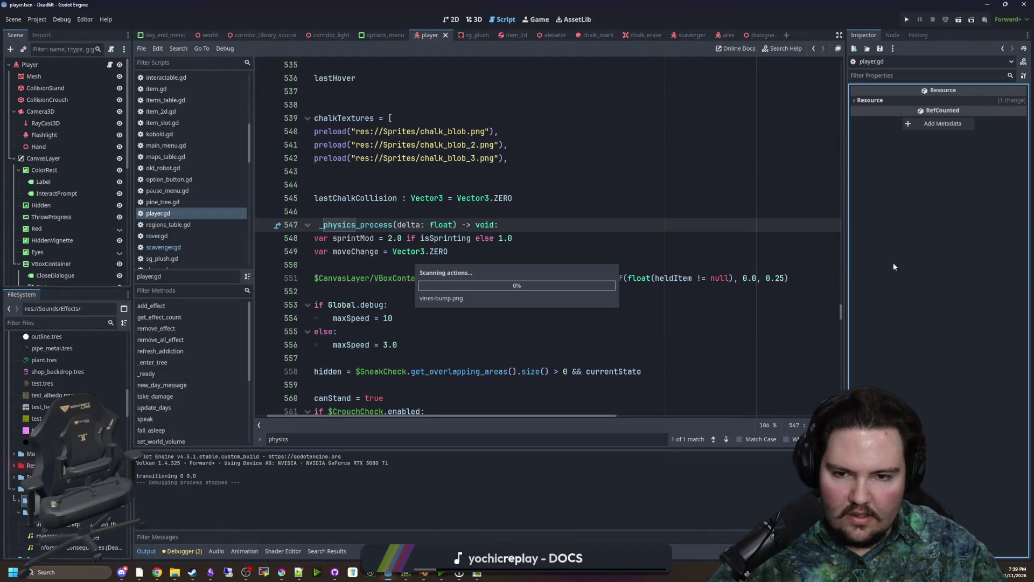
left_click(103, 325)
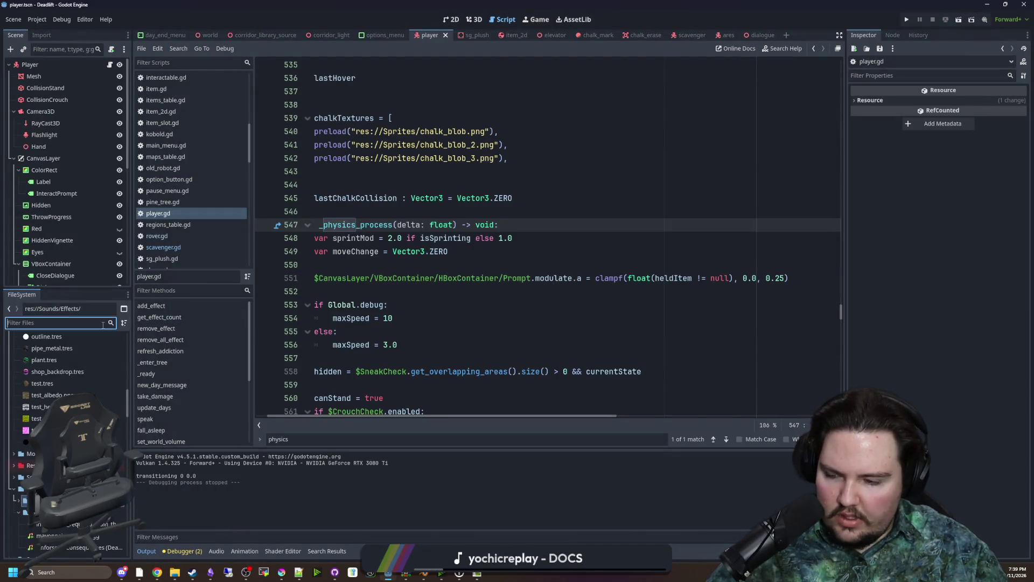
type("wall")
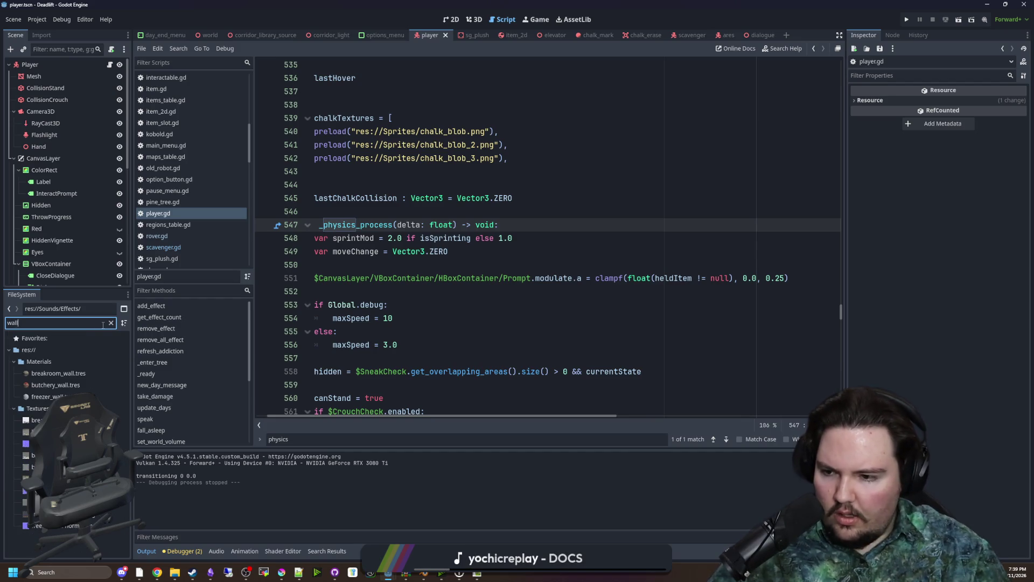
left_click(71, 376)
Duplicate breakroom_wall.tres under the new name overgrowth_wall.tres
right_click(71, 377)
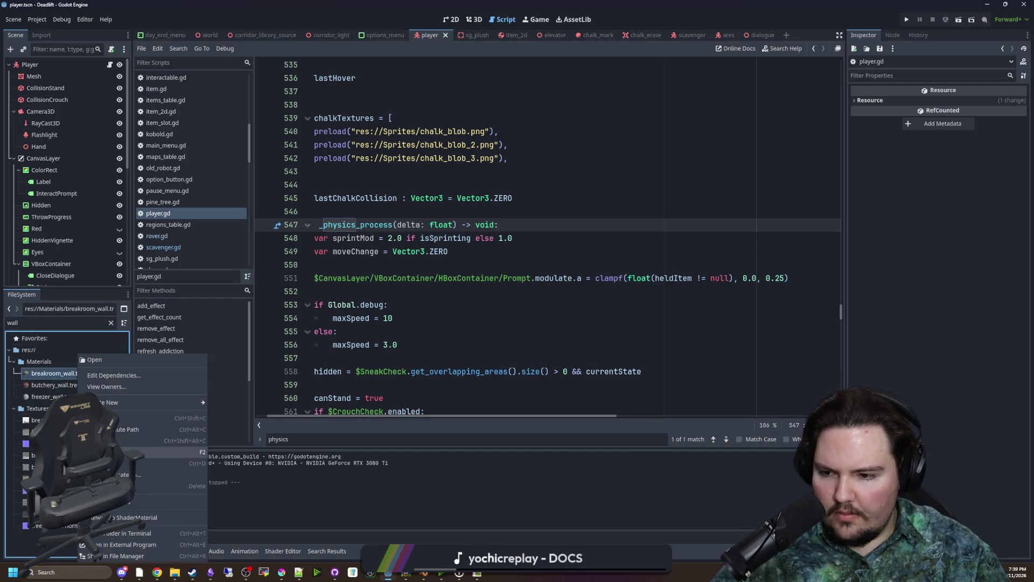
left_click(125, 462)
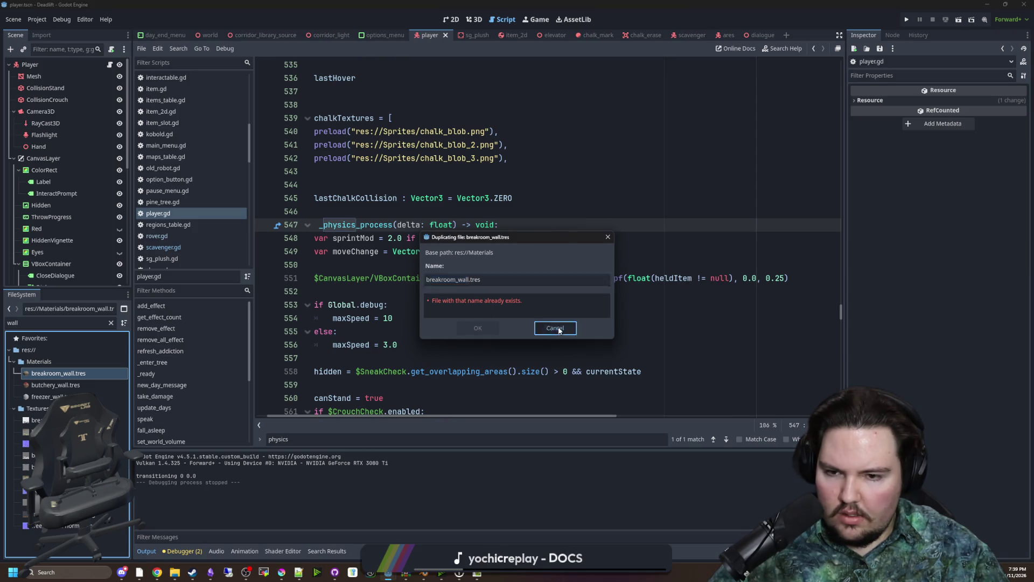
left_click(559, 329)
right_click(58, 374)
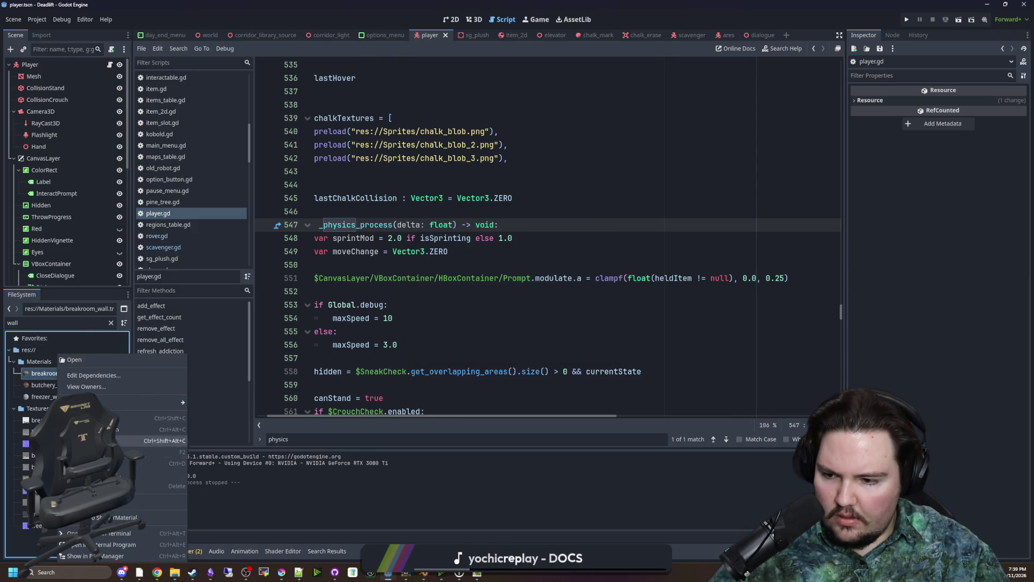
left_click(125, 462)
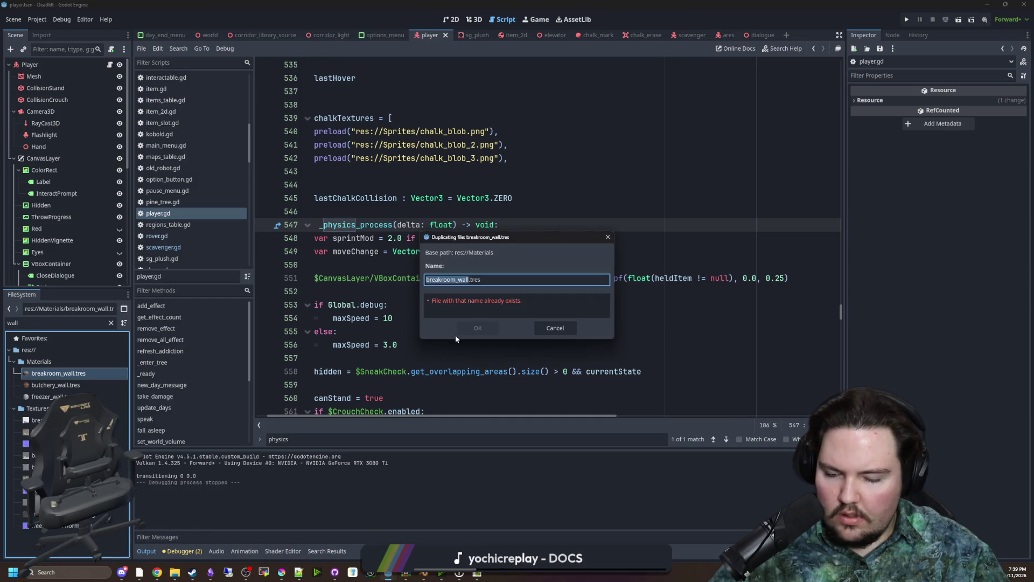
type("overgrowht")
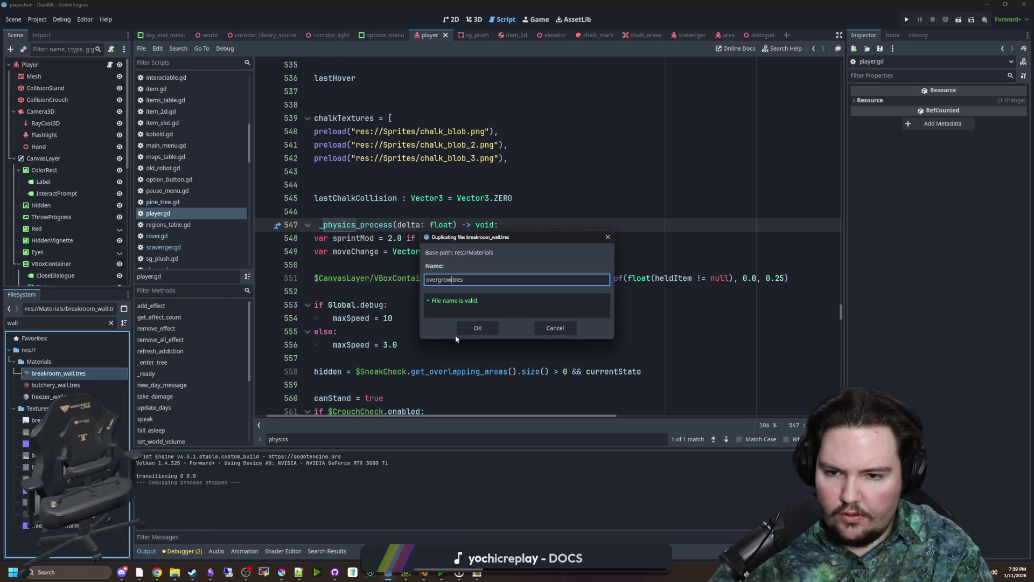
key("BackSpace")
key("BackSpace")
type("th_walls")
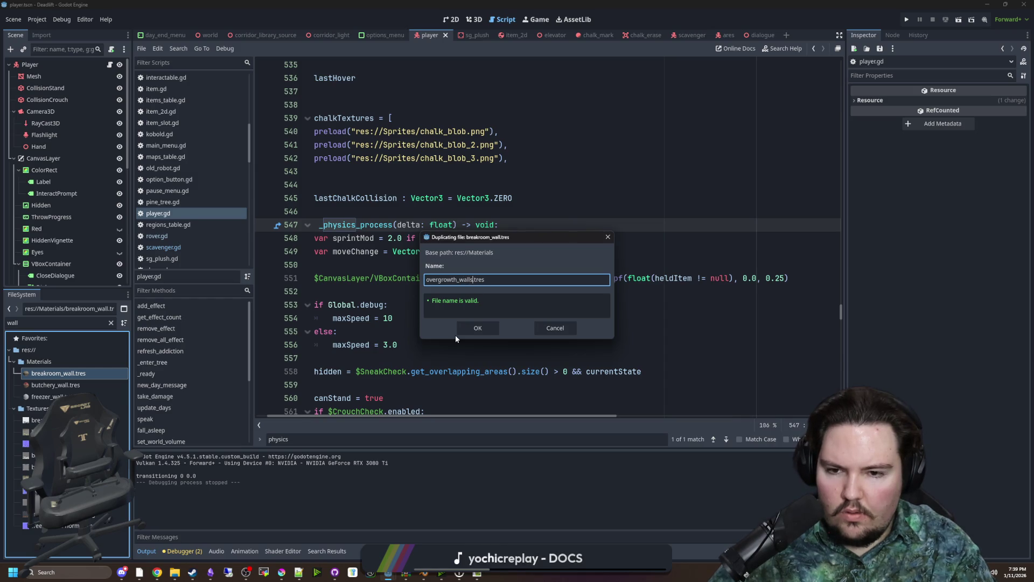
key("Return")
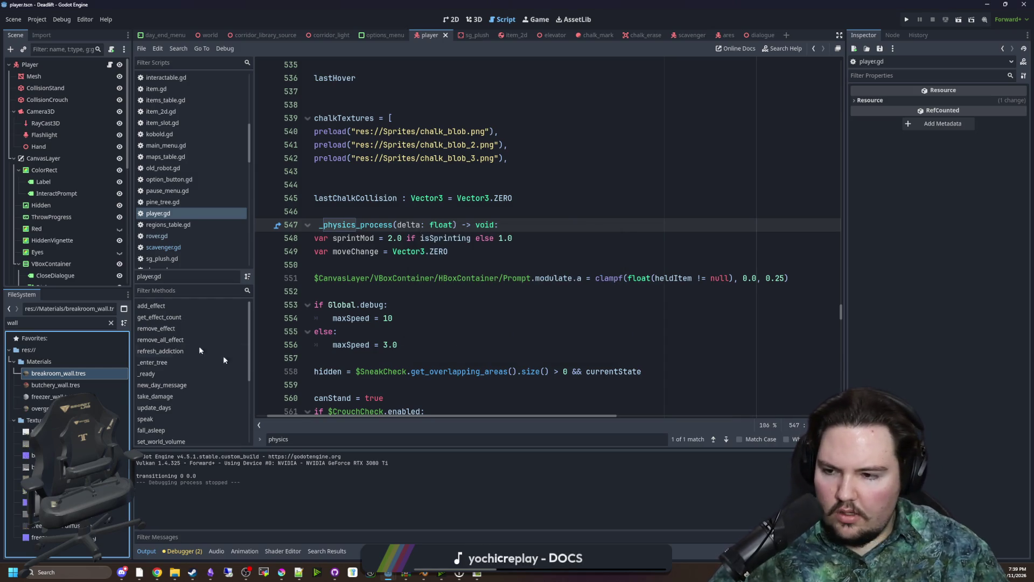
Open corridor_library_source.tscn in the 3D view
left_click(477, 21)
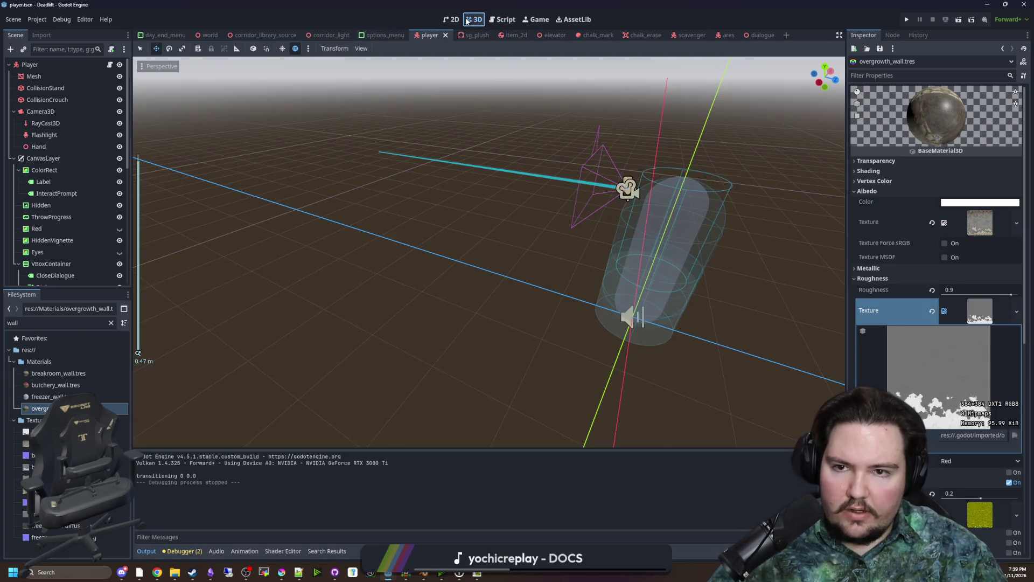
scroll(493, 255, "down", 2)
left_click(111, 323)
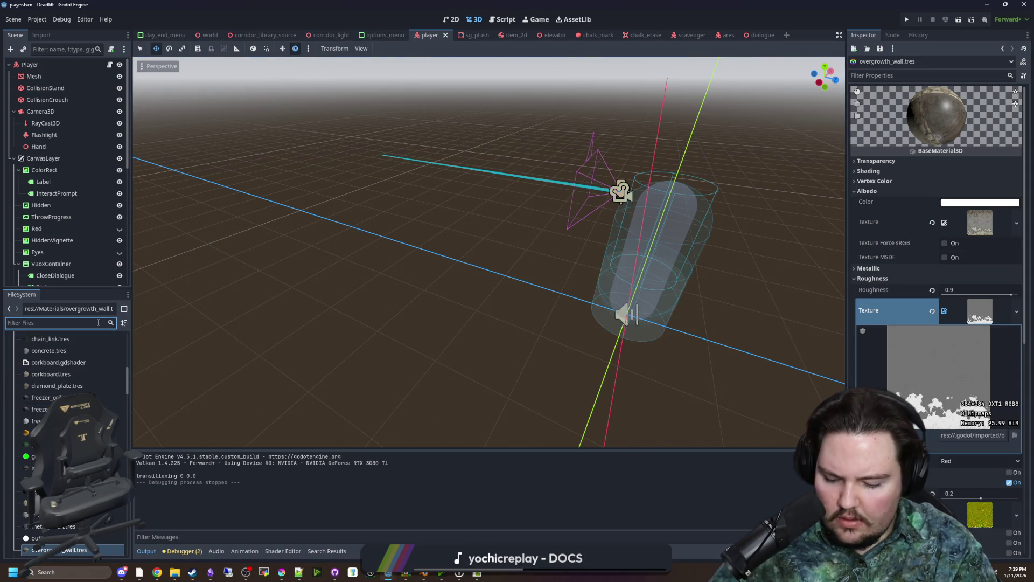
type("corrid")
double_click(92, 397)
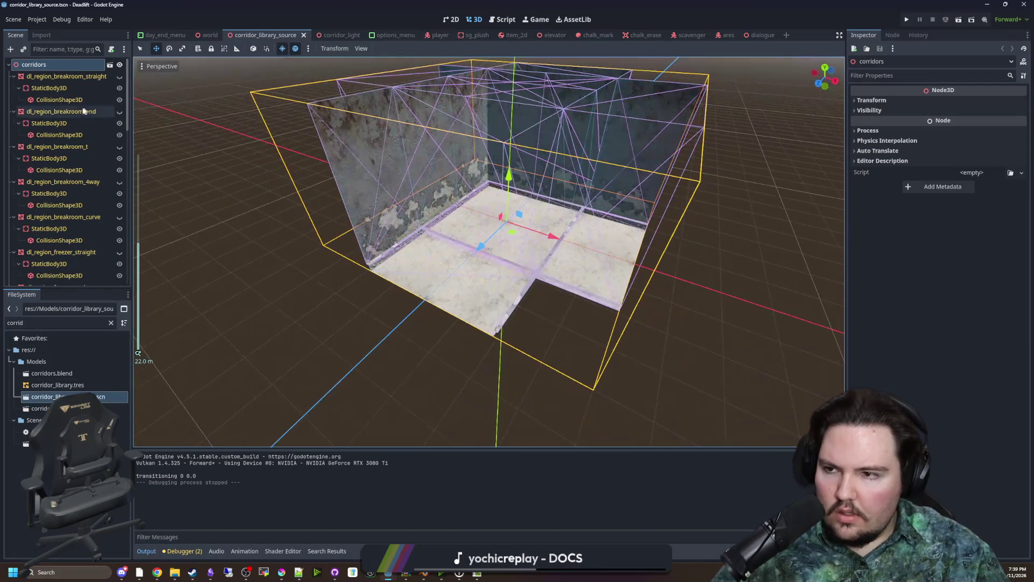
Collapse the breakroom, freezer and butchery corridor nodes in the scene tree
left_click(13, 75)
left_click(13, 88)
left_click(13, 99)
left_click(13, 112)
left_click(14, 124)
left_click(14, 134)
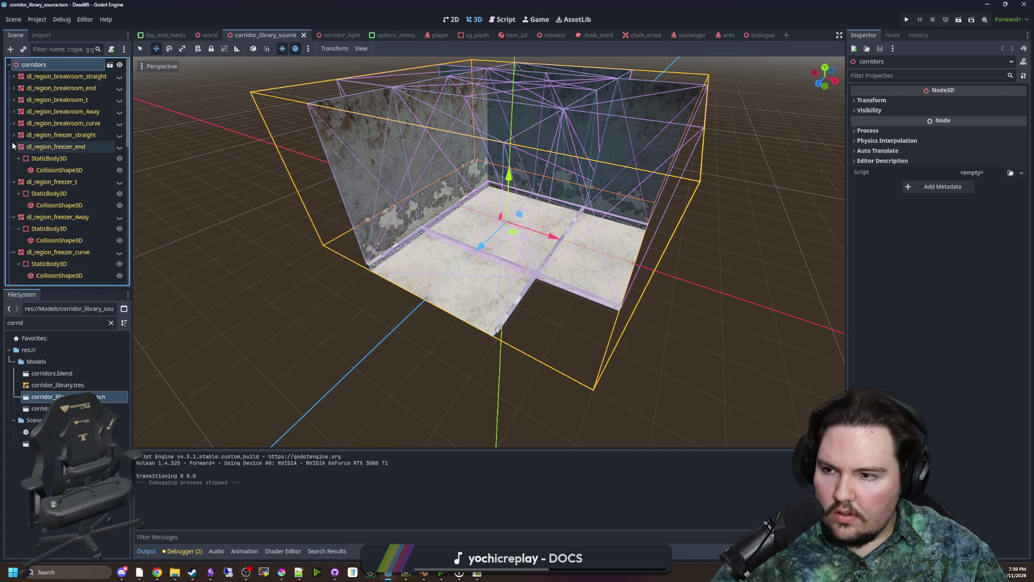
left_click(13, 147)
left_click(13, 159)
left_click(14, 170)
left_click(13, 182)
left_click(13, 193)
left_click(13, 206)
left_click(14, 217)
left_click(13, 229)
left_click(13, 240)
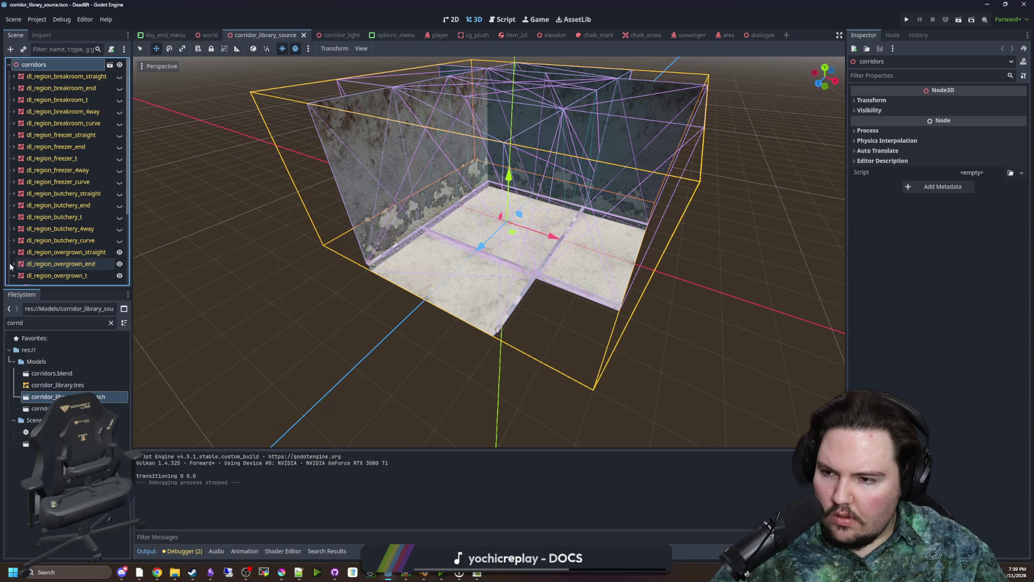
Collapse the overgrown nodes and select all five overgrown corridor meshes
left_click(12, 252)
scroll(64, 189, "down", 3)
left_click(11, 162)
left_click(14, 172)
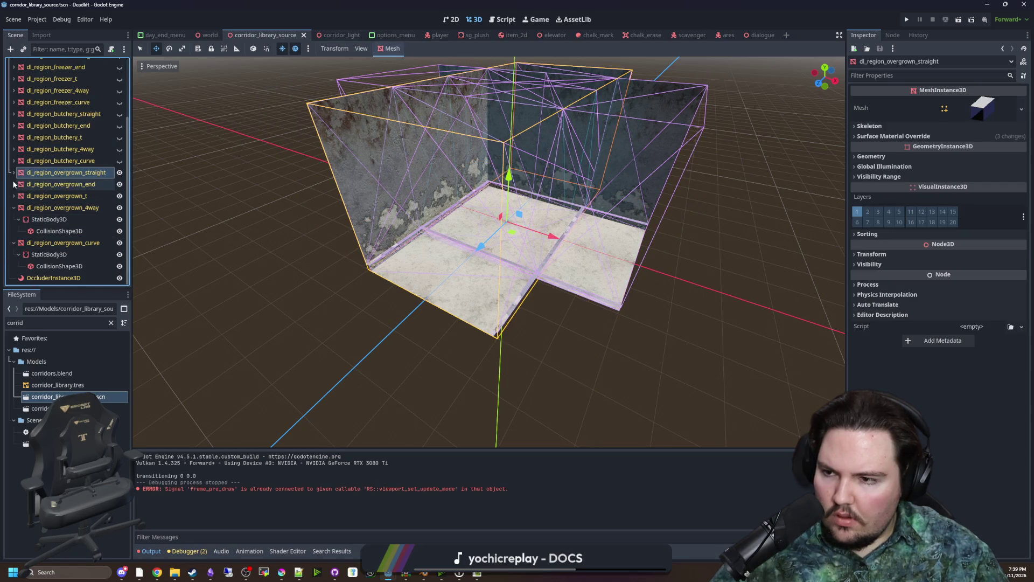
left_click(13, 207)
left_click(13, 244)
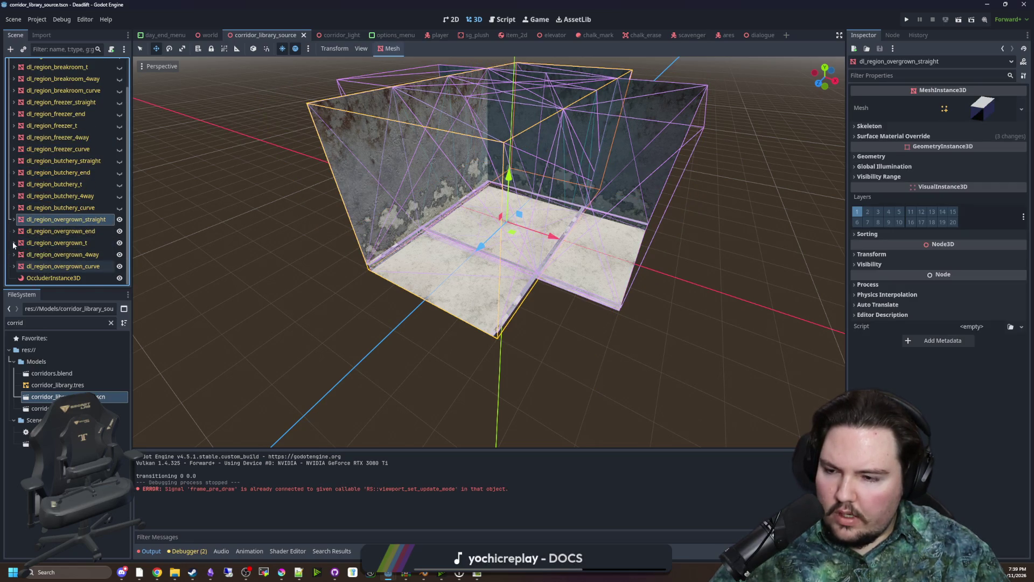
left_click(65, 266)
left_click(82, 225, "shift")
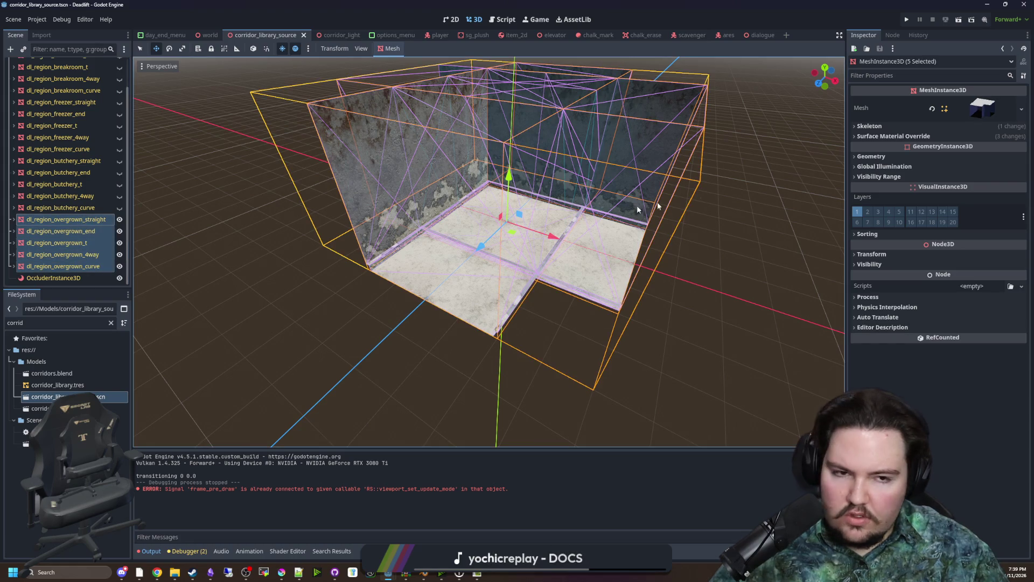
Assign overgrowth_wall.tres to Surface Material Override 1 on the five meshes
left_click(886, 136)
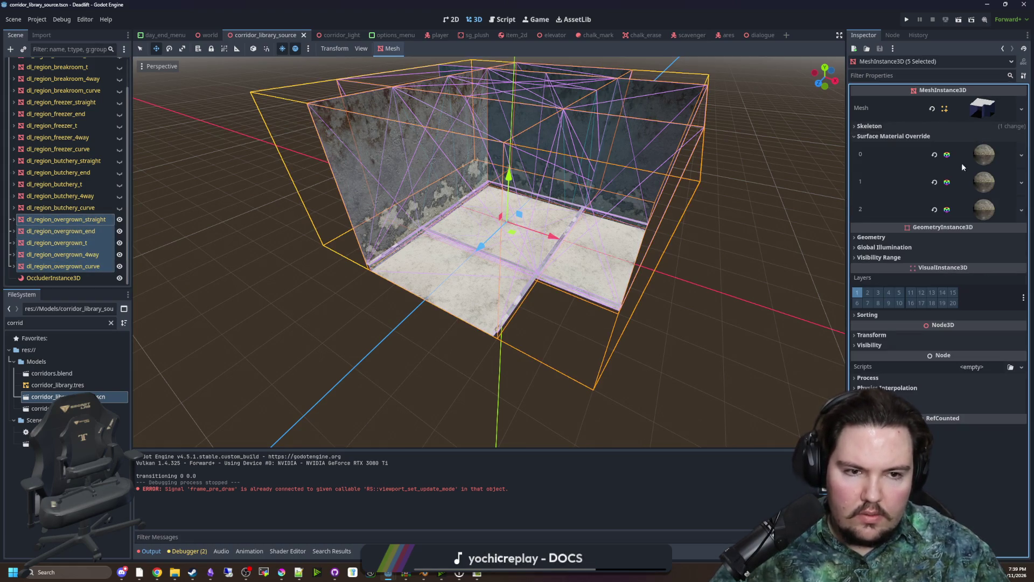
left_click(91, 324)
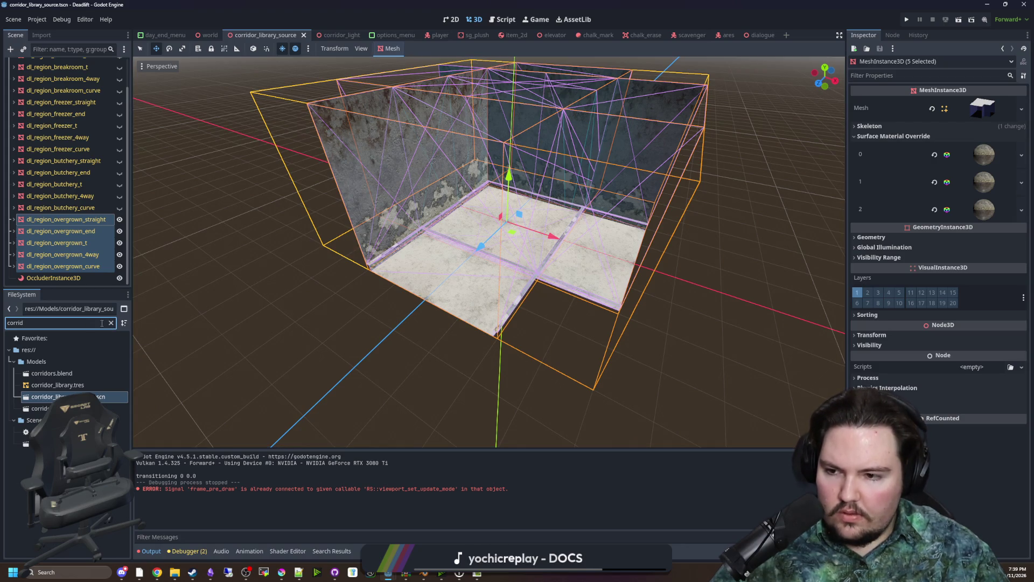
type("over")
left_click_drag(59, 373, 984, 182)
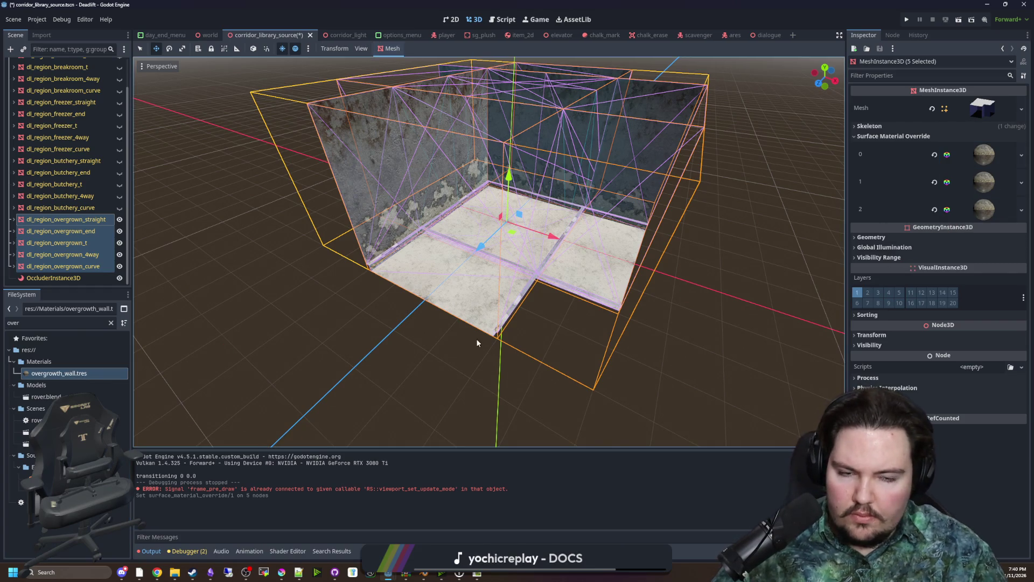
Open the overgrowth_wall material and enable its Detail layer
scroll(464, 323, "up", 5)
left_click(980, 183)
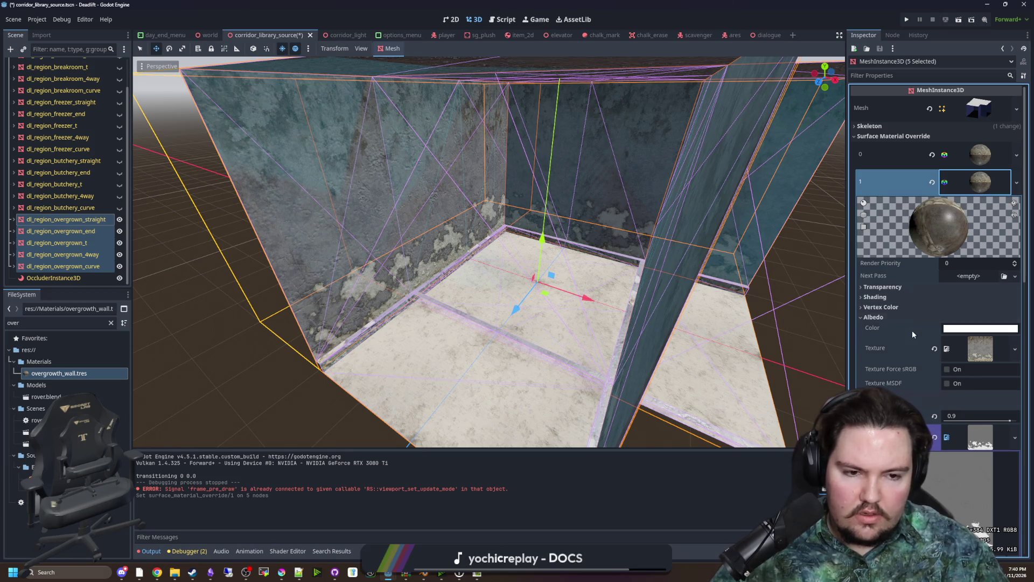
scroll(900, 323, "down", 3)
scroll(901, 267, "down", 5)
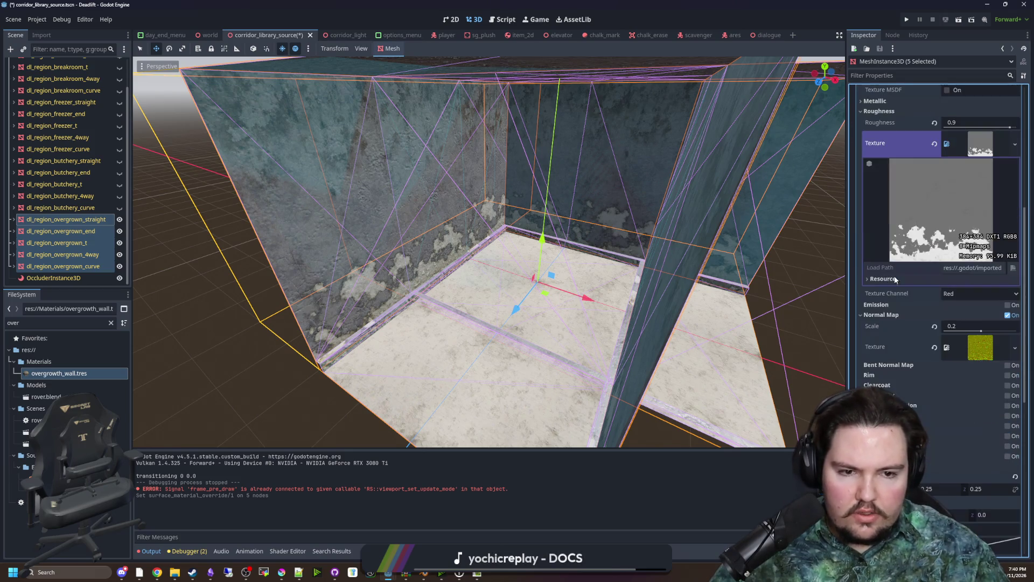
left_click(1008, 456)
scroll(948, 456, "down", 2)
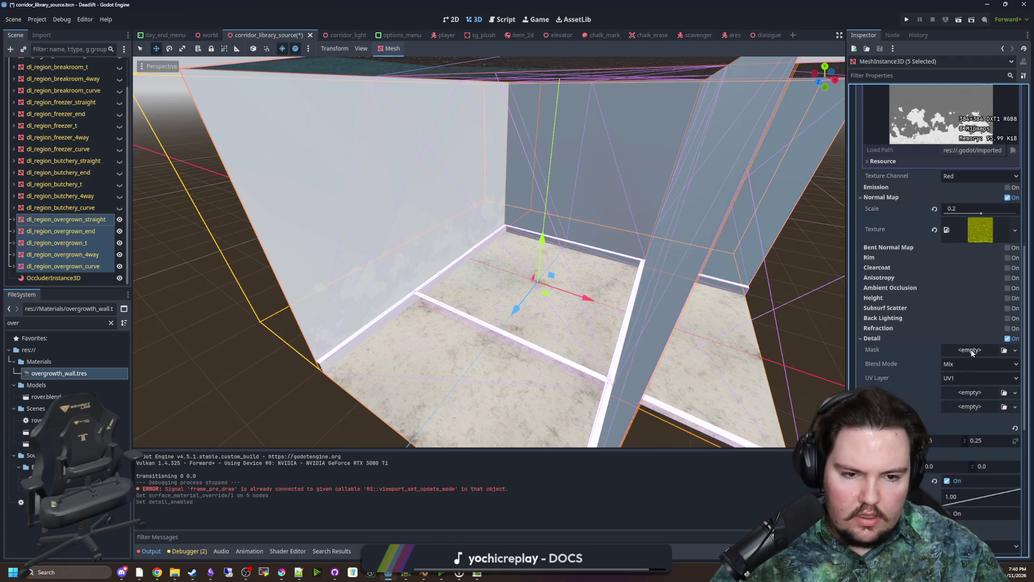
Load vines-diffuse as detail albedo and vines-normal as detail normal, projected world triplanar
left_click(971, 390)
left_click(970, 540)
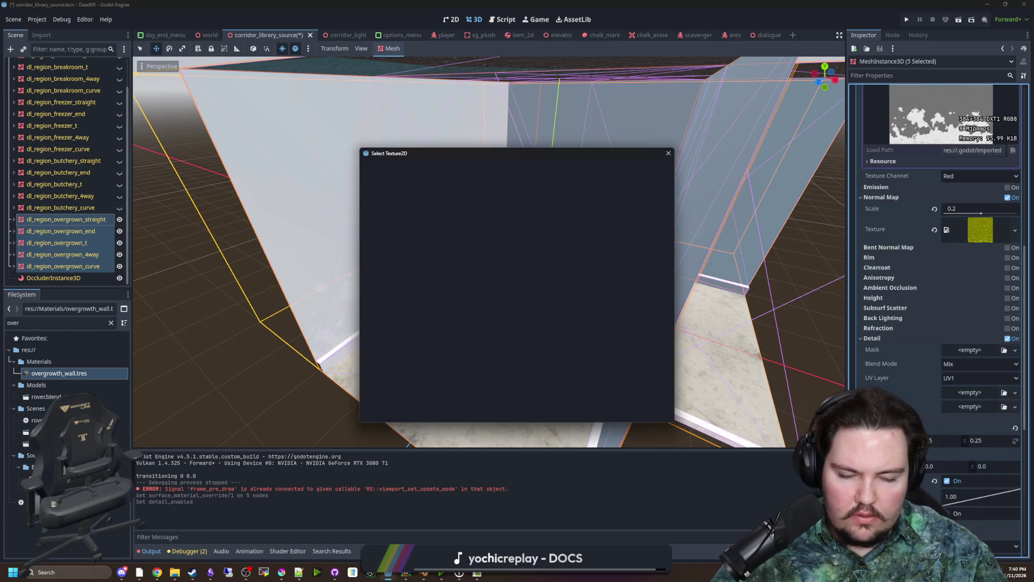
type("leaves")
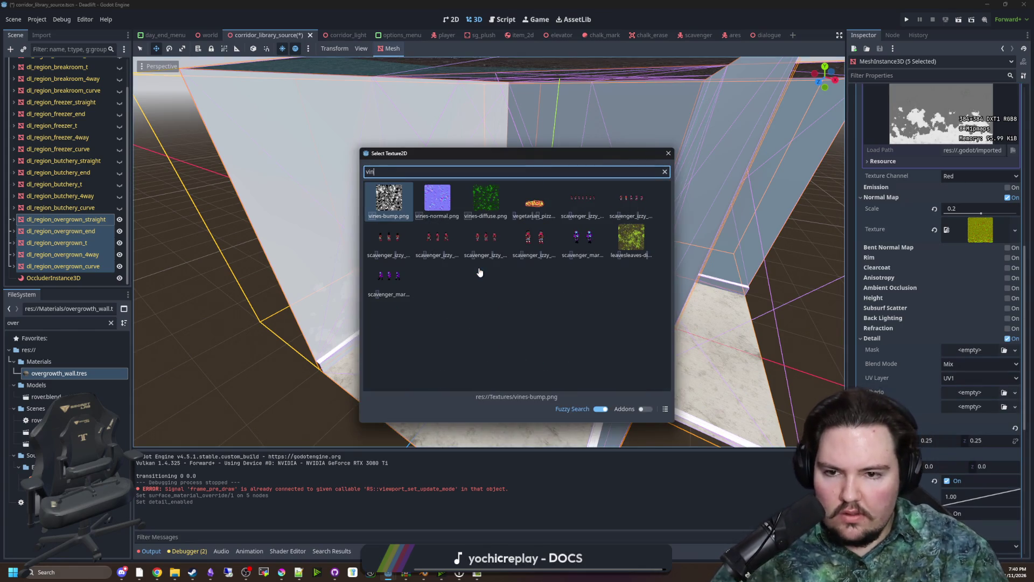
key("Escape")
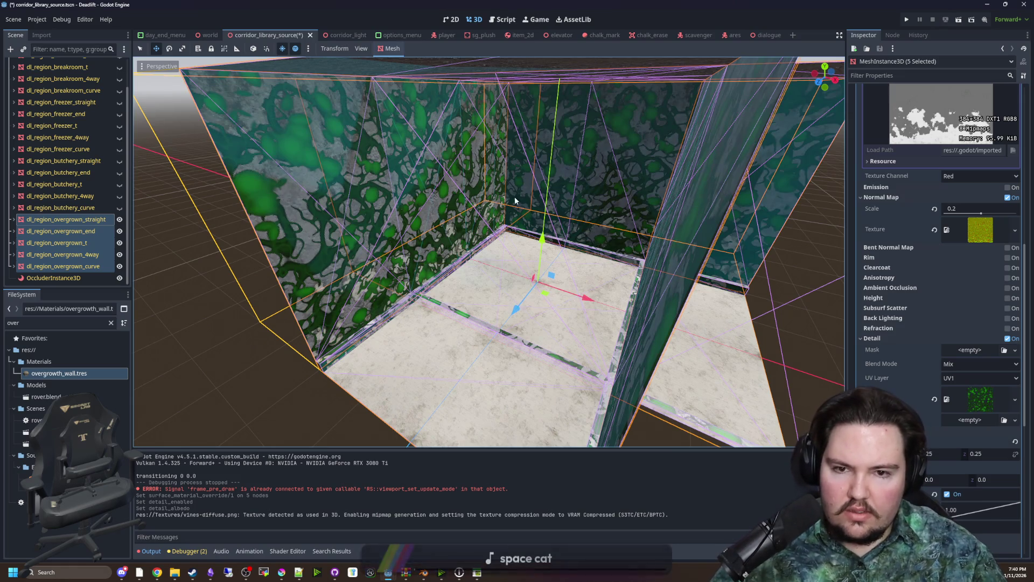
left_click(966, 420)
left_click(964, 533)
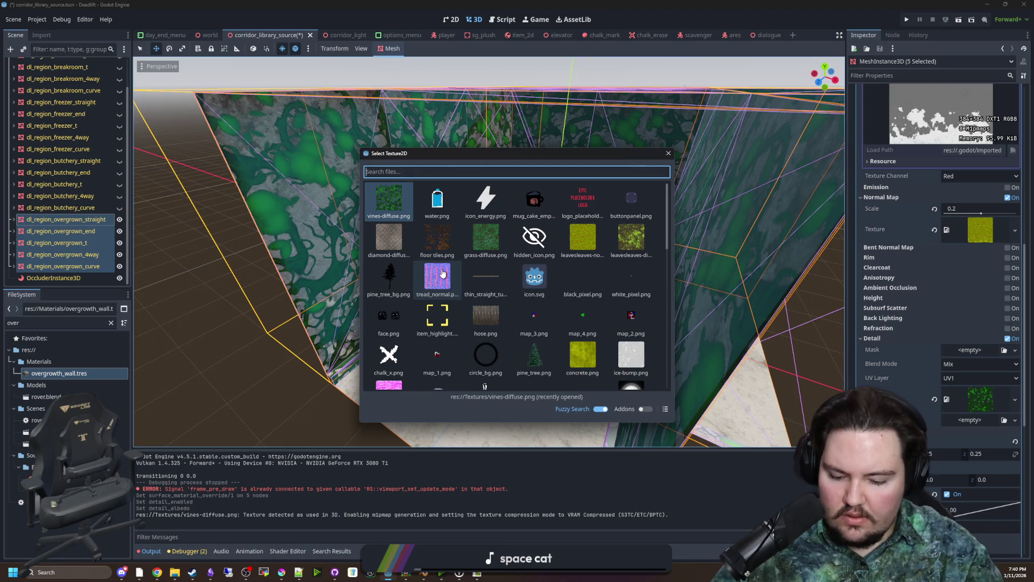
type("vines")
double_click(426, 206)
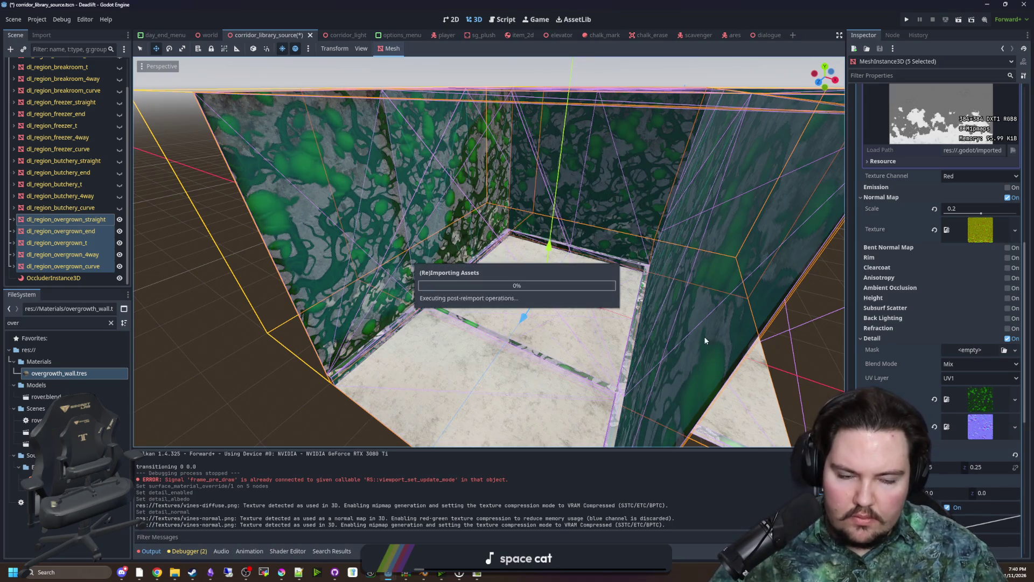
scroll(925, 408, "down", 3)
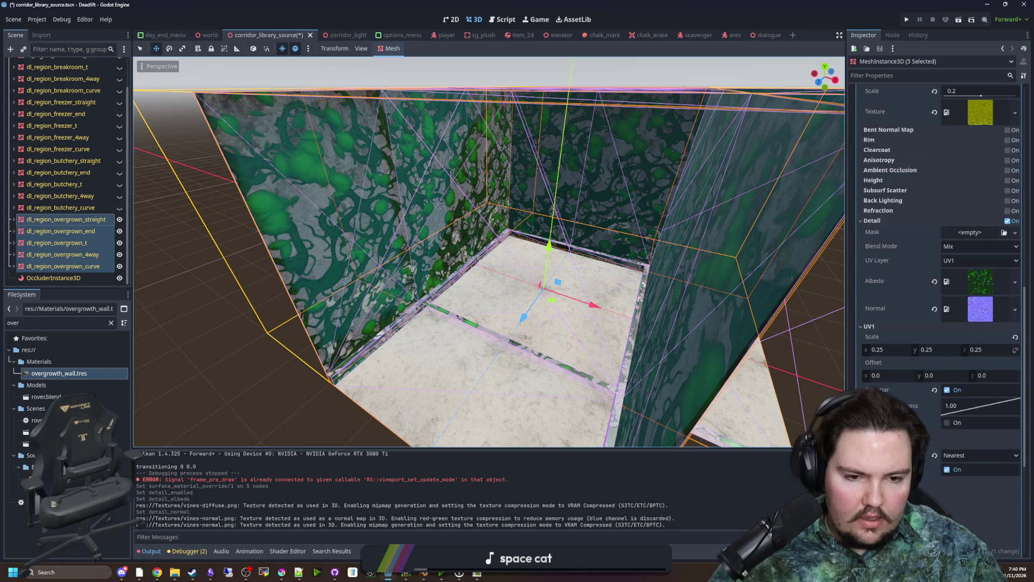
left_click(948, 422)
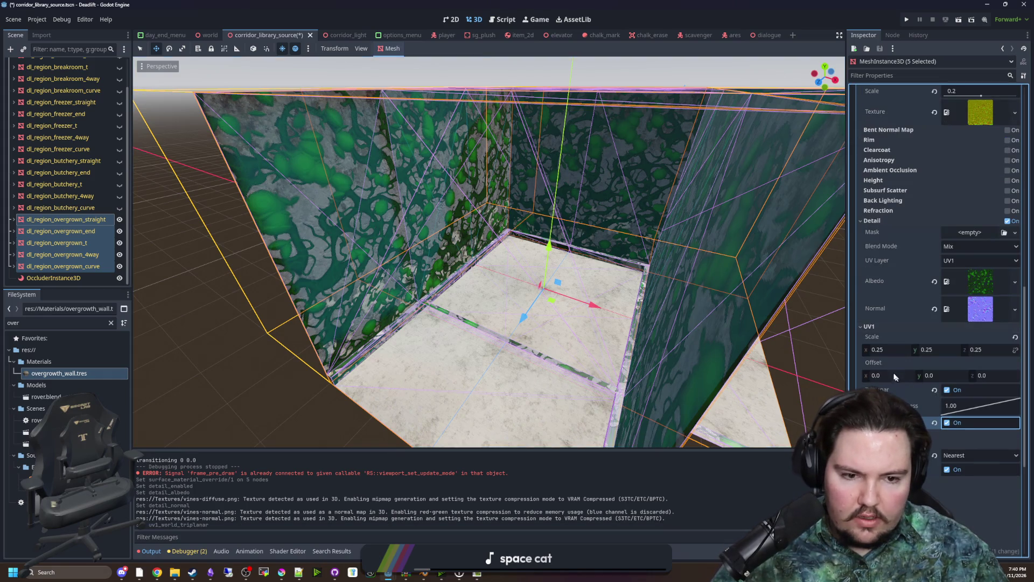
Try UV1 scales of 0.45, 0.625, 0.73 and 1, then revert to 0.25
left_click_drag(887, 350, 926, 350)
key("ctrl+z")
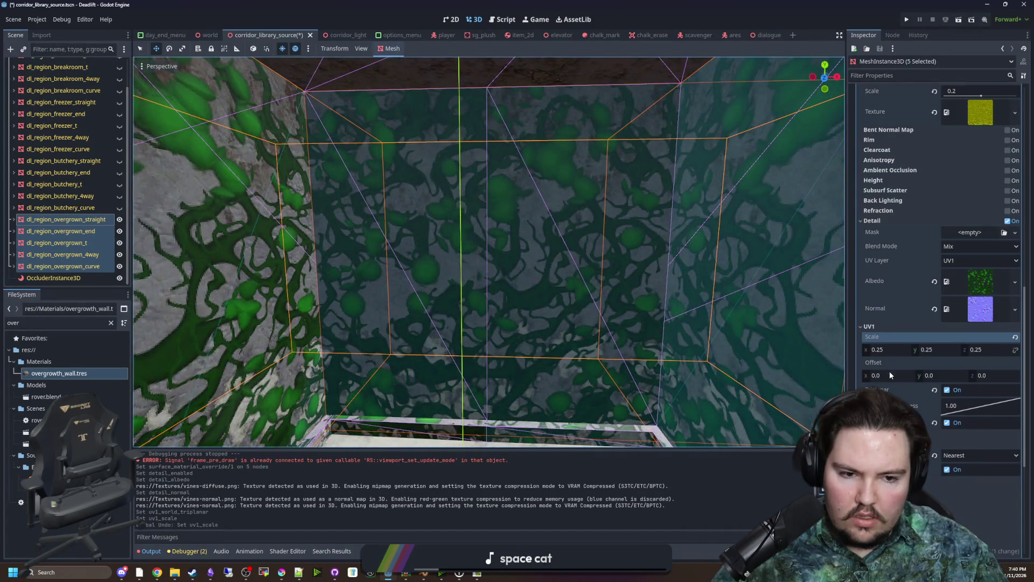
left_click_drag(889, 350, 926, 350)
key("ctrl+z")
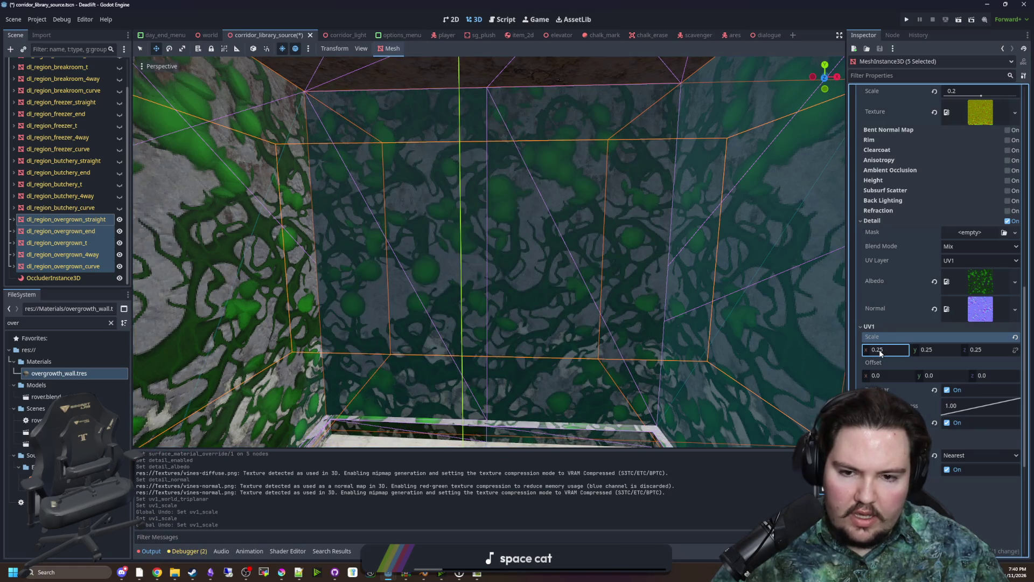
type("0.45")
key("Tab")
type("0.625")
left_click(987, 350)
type("0.73")
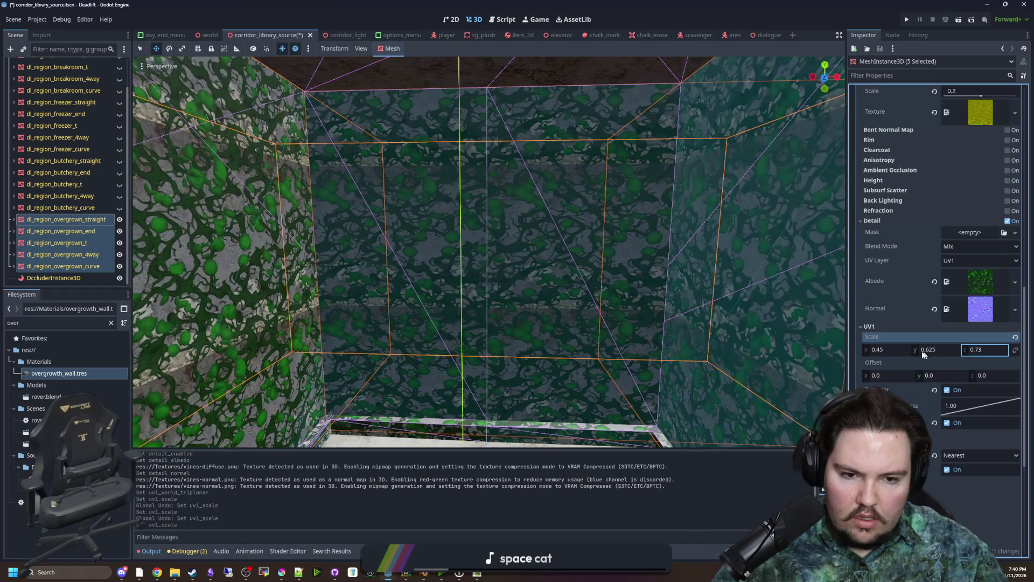
key("Tab")
type("1")
key("Tab")
type("1")
key("Return")
key("ctrl+z")
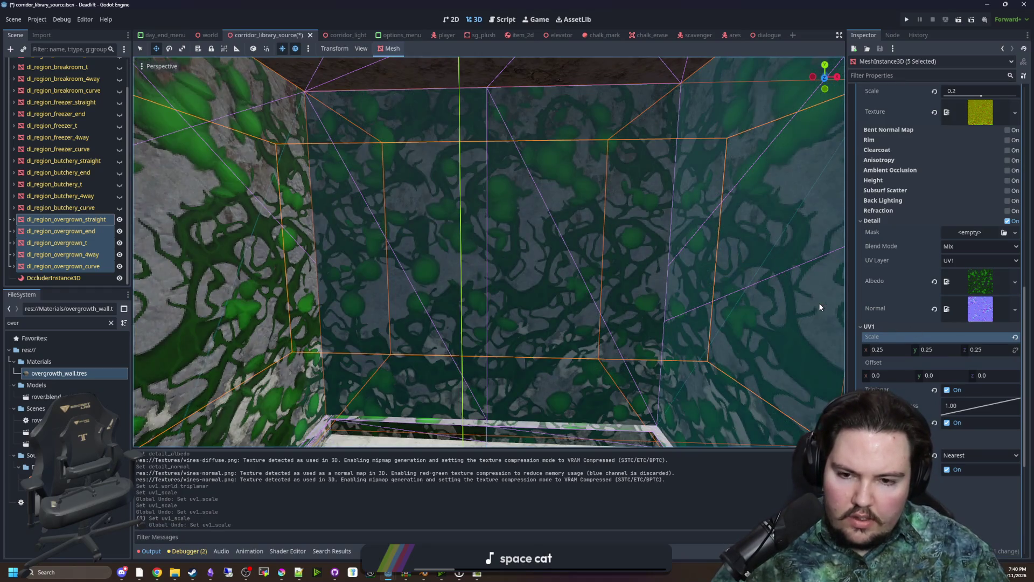
Turn UV2 triplanar mapping on, then back off
scroll(819, 307, "up", 5)
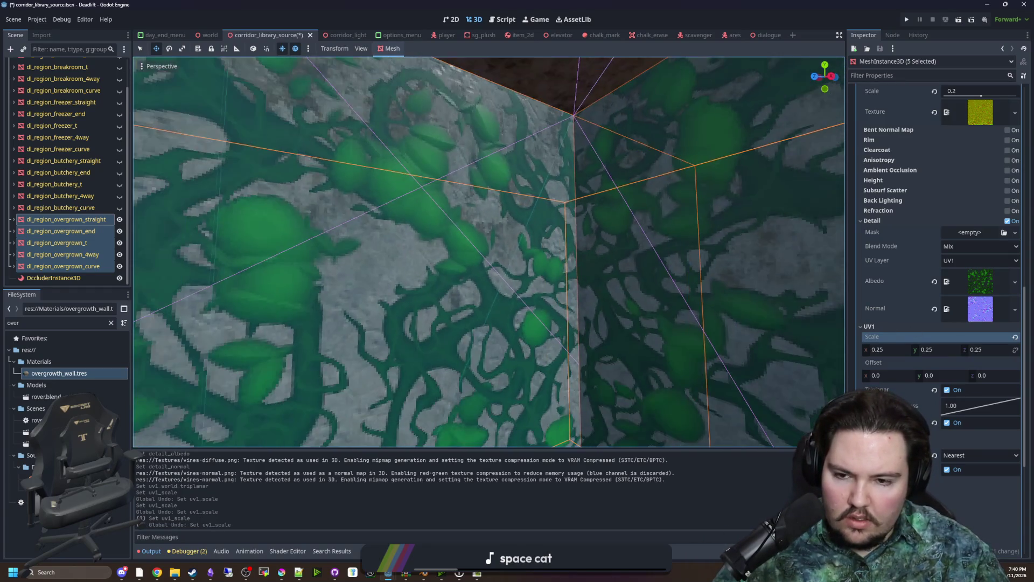
scroll(489, 253, "down", 2)
scroll(489, 252, "down", 4)
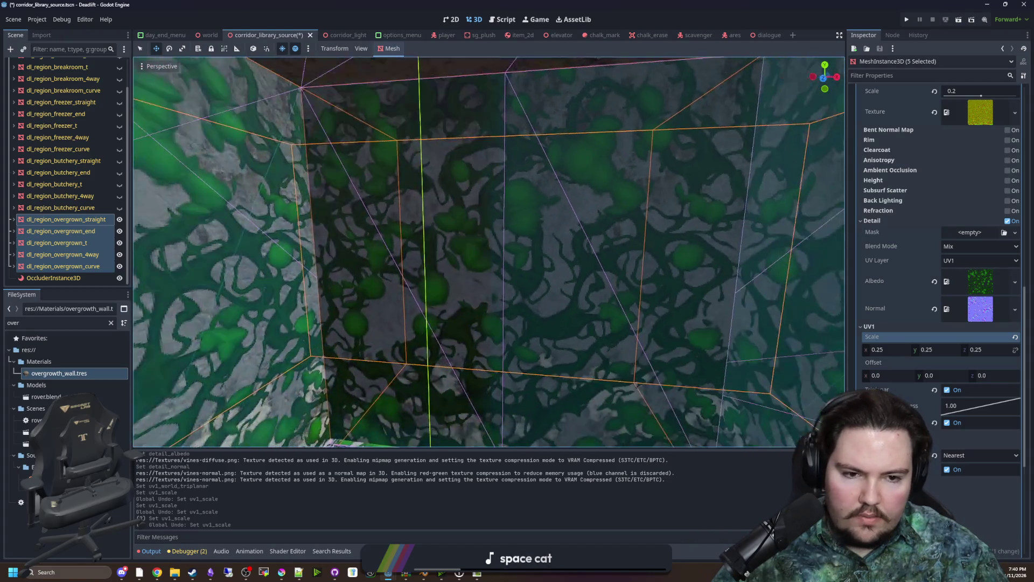
scroll(881, 373, "down", 2)
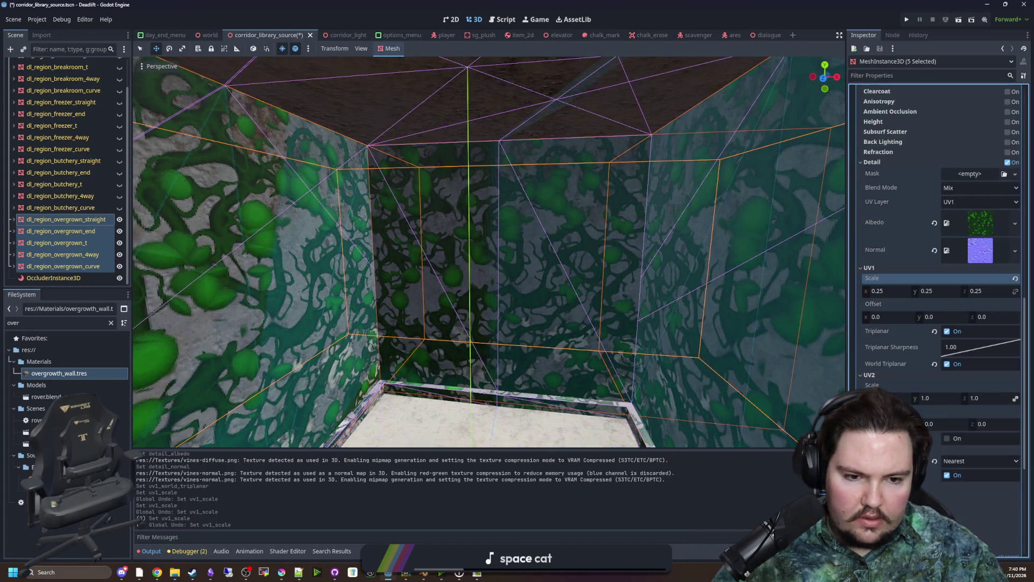
left_click(951, 440)
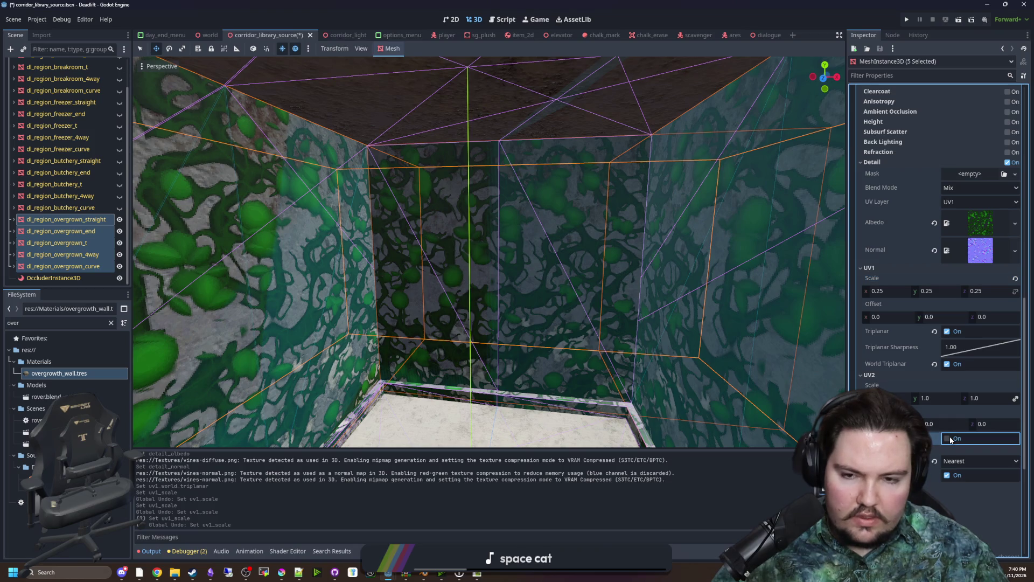
left_click(950, 439)
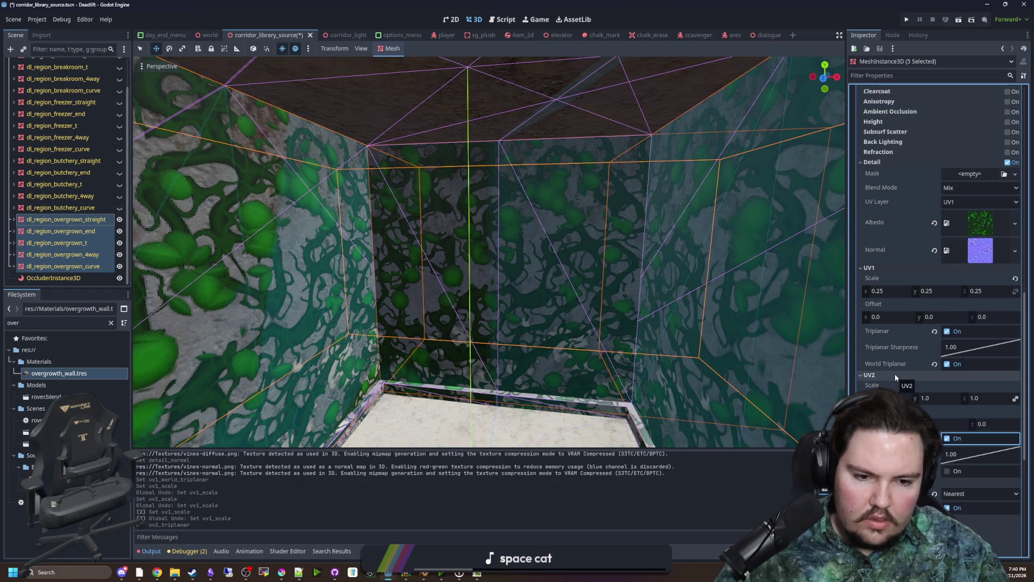
left_click(947, 439)
Frame the five corridor meshes, deselect them, and save corridor_library_source.tscn
scroll(790, 377, "down", 5)
key("f")
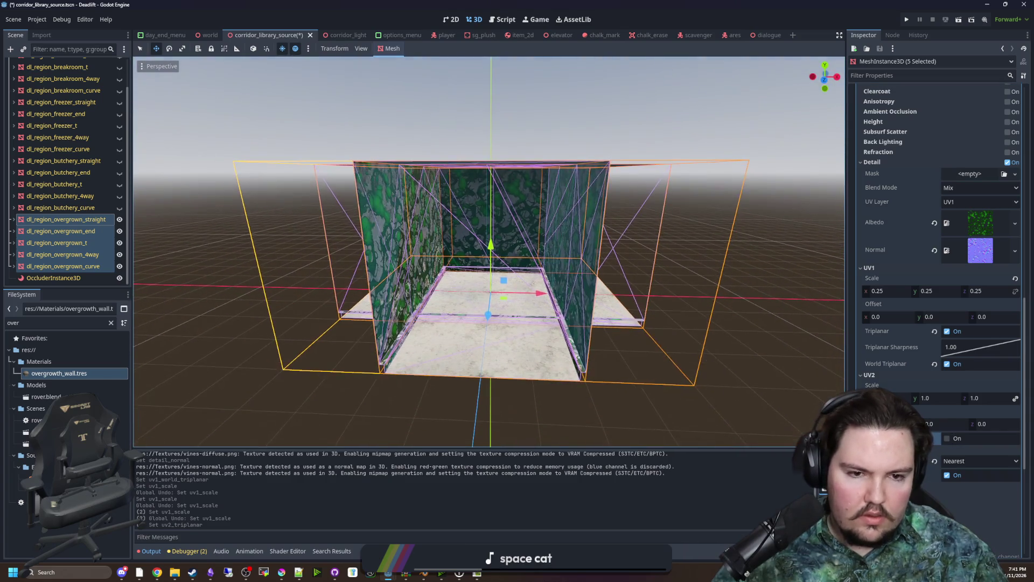
scroll(489, 252, "up", 2)
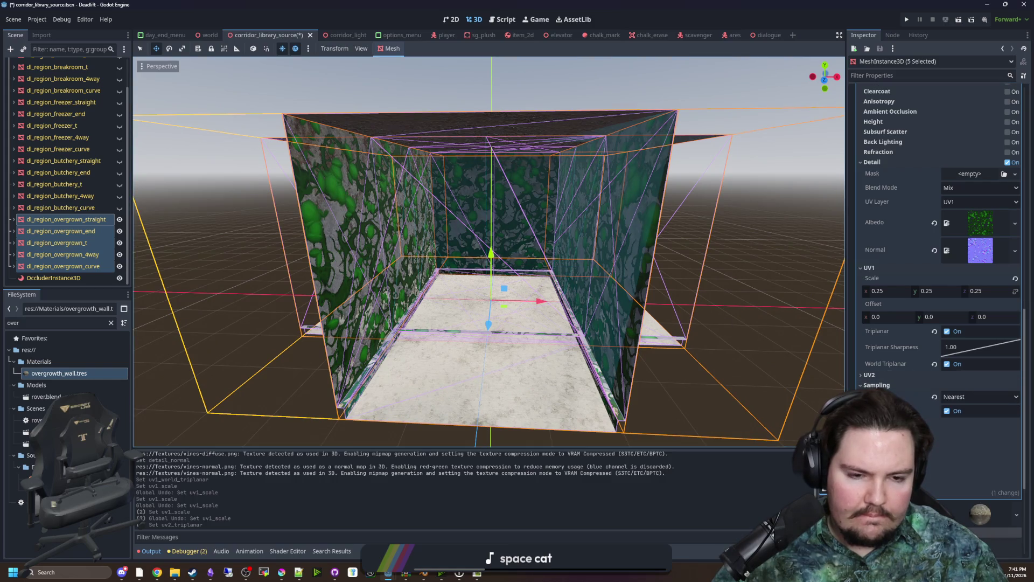
scroll(701, 334, "down", 3)
left_click(670, 333)
key("ctrl+s")
scroll(612, 279, "up", 6)
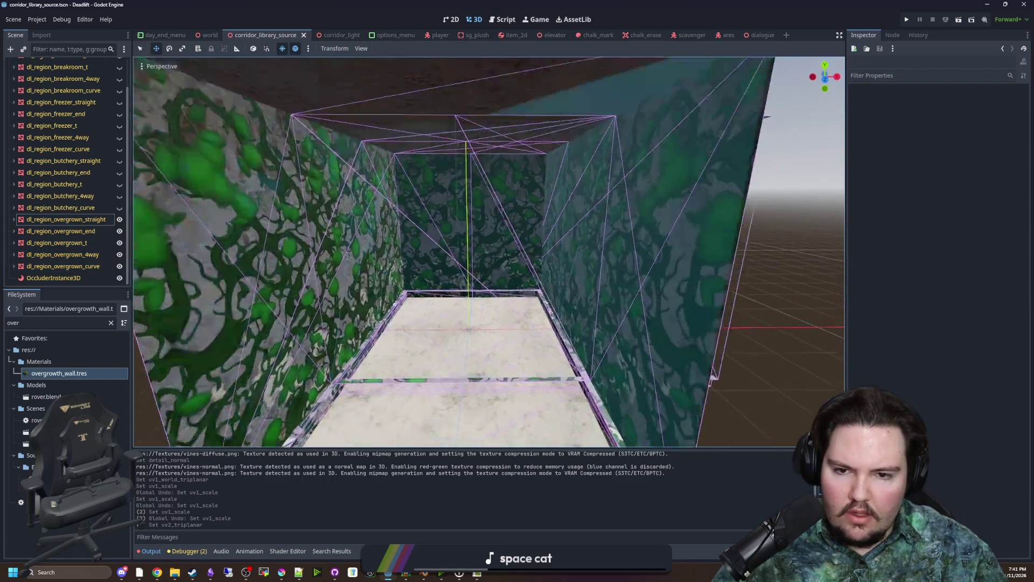
View the vine wall up close, pull back to the whole corridor, then run with F5
key("ctrl+s")
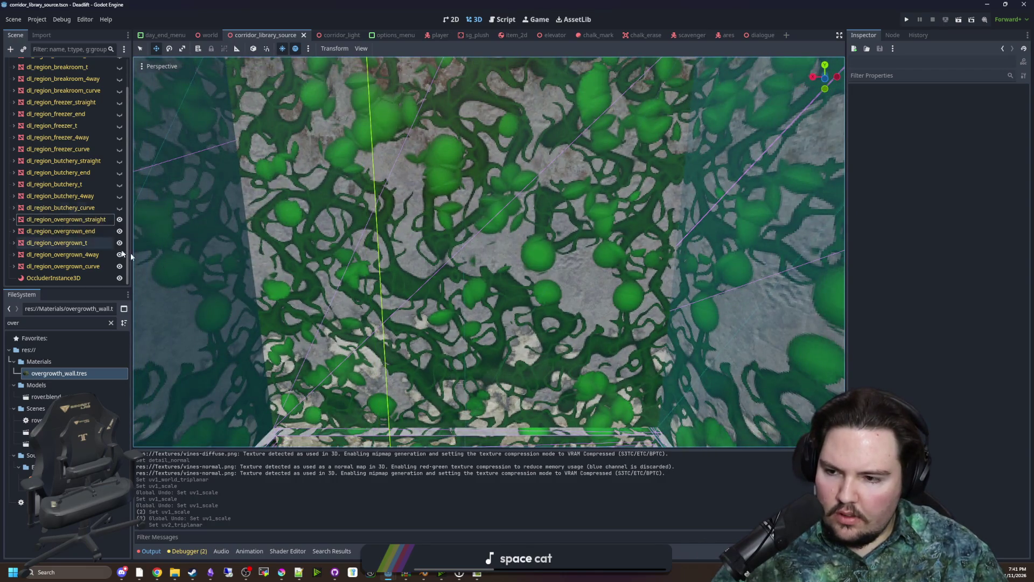
scroll(411, 290, "down", 5)
key("ctrl+s")
scroll(675, 298, "down", 3)
key("ctrl+s")
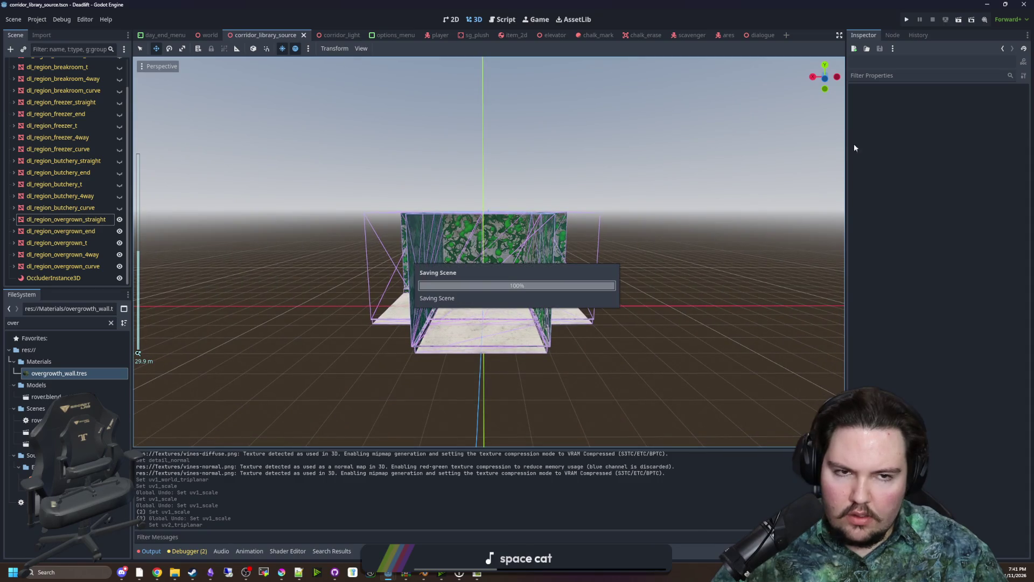
key("F5")
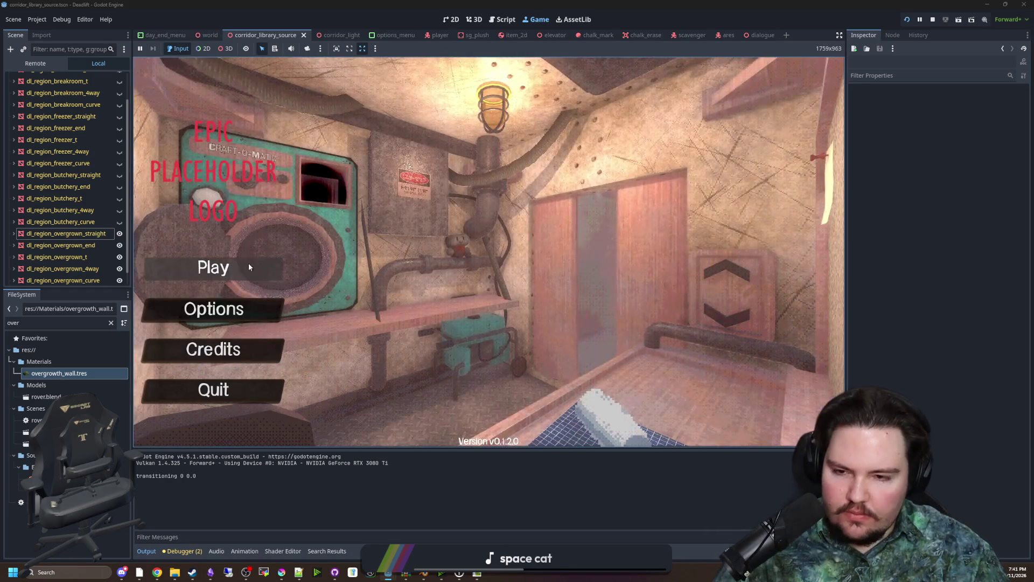
Start a new game from the game's main menu and let the level load
left_click(248, 262)
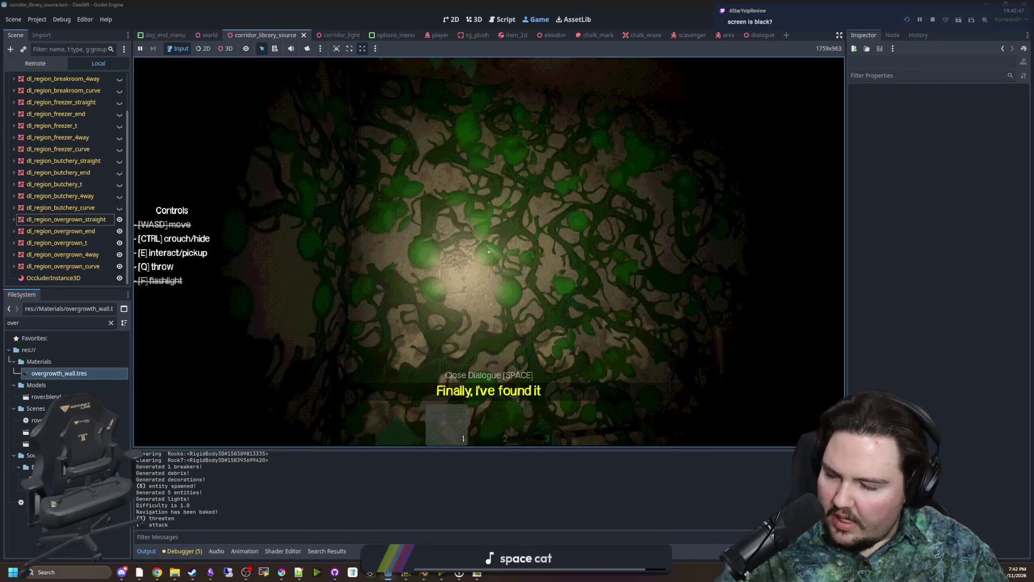
Walk the player past the plant table and down the vine-covered corridor
mouse_move(489, 251)
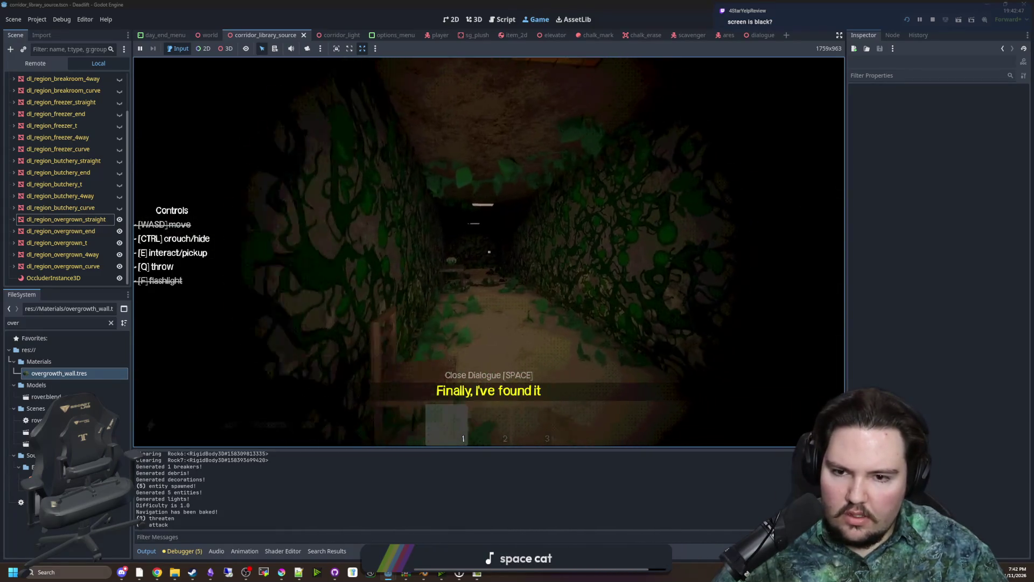
key("shift+w")
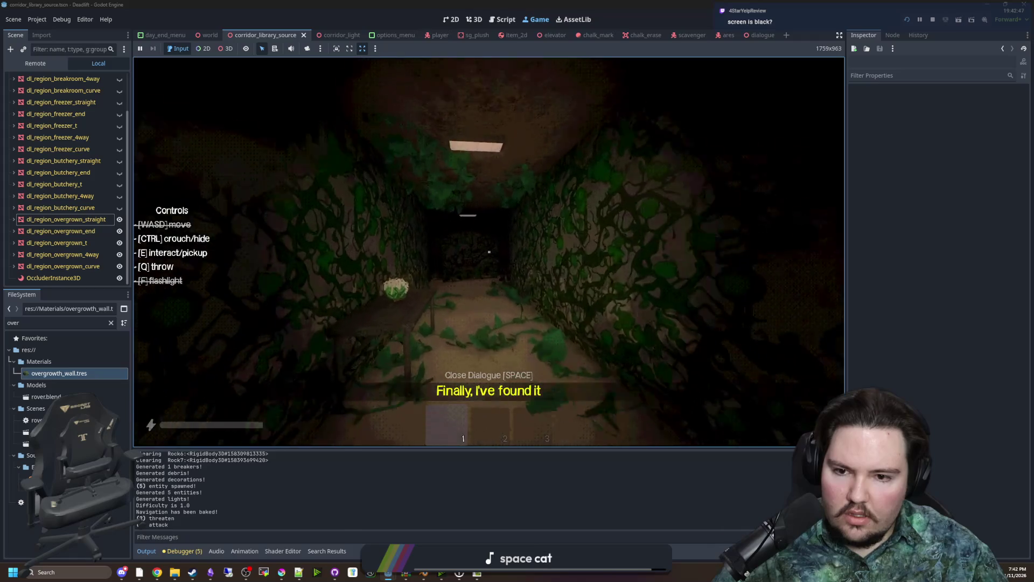
key("shift+w")
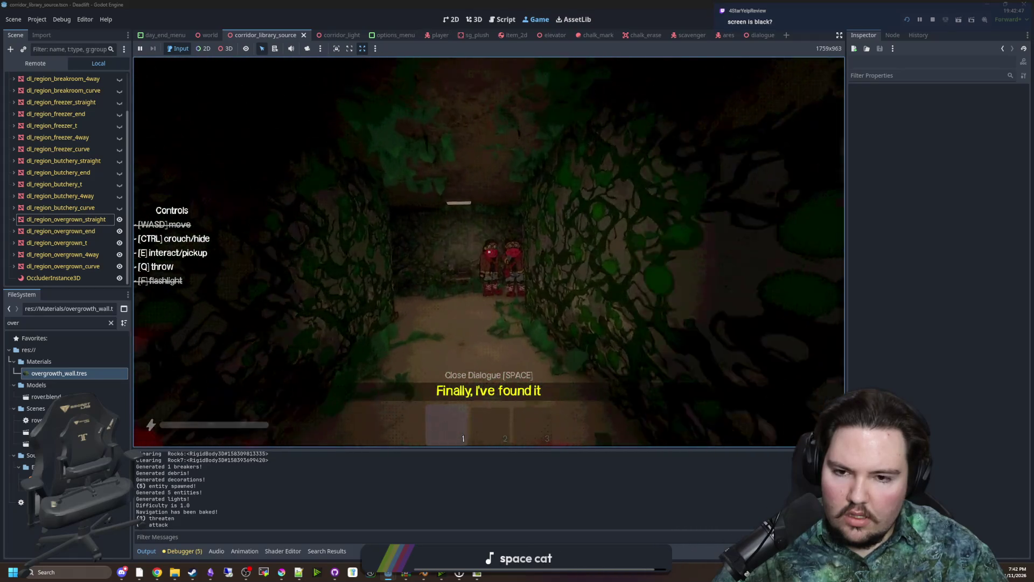
key("shift+w")
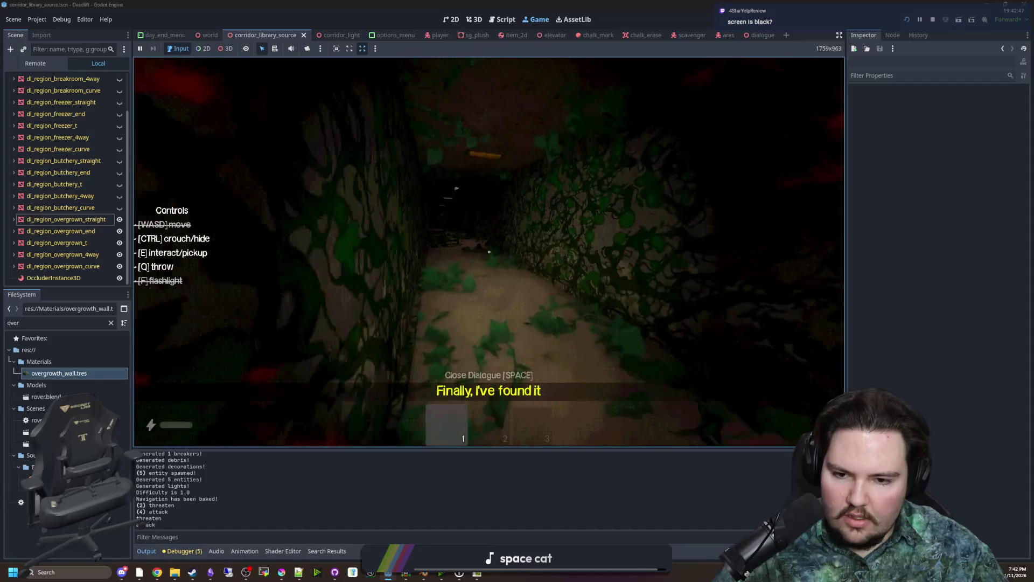
key("w")
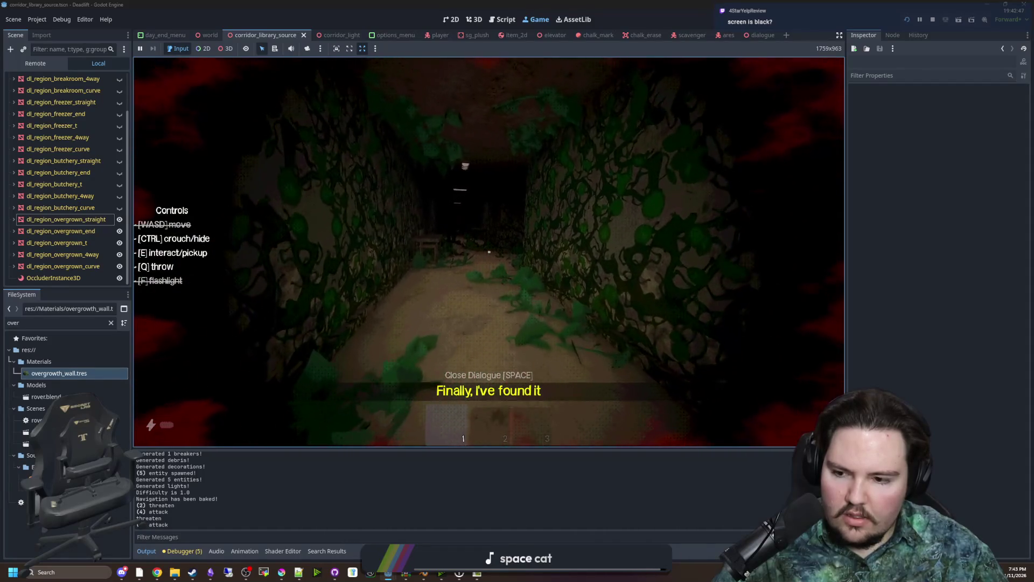
key("w")
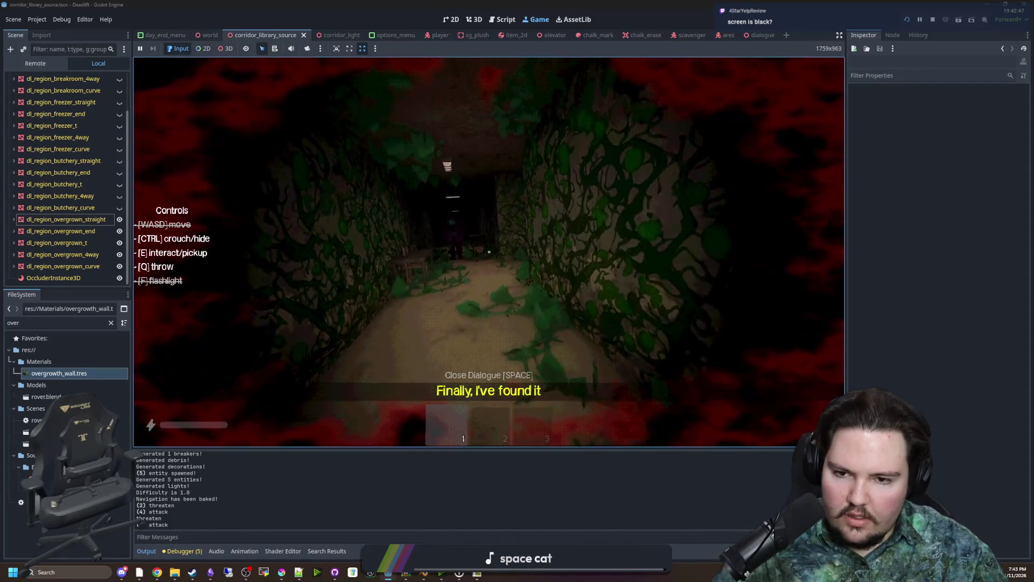
Pause and stop the test run, then clear the FileSystem filter
key("Escape")
key("F8")
left_click(111, 322)
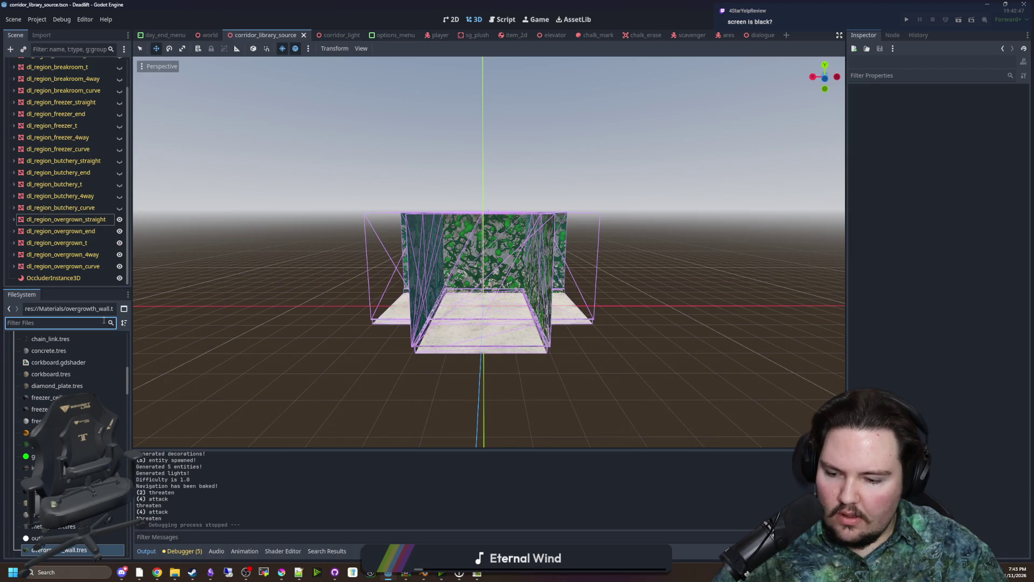
Open entities_table.gd from the FileSystem
type("entit")
left_click(73, 374)
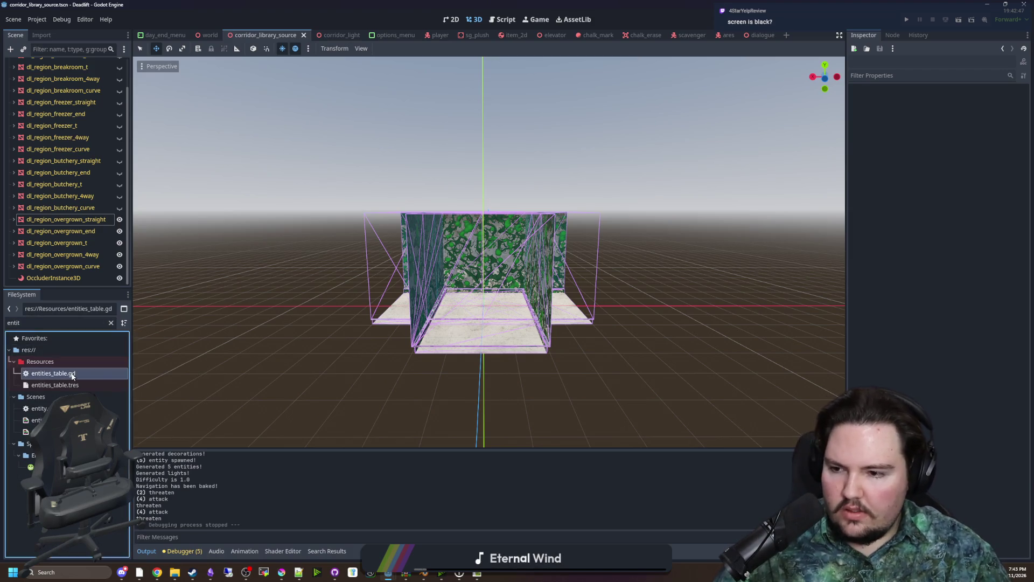
double_click(73, 374)
key("ctrl+v")
scroll(471, 278, "down", 3)
Find the scavenger entry and copy another entry's AggroRange line
left_click(471, 278)
key("ctrl+f")
type("scavenger")
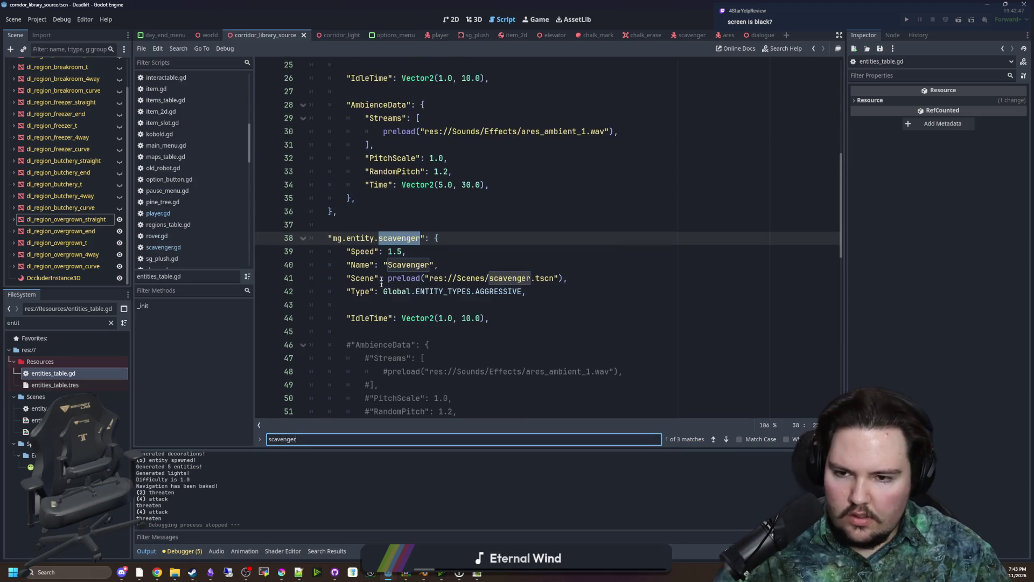
left_click(395, 299)
scroll(413, 300, "down", 3)
scroll(433, 277, "up", 7)
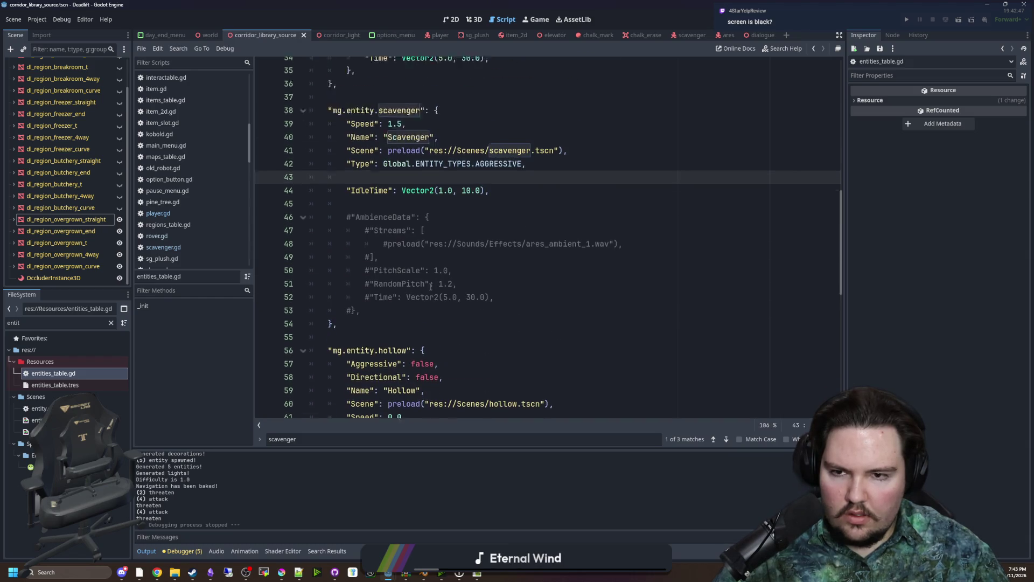
scroll(433, 277, "up", 5)
left_click_drag(426, 279, 328, 278)
key("ctrl+c")
scroll(418, 320, "down", 5)
scroll(418, 319, "down", 4)
Add "AggroRange": 4.0 under the scavenger's IdleTime line and save the script
left_click(501, 276)
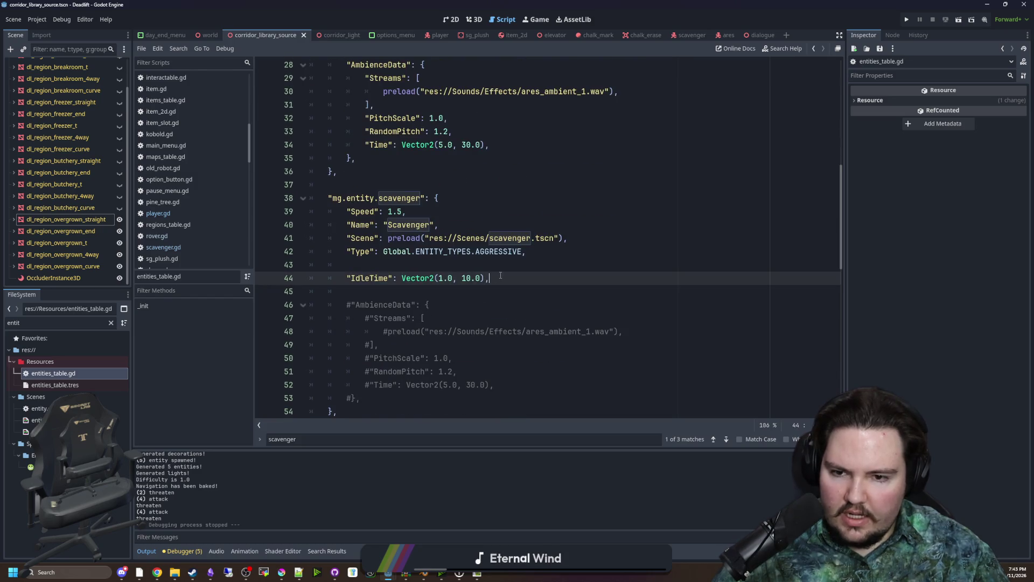
key("Return")
key("ctrl+v")
key("BackSpace")
key("BackSpace")
type("4.")
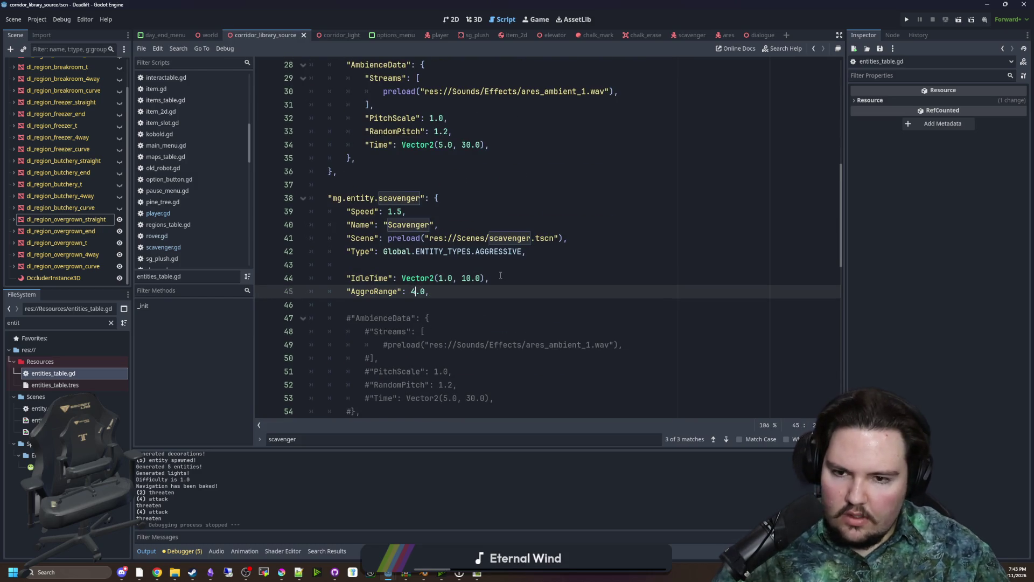
left_click(500, 275)
key("ctrl+s")
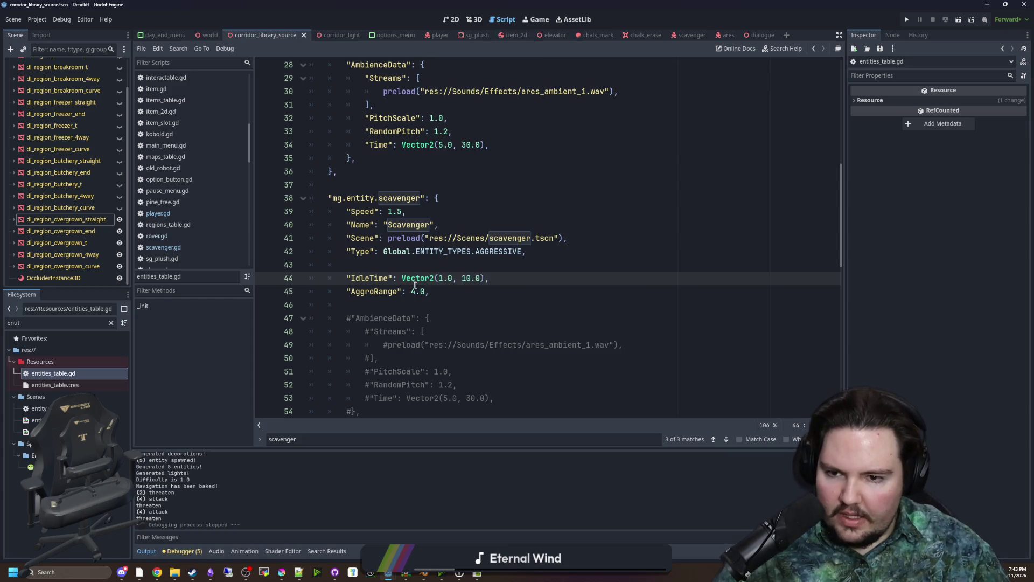
left_click(407, 263)
key("ctrl+s")
key("ctrl+s")
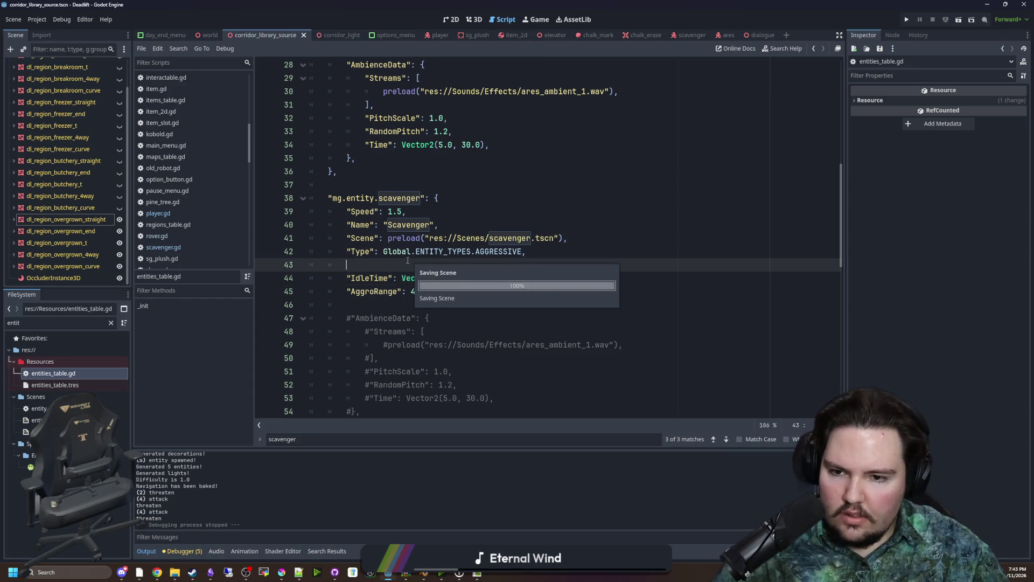
left_click(452, 184)
left_click(474, 19)
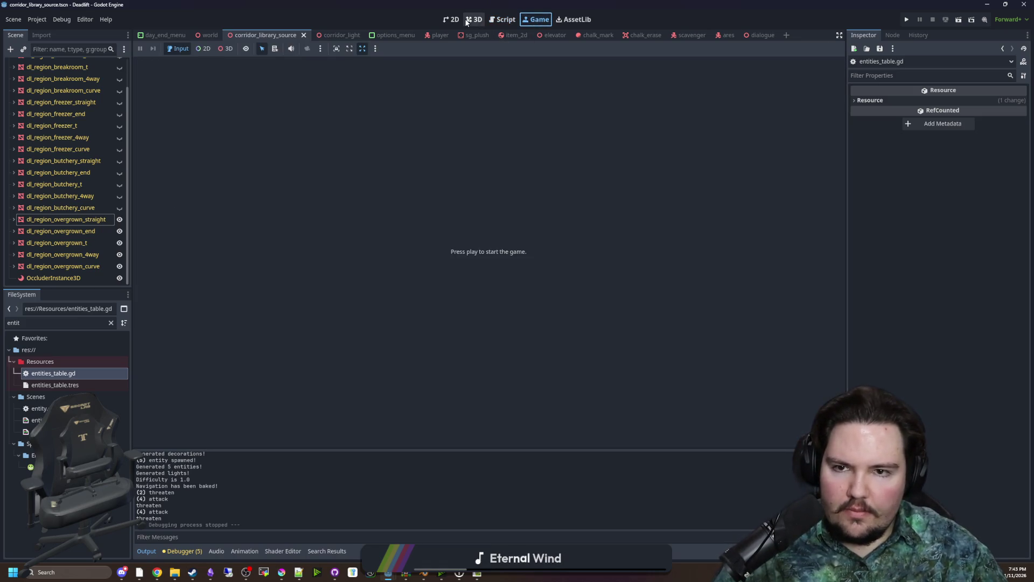
Save the scene and filter the project files for vine assets
scroll(467, 227, "up", 10)
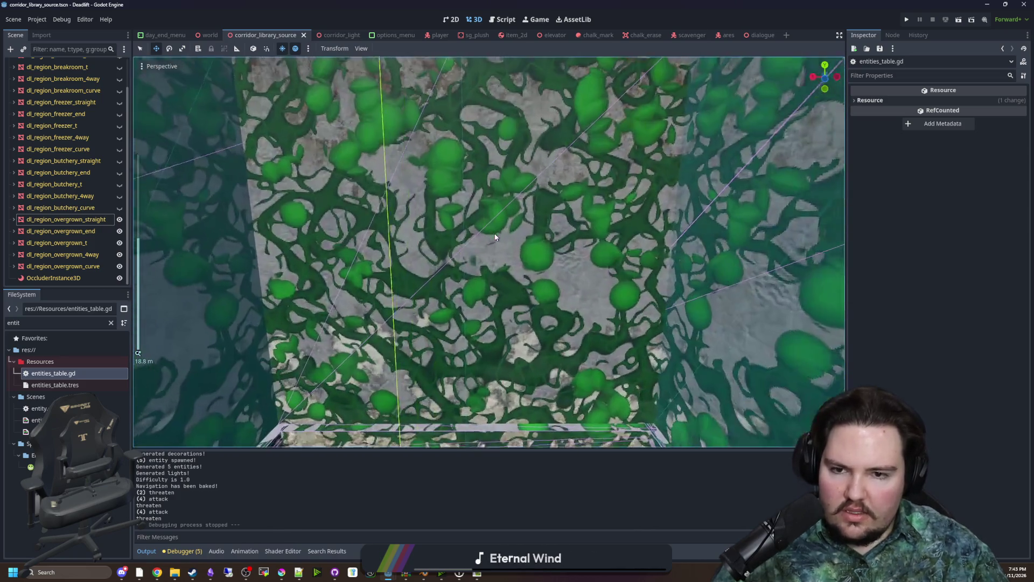
key("ctrl+s")
double_click(94, 323)
type("vine")
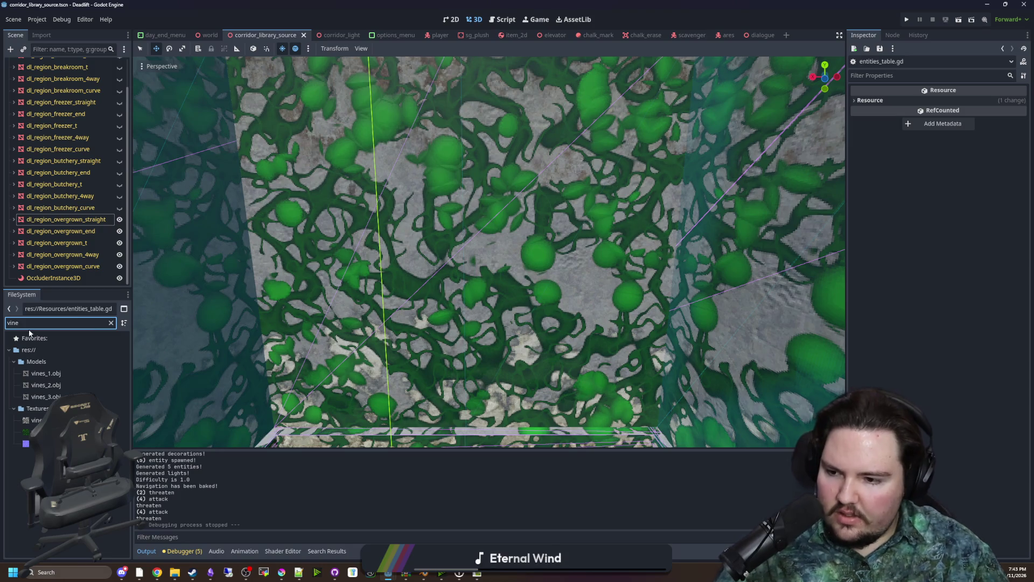
scroll(277, 327, "up", 5)
scroll(492, 305, "down", 4)
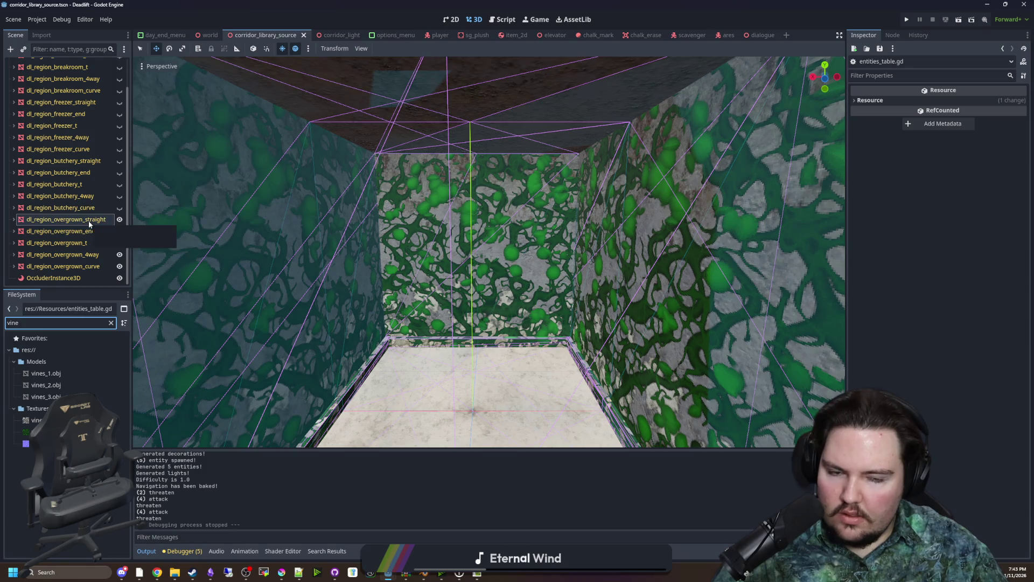
scroll(380, 261, "down", 2)
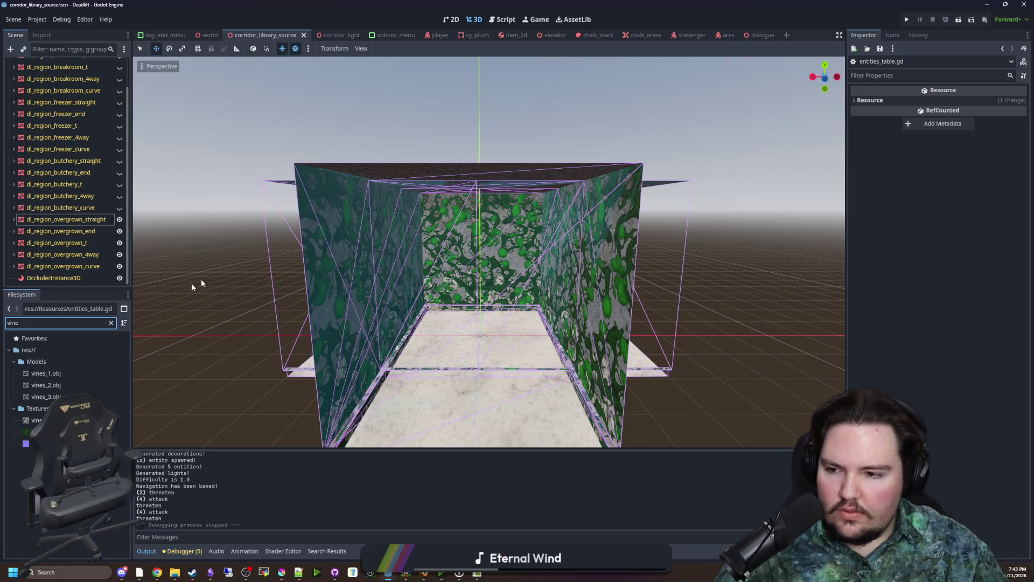
Find world.gd via the 'world' filter and open it
left_click(112, 322)
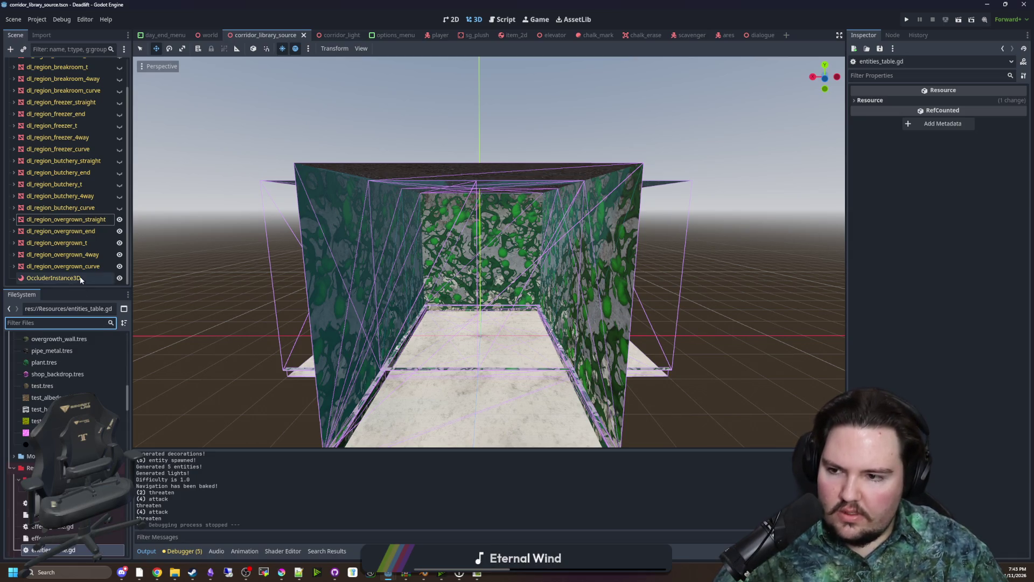
scroll(81, 279, "up", 2)
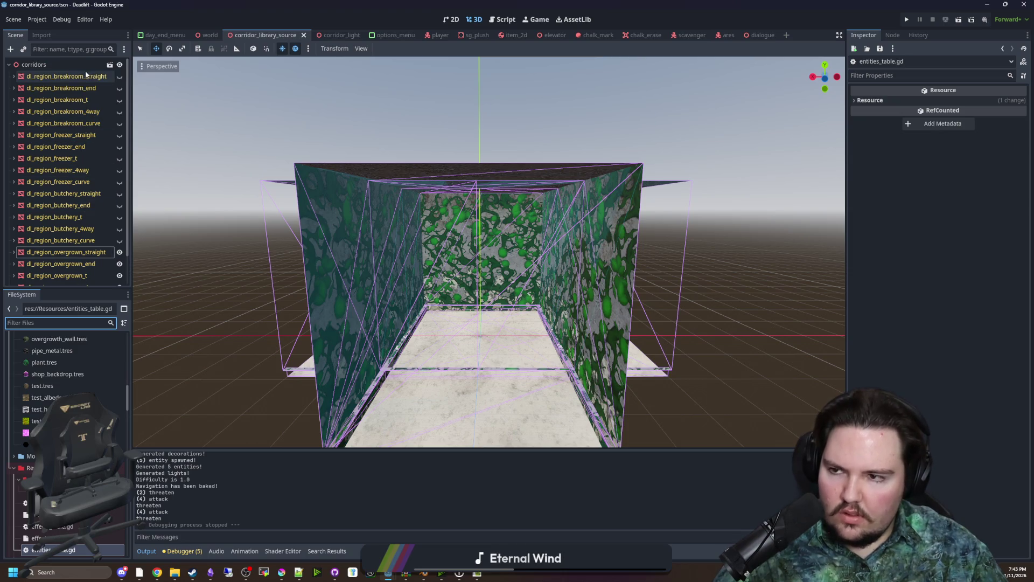
type("world")
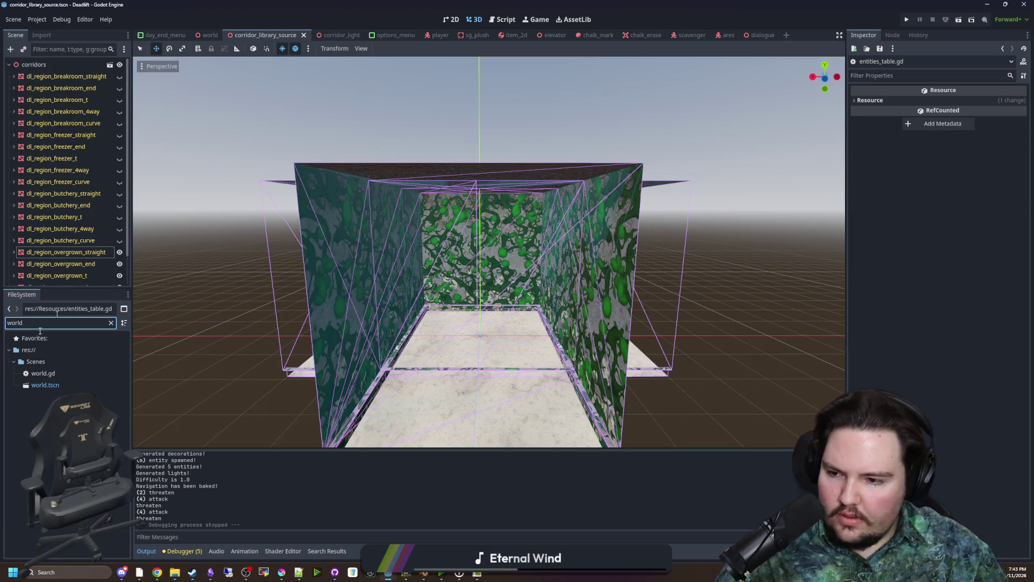
double_click(28, 373)
Search the script for generate_debris, jump to its definition and scroll through it
key("ctrl+f")
type("gener")
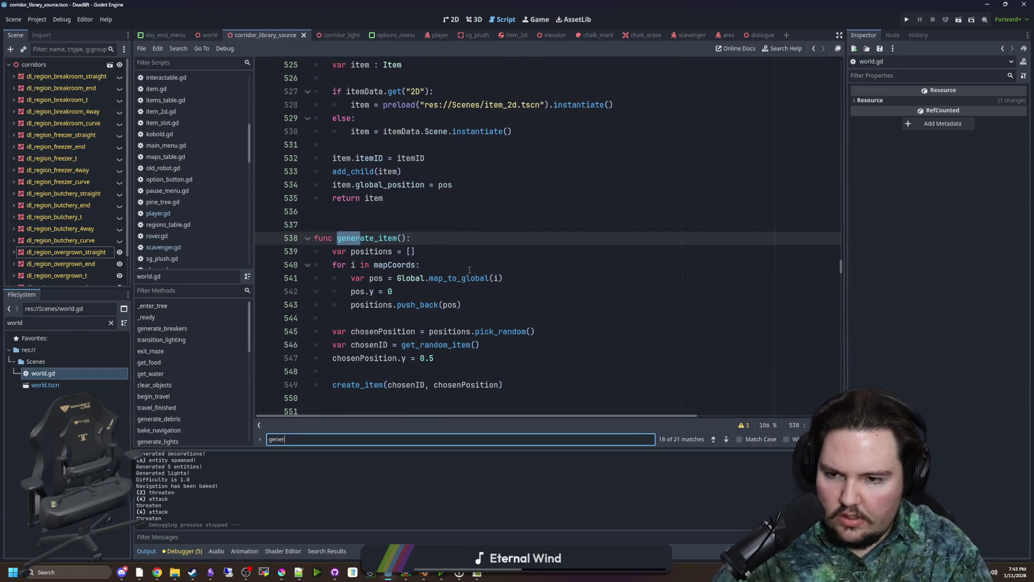
type("ate_debris")
left_click(469, 269)
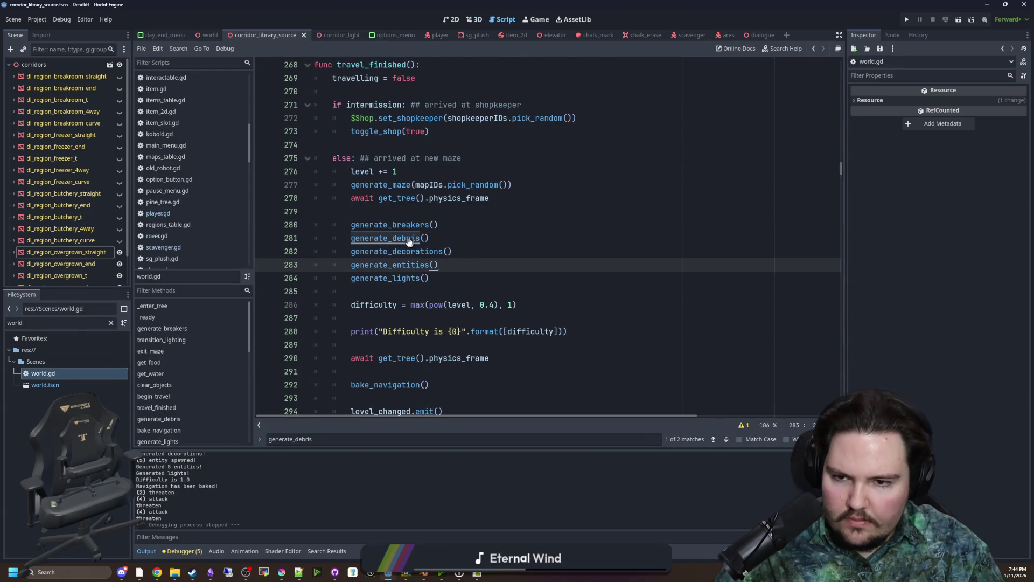
left_click(410, 239, "ctrl")
scroll(431, 258, "down", 5)
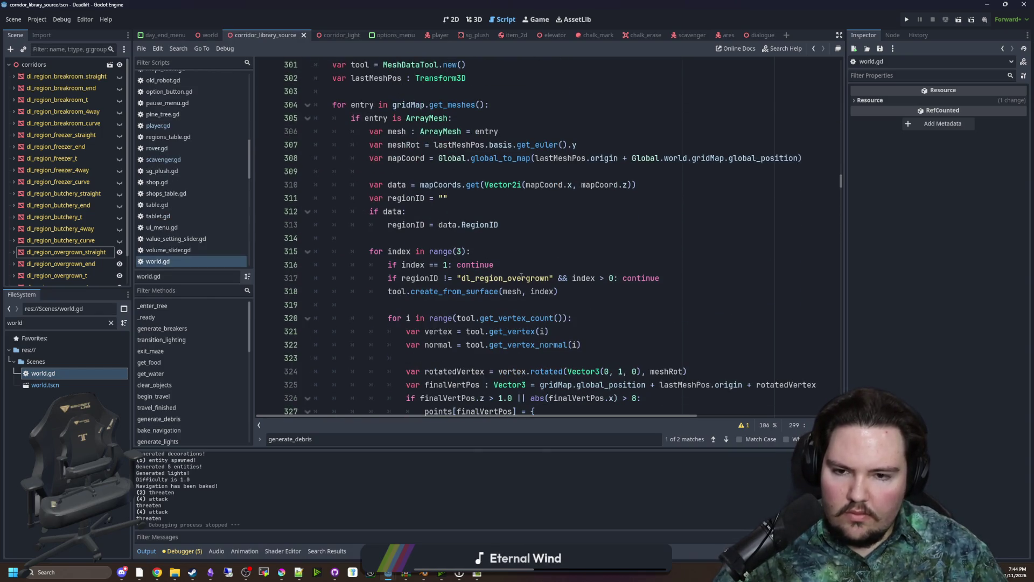
scroll(474, 296, "down", 3)
scroll(494, 302, "down", 6)
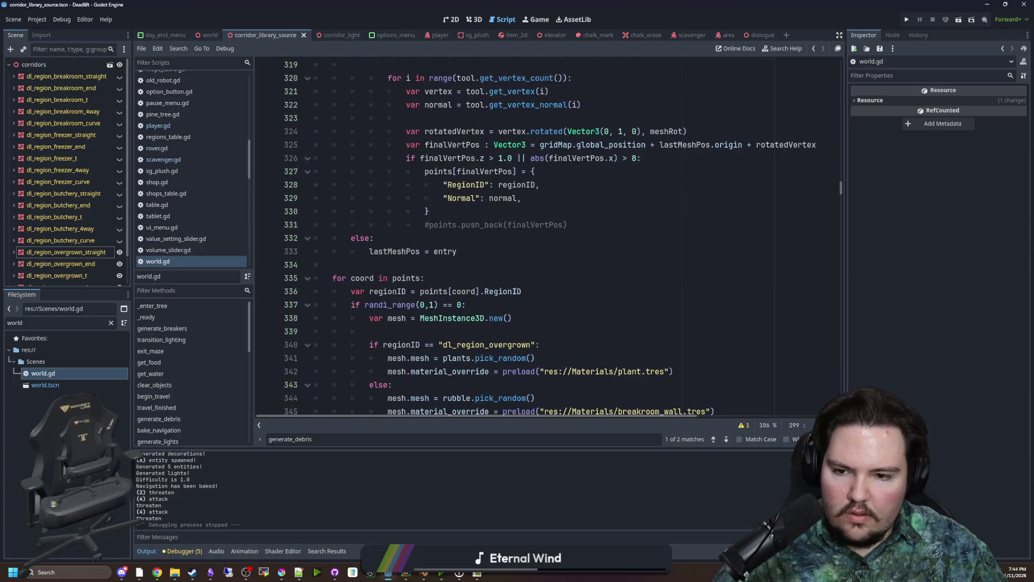
Read the hex code of the plant.tres material's Albedo Color in the Inspector
left_click(633, 251, "ctrl")
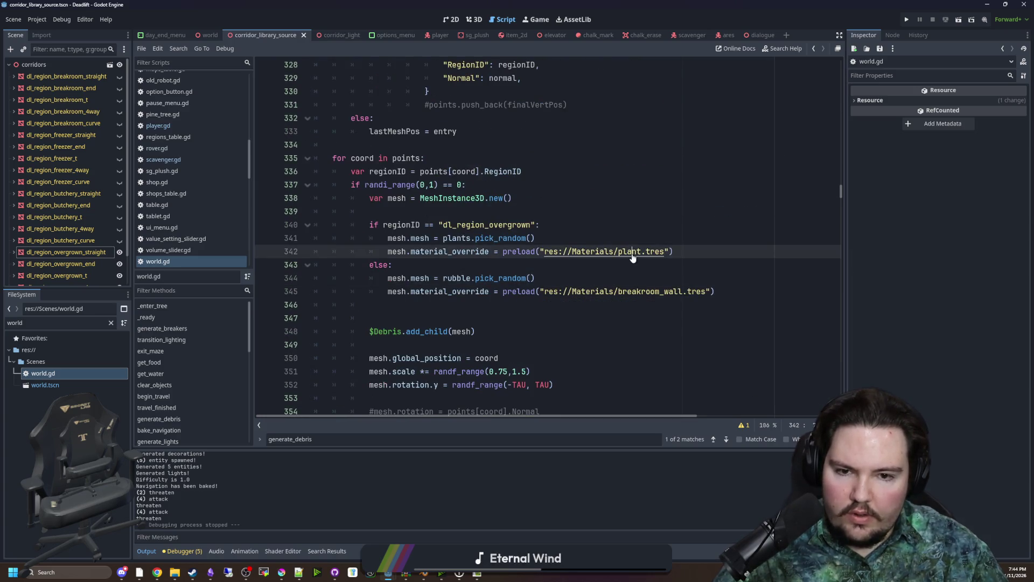
left_click(884, 274)
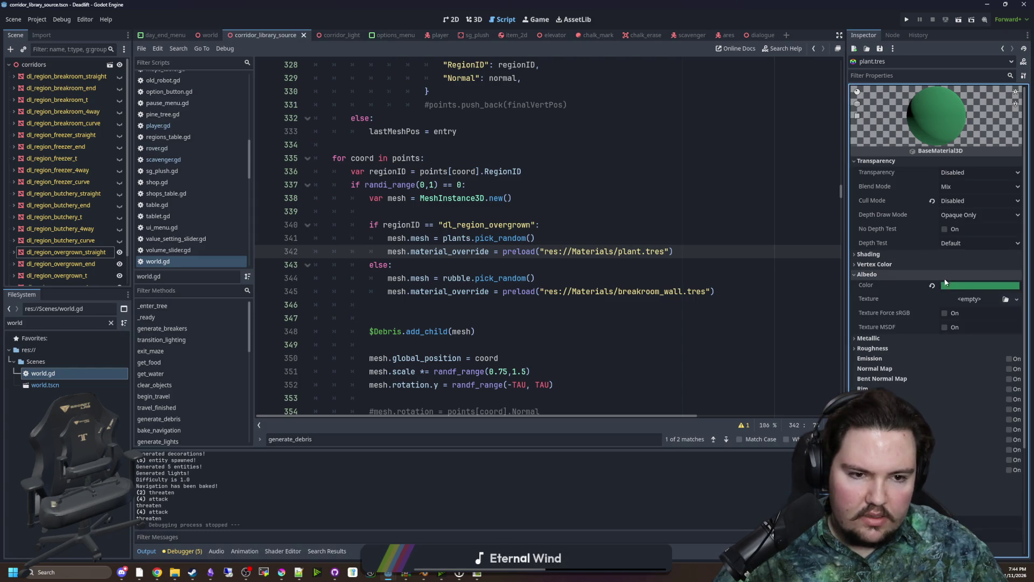
left_click(981, 286)
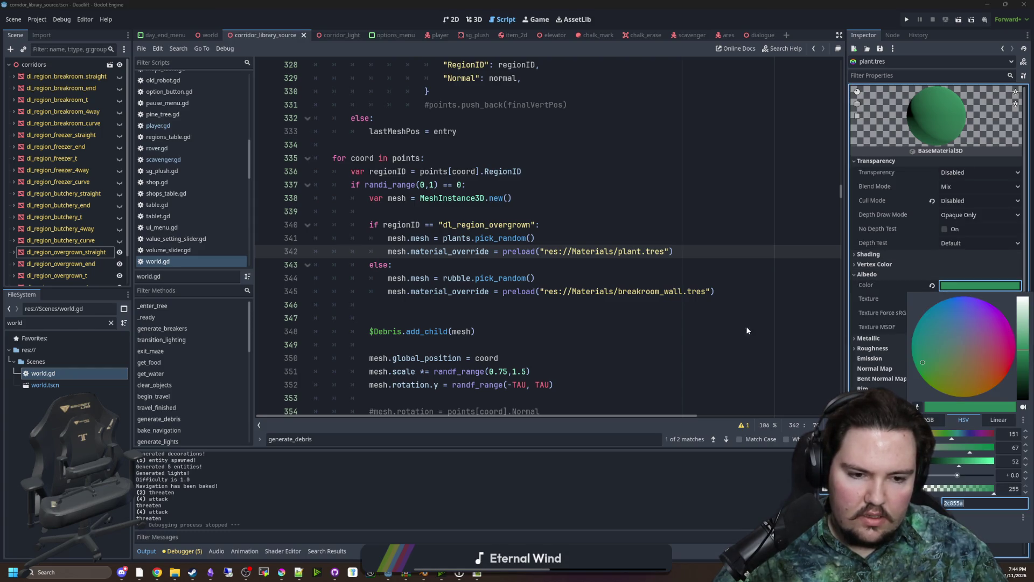
left_click(754, 304, "shift")
left_click(959, 291)
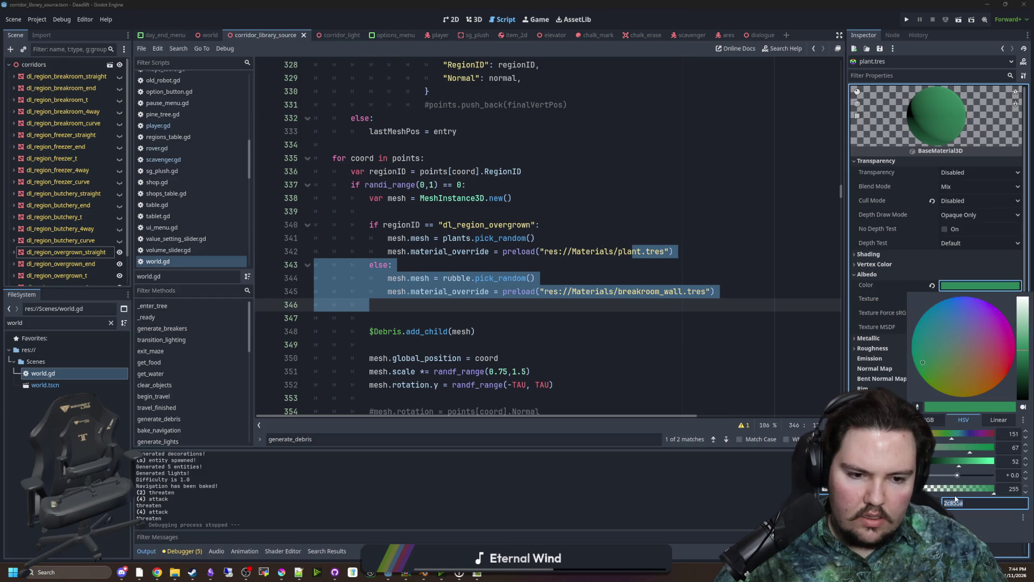
left_click(539, 225)
Show the corridor in the 3D view, then return to the Filter Forge vines project
left_click(453, 19)
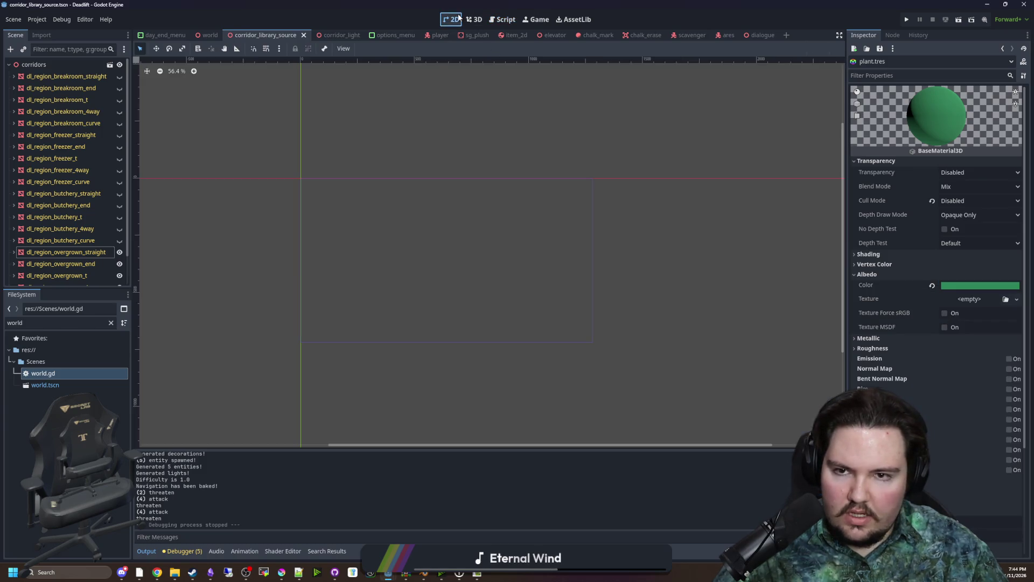
left_click(474, 20)
scroll(489, 252, "up", 5)
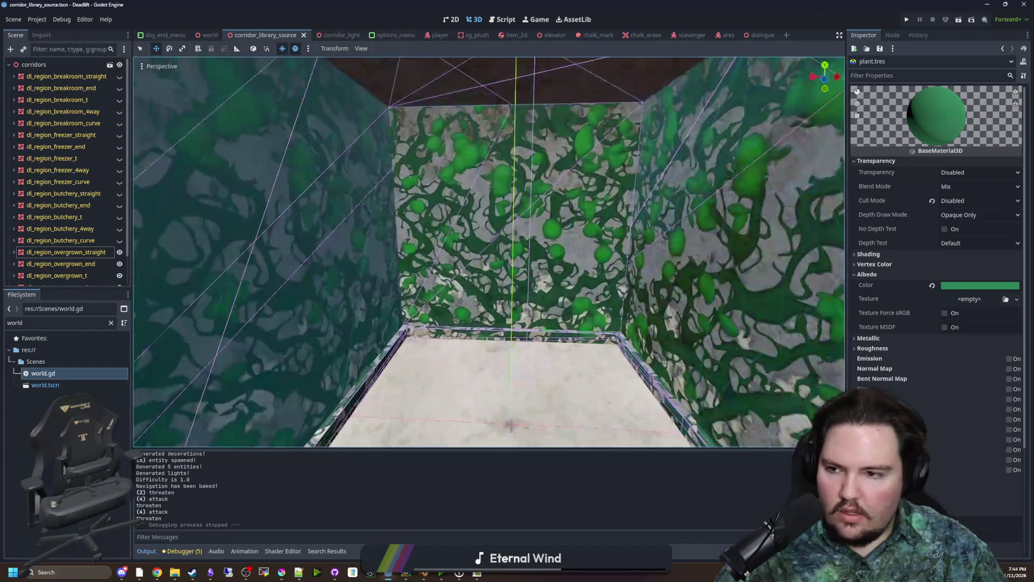
left_click(423, 574)
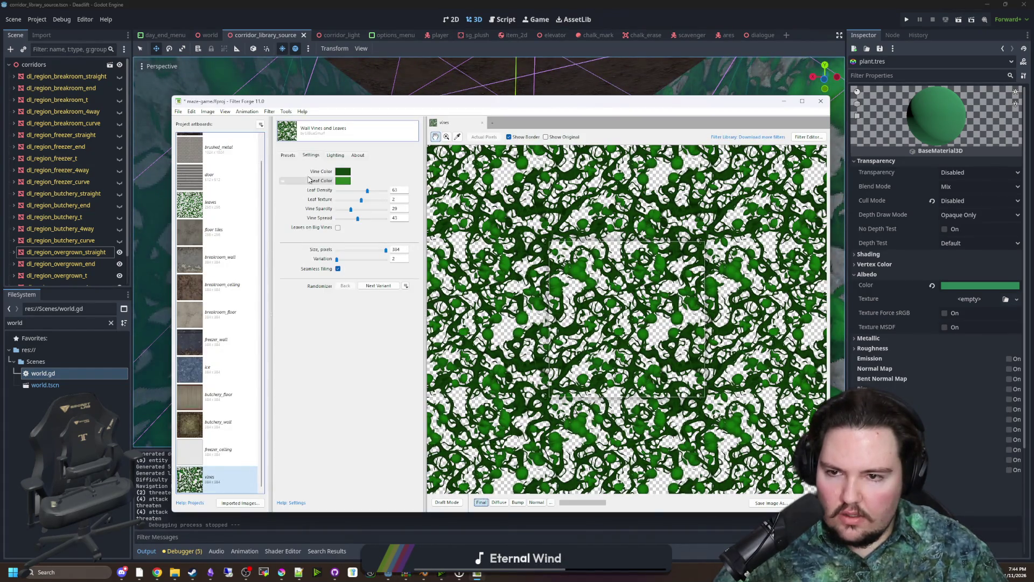
Set the Leaf Color to 2C855A and brighten the Vine Color to brightness 60
left_click(343, 180)
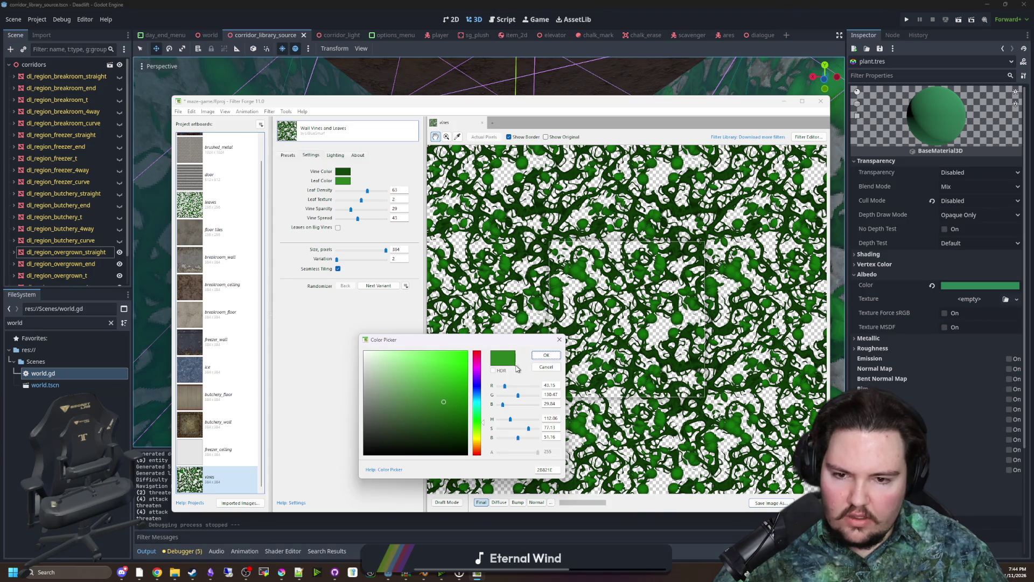
double_click(548, 469)
type("2c855a")
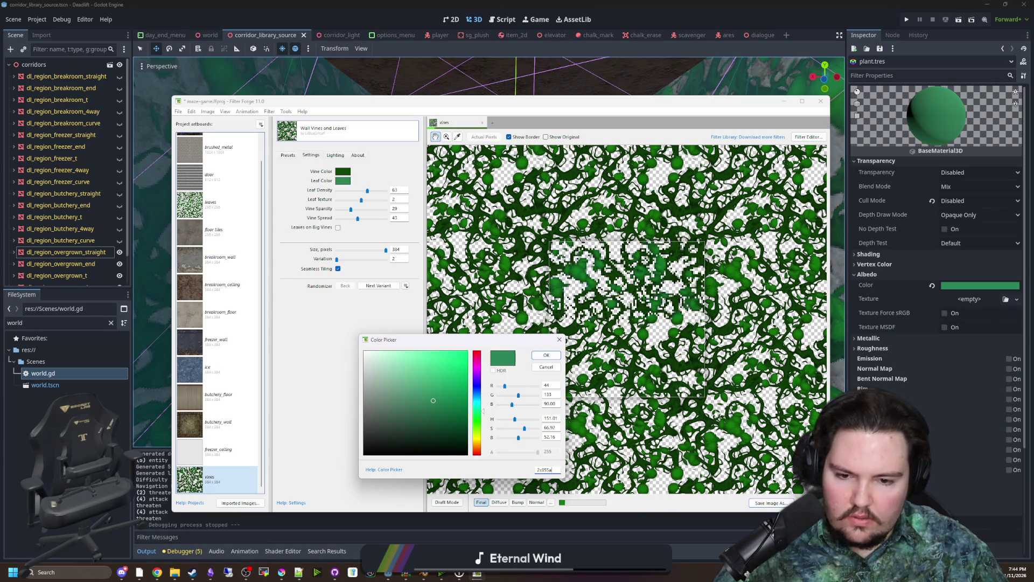
left_click(546, 355)
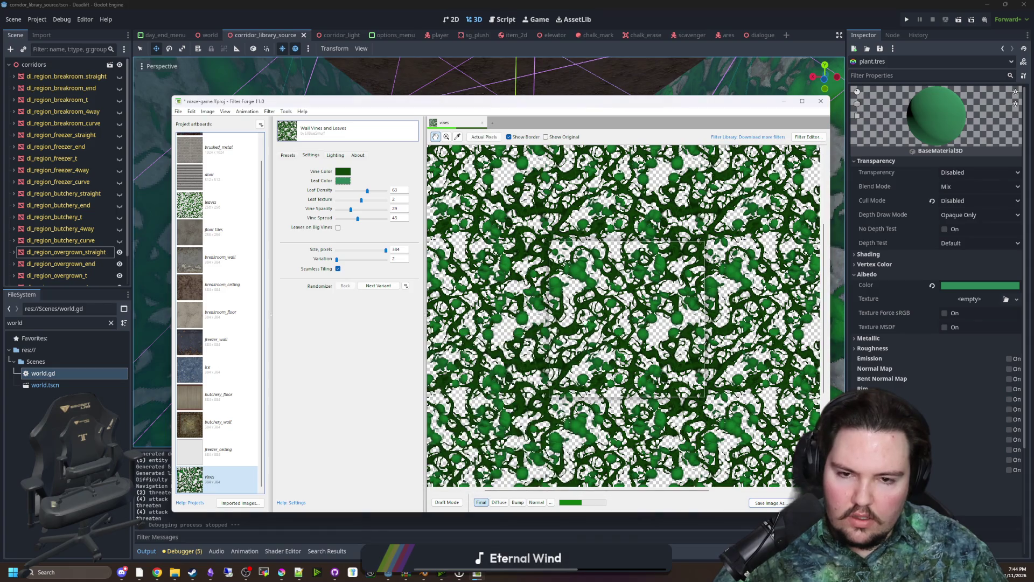
left_click(342, 171)
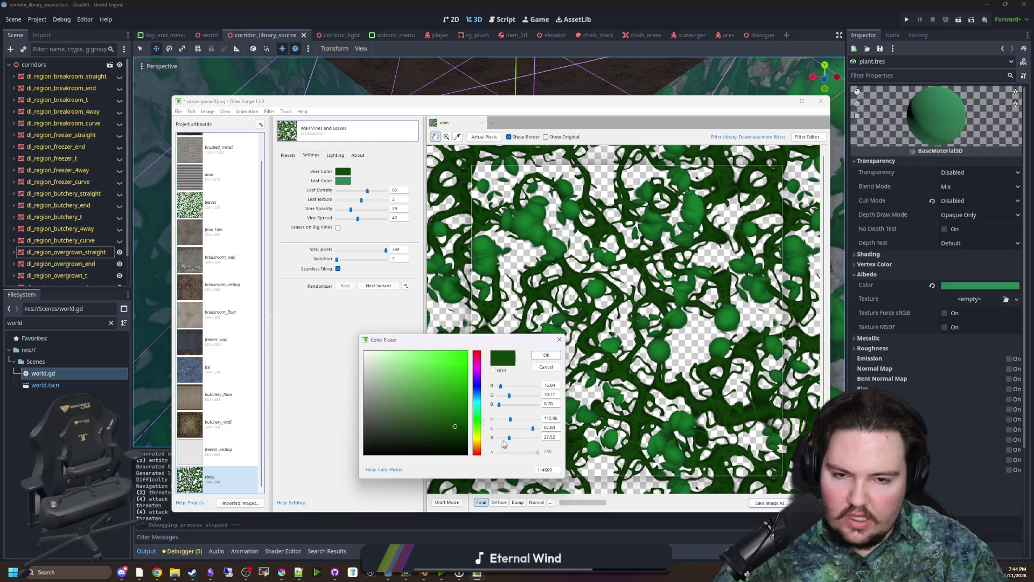
left_click_drag(509, 437, 518, 437)
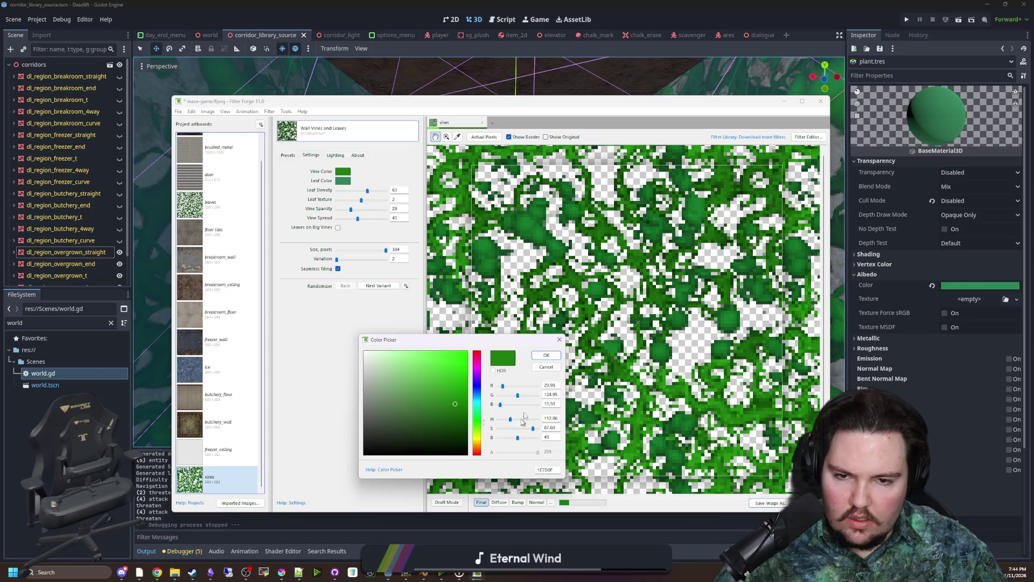
left_click(546, 355)
Copy the leaf hex into the Vine Color, then lighten the vine to a paler green
left_click(341, 182)
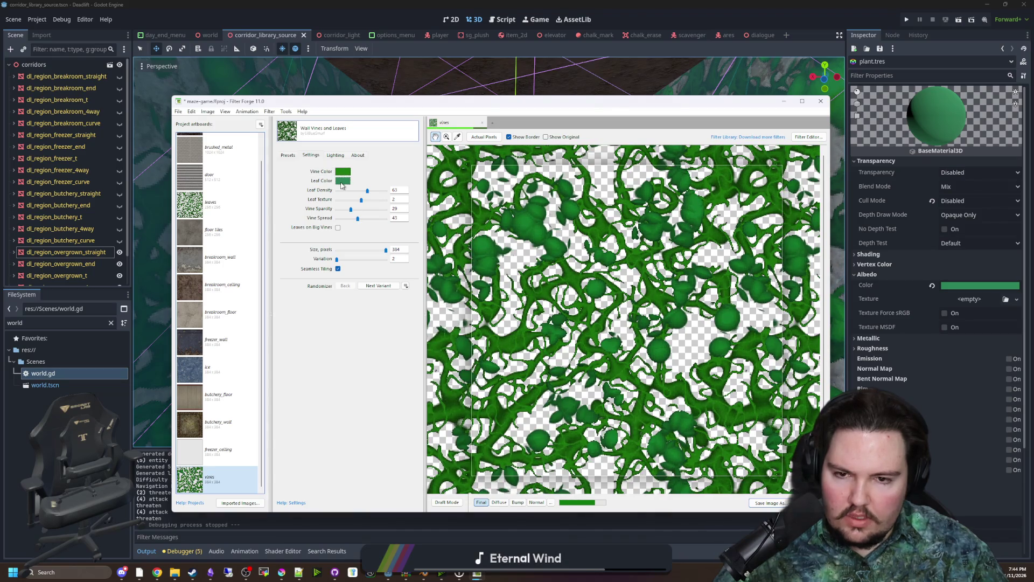
left_click(544, 469)
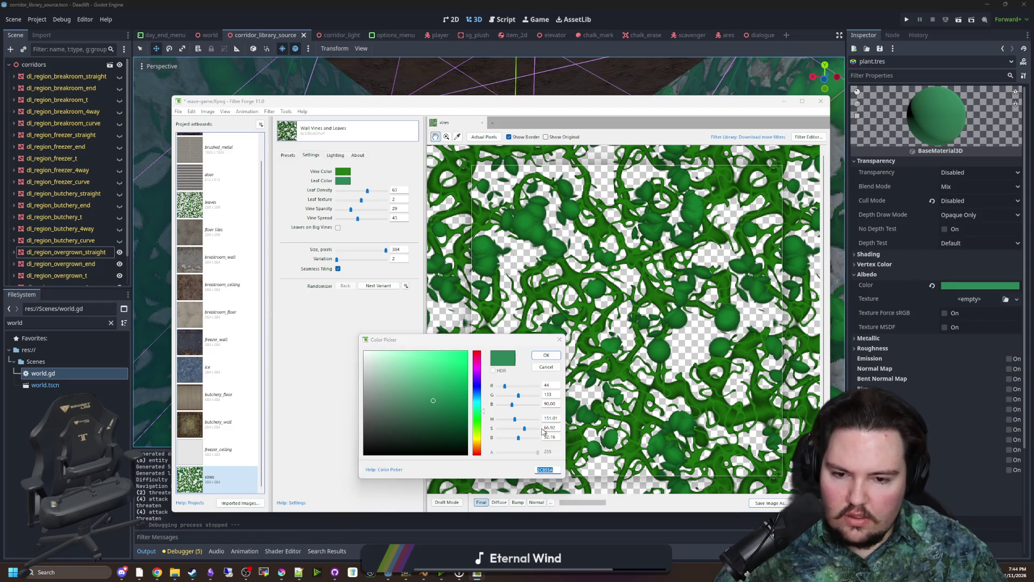
key("Return")
left_click(345, 173)
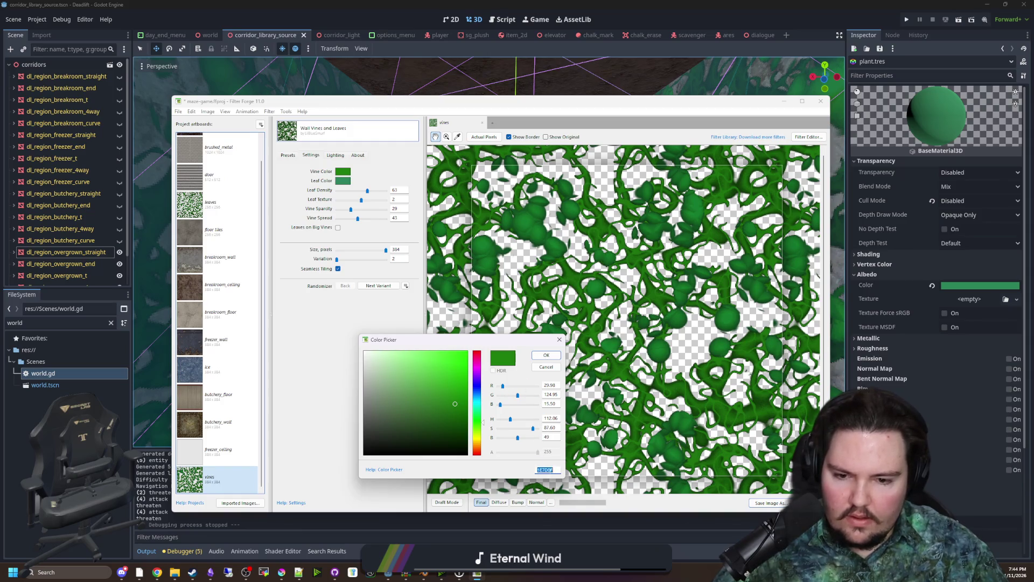
type("2C855A")
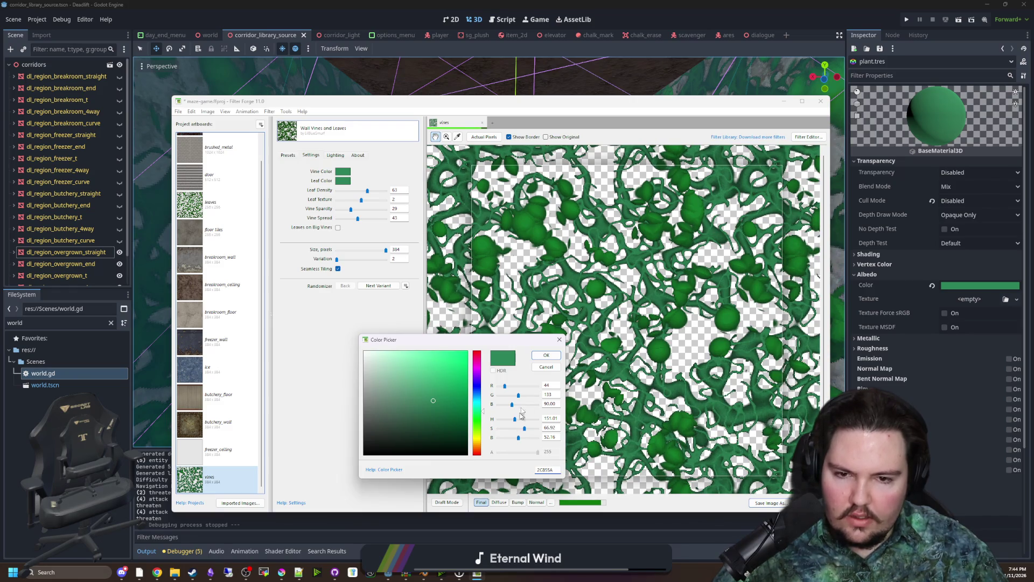
left_click(547, 355)
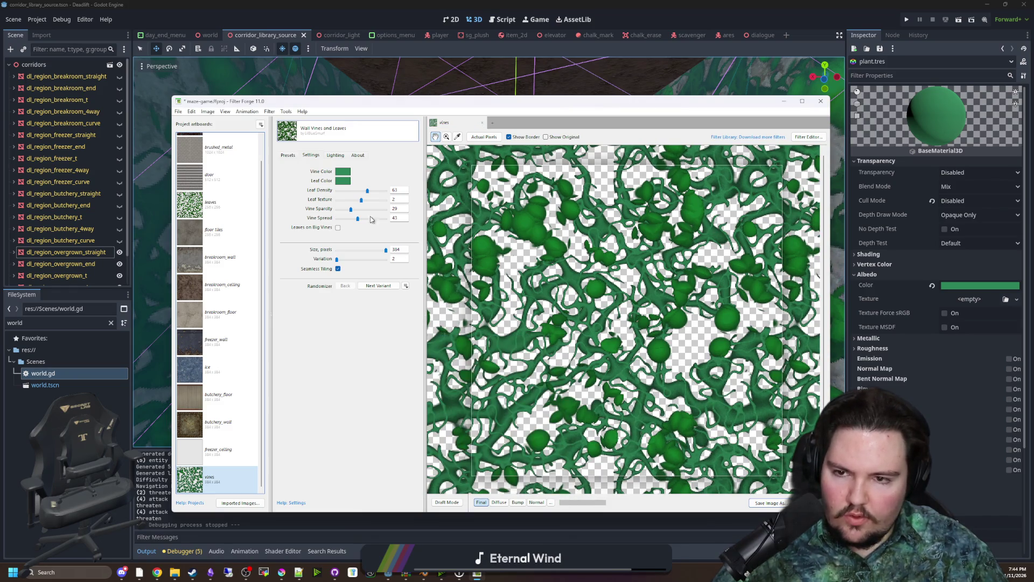
left_click(343, 181)
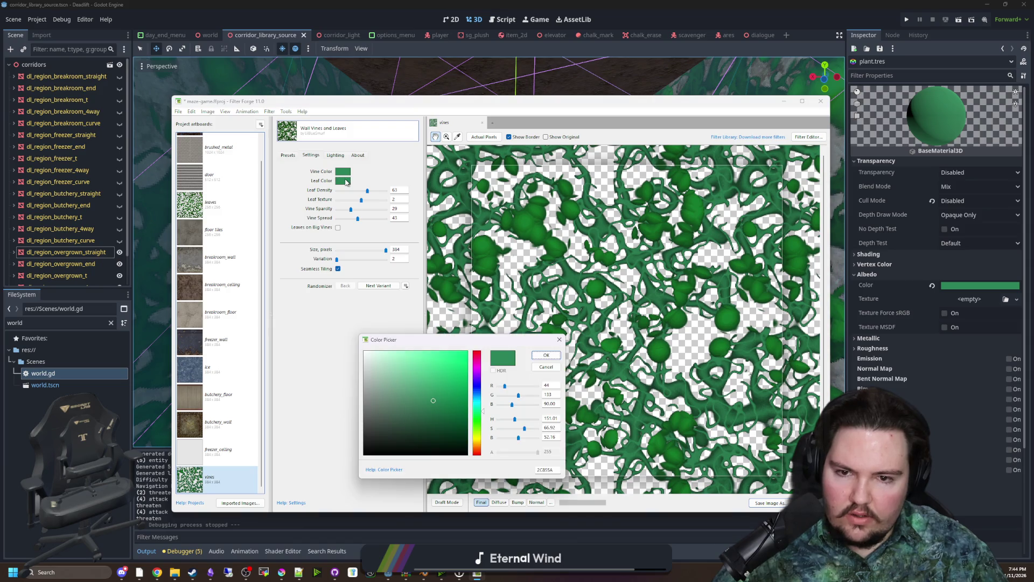
left_click(546, 355)
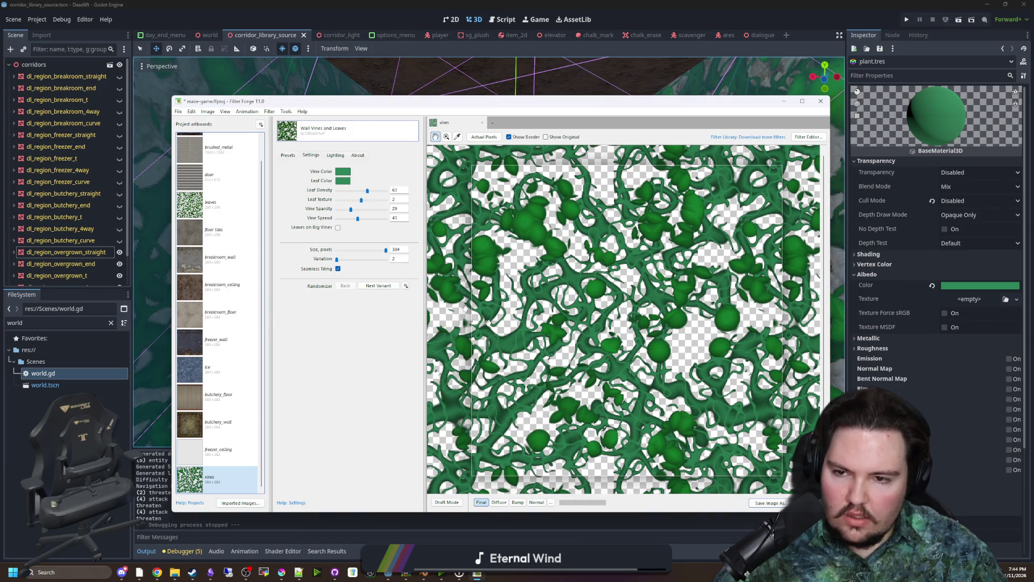
left_click(348, 173)
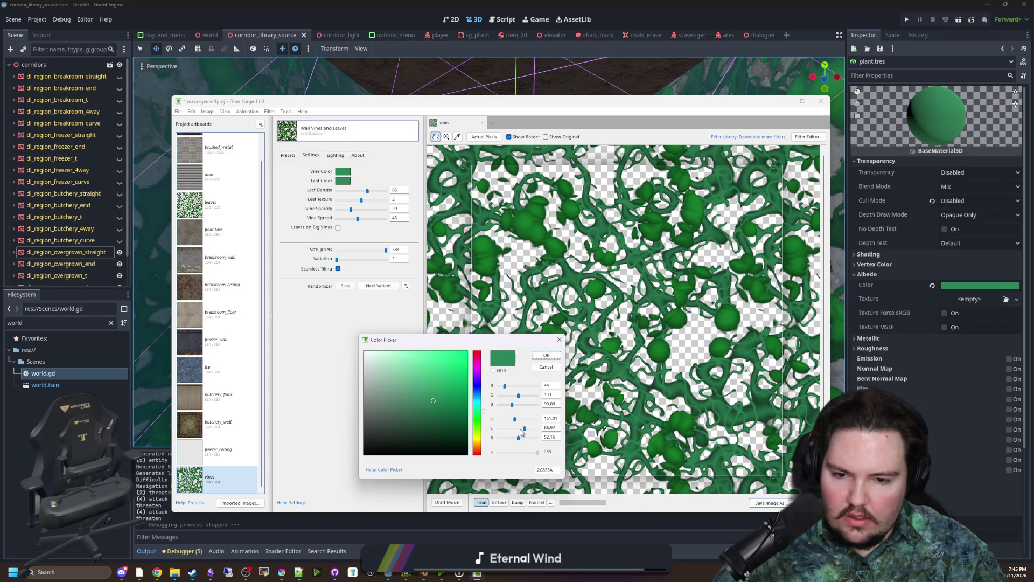
left_click_drag(521, 433, 518, 432)
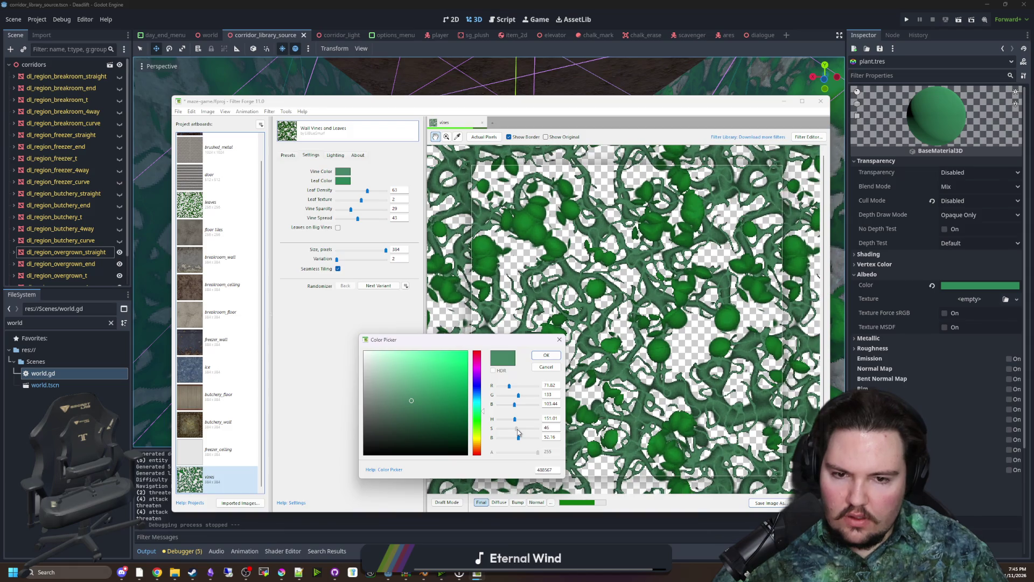
left_click(545, 356)
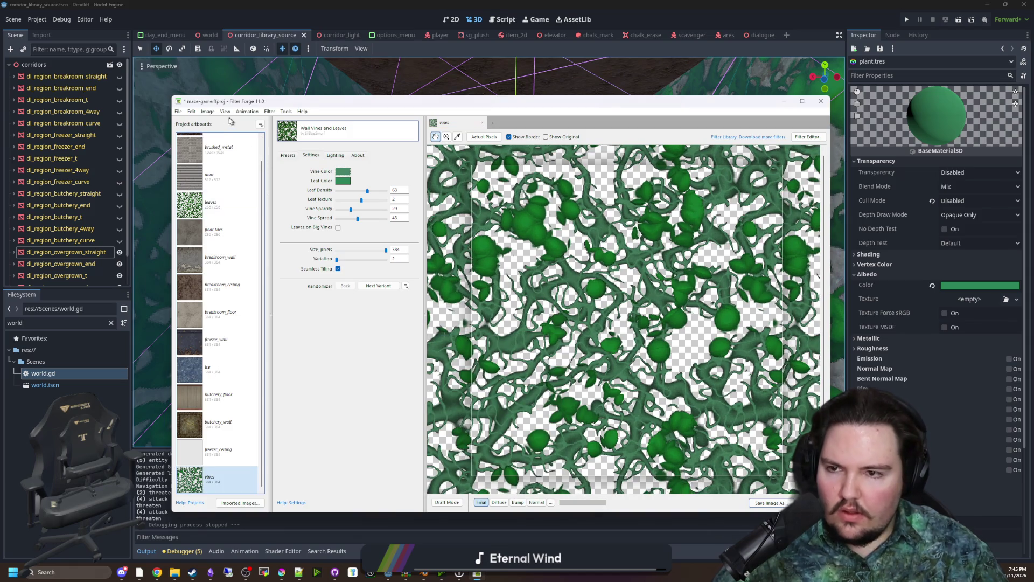
Export the diffuse, bump and normal maps without vines.png, overwriting the existing files
left_click(180, 112)
left_click(210, 180)
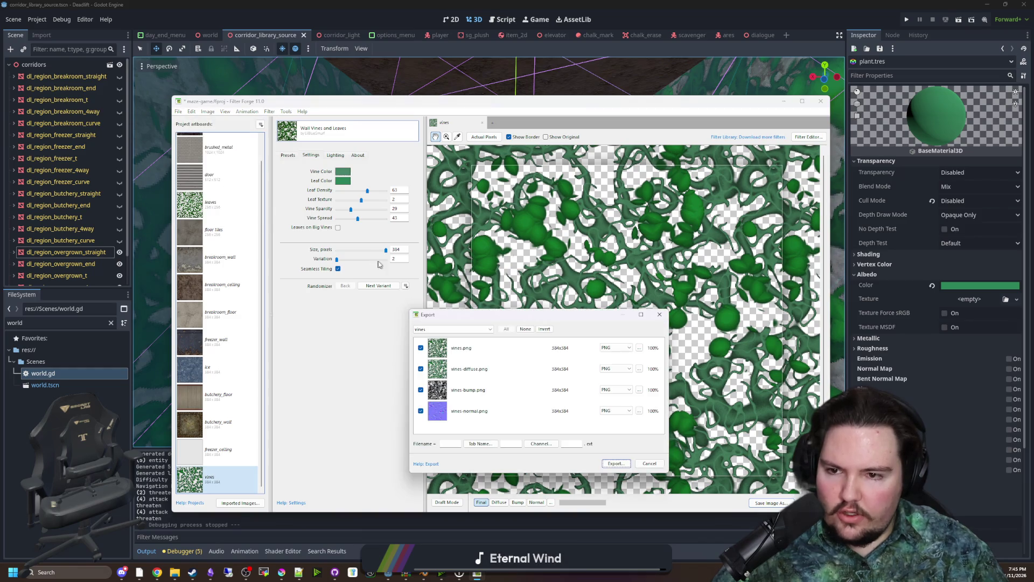
left_click(420, 348)
left_click(616, 463)
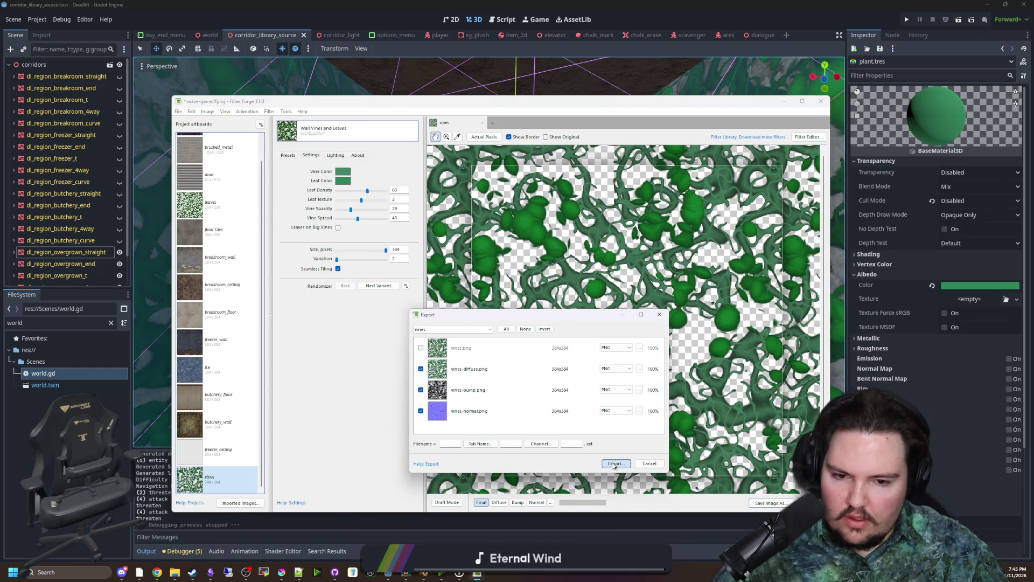
left_click(567, 405)
left_click(546, 302)
left_click(646, 69)
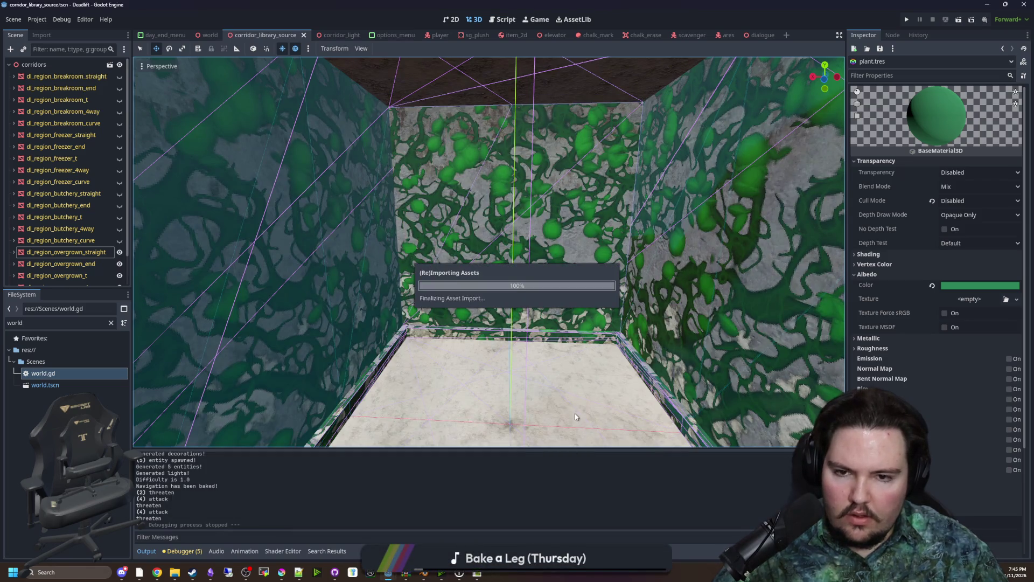
Zoom the 3D viewport in and out to inspect the recoloured vines on the corridor walls
scroll(587, 424, "down", 5)
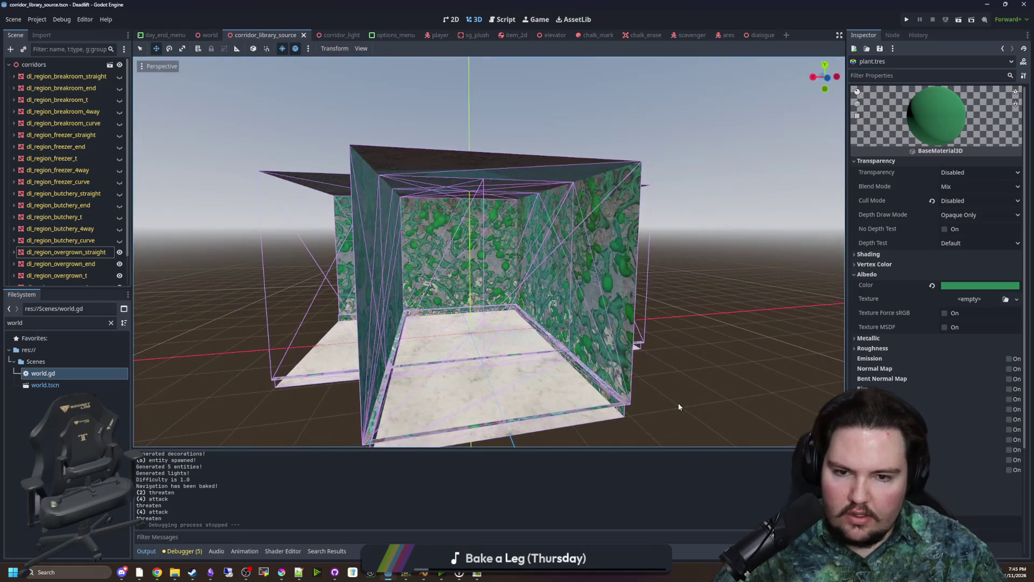
scroll(681, 407, "up", 5)
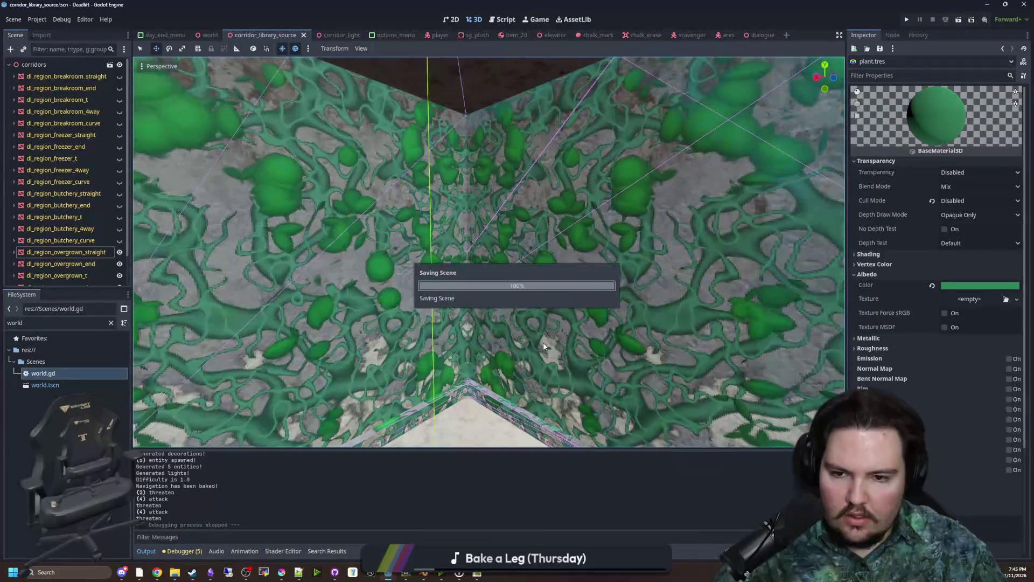
scroll(489, 252, "up", 3)
scroll(489, 252, "down", 5)
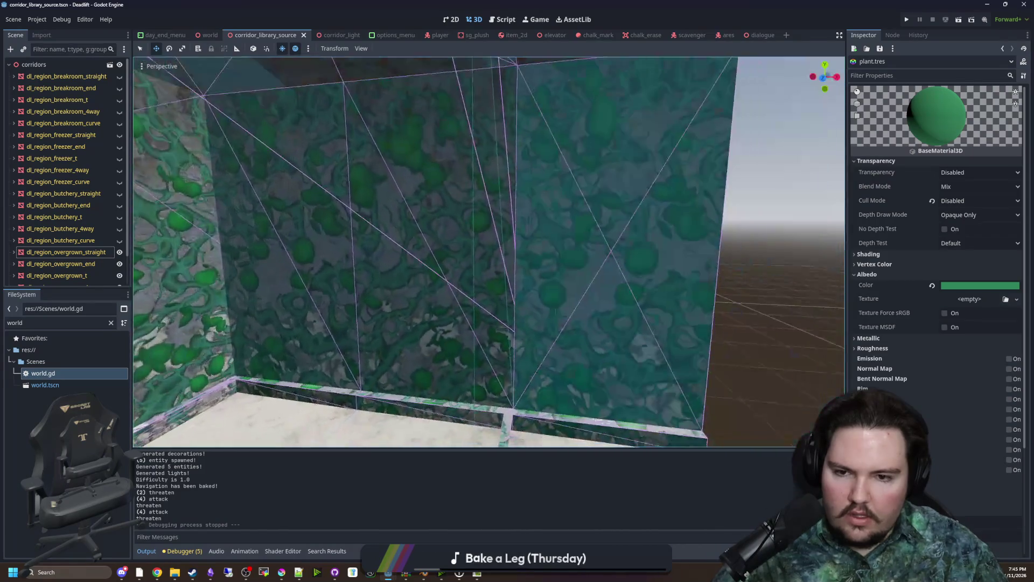
scroll(526, 323, "up", 3)
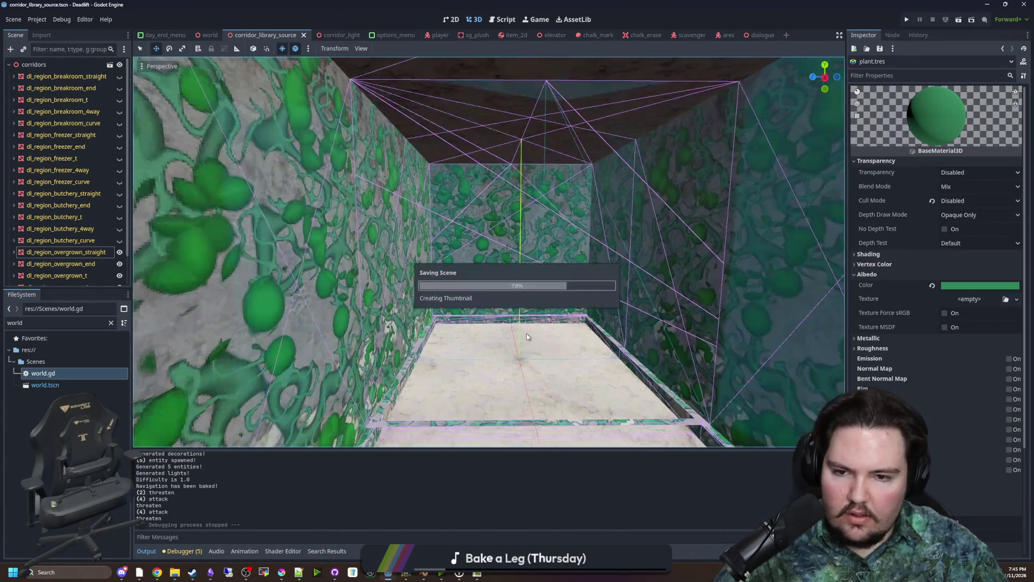
scroll(525, 323, "down", 5)
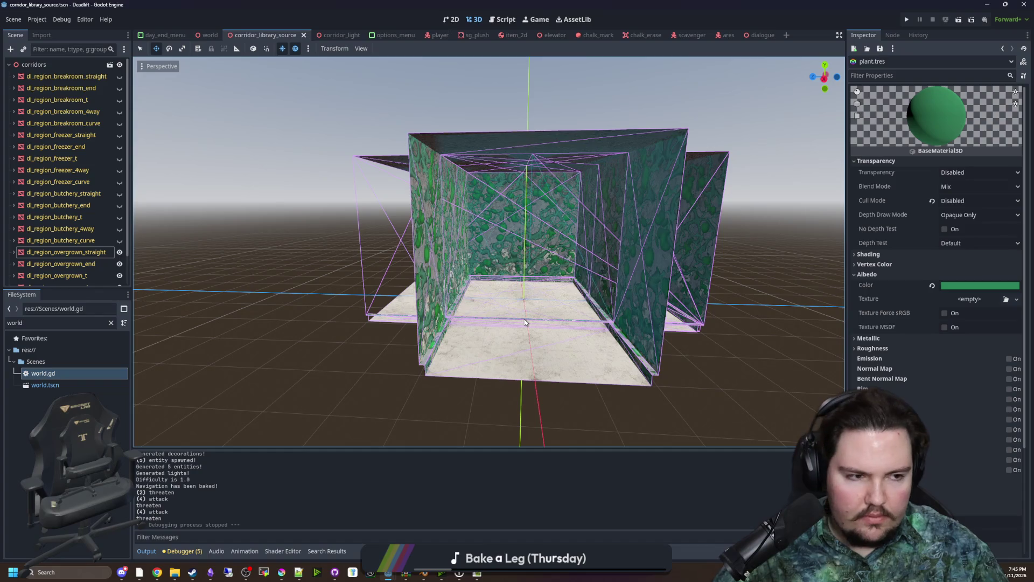
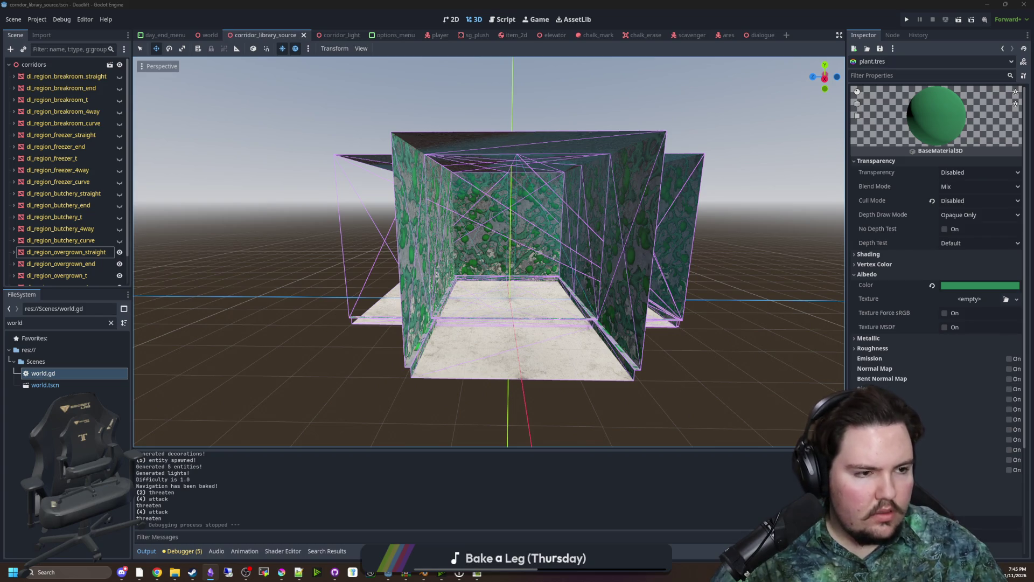
Preview the Easy map_3 and map_4, Medium map_1 and Hard map_2 maze textures in the Inspector
left_click(110, 323)
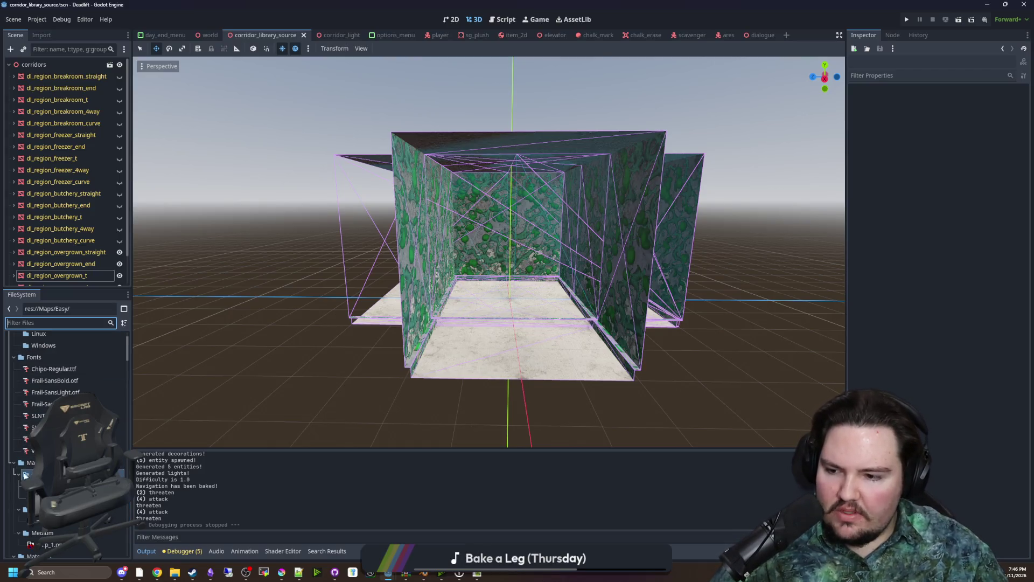
scroll(65, 431, "down", 3)
left_click(119, 430)
left_click(120, 442)
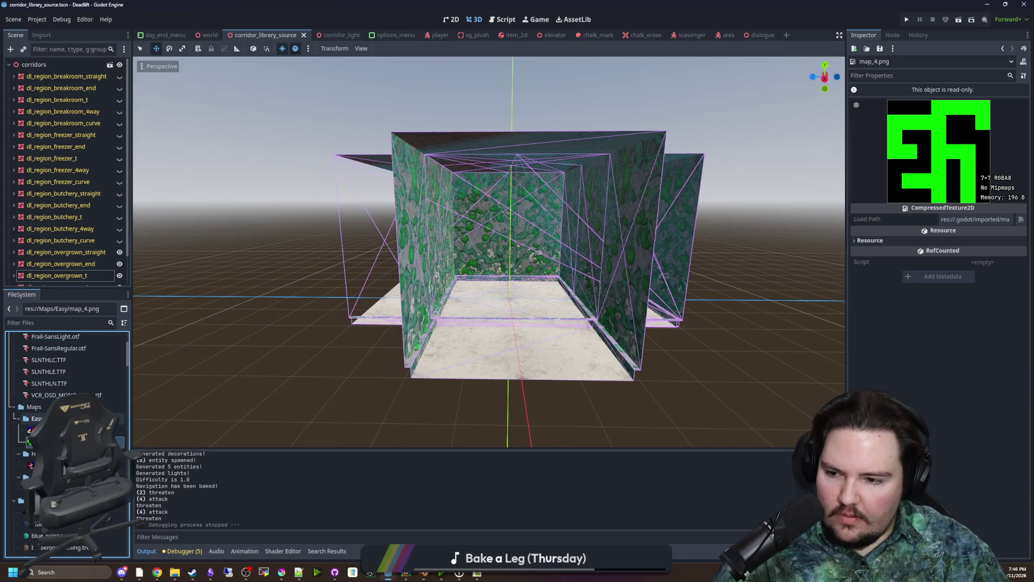
left_click(120, 430)
left_click(119, 466)
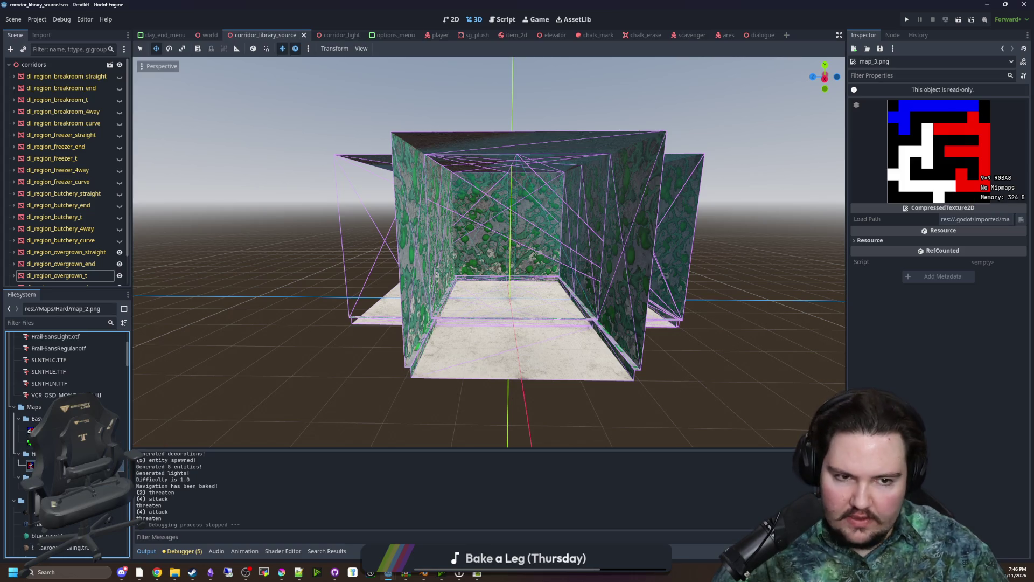
scroll(119, 465, "down", 2)
left_click(120, 460)
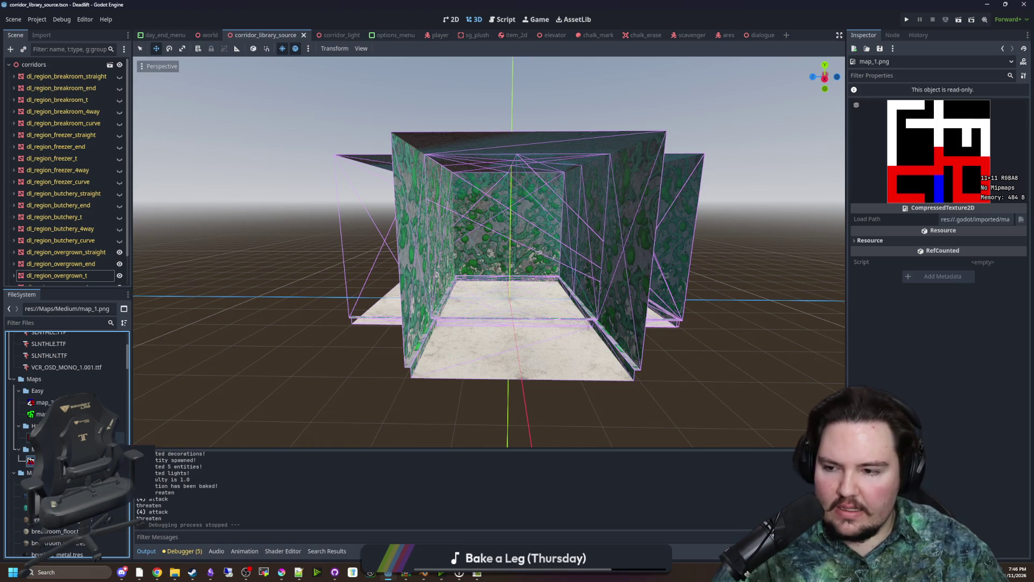
left_click(120, 438)
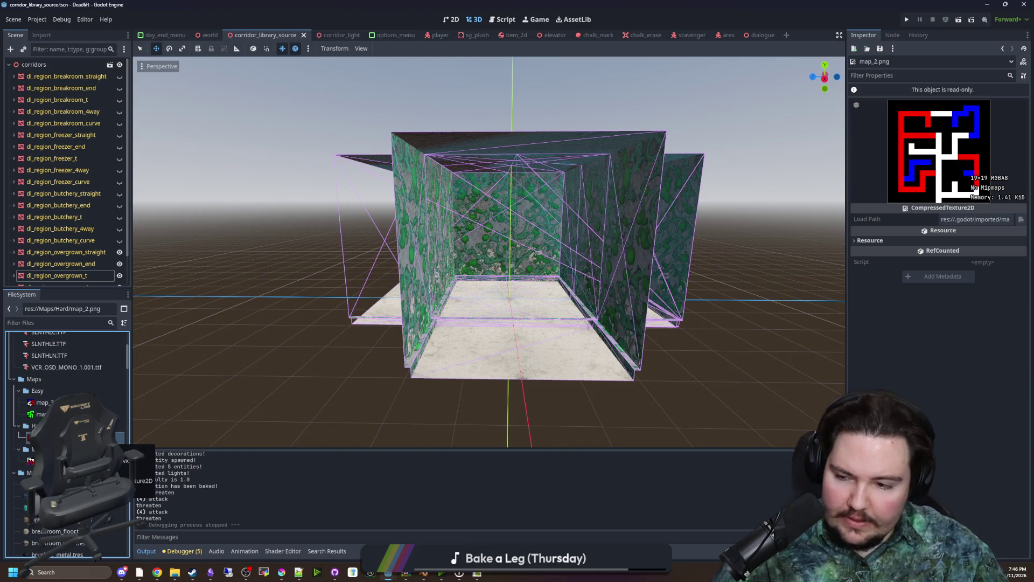
Recheck the Easy map_3 and map_4 textures, then bring the Krita window to the front
left_click(116, 403)
left_click(116, 414)
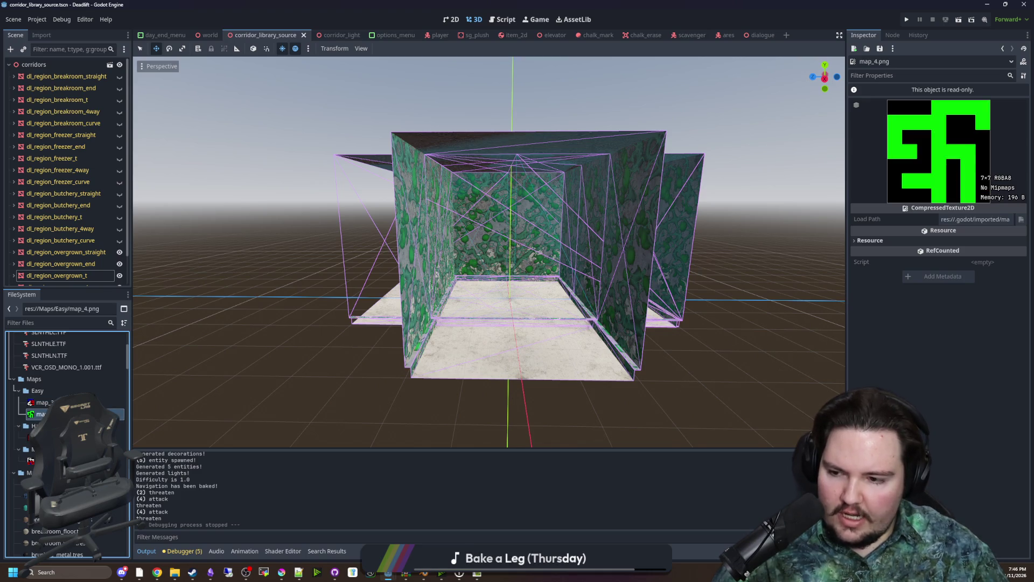
left_click(111, 403)
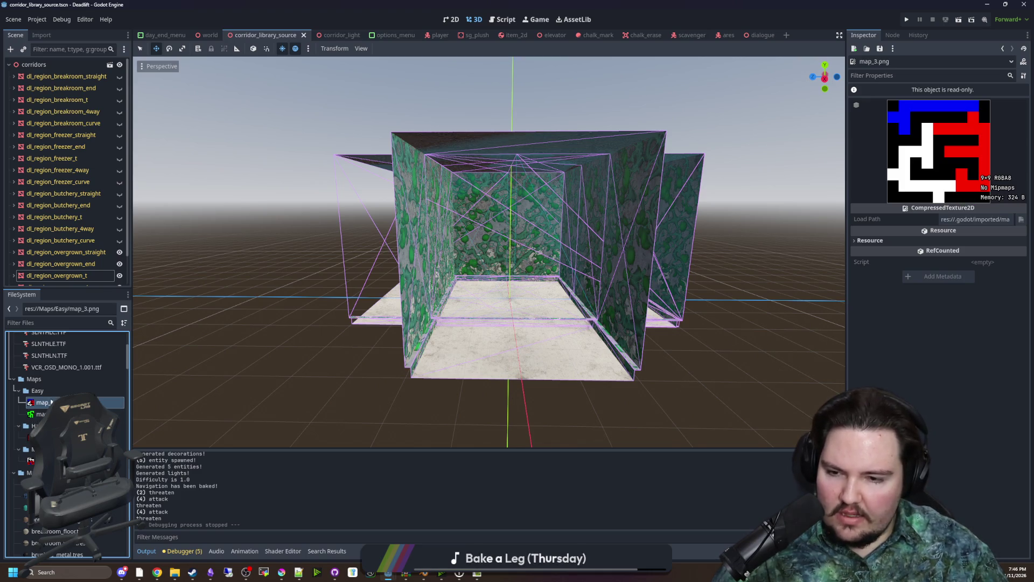
mouse_move(281, 571)
left_click(283, 551)
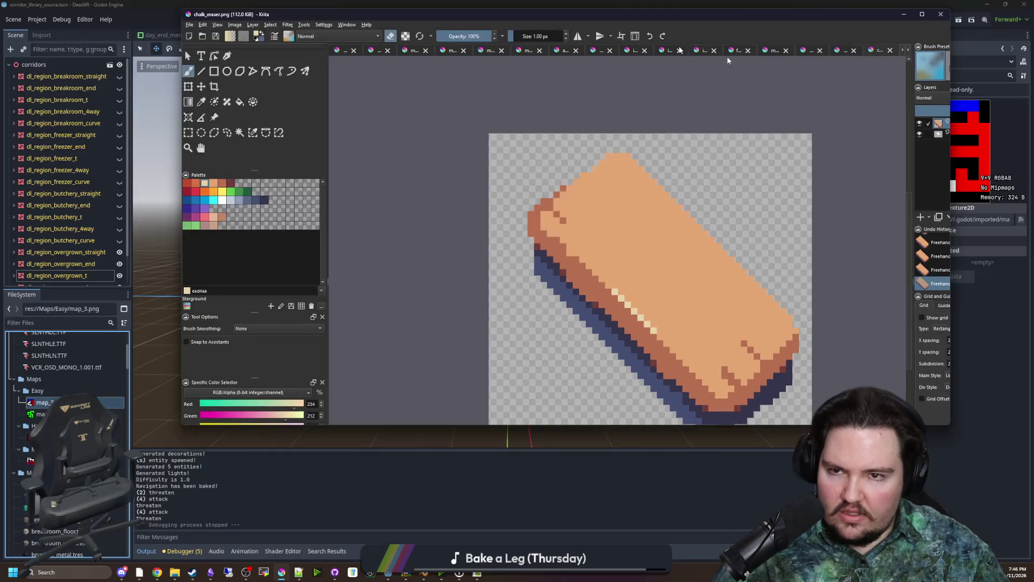
Open both map_3.png and map_4.png from maze-game/Maps/Easy in Krita
key("alt+Tab")
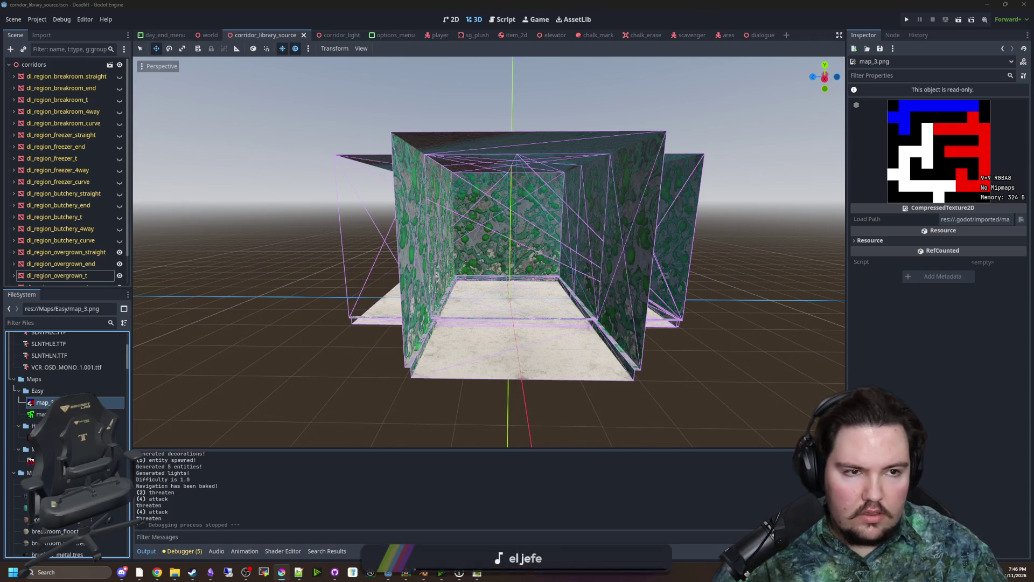
key("alt+Tab")
left_click(7, 12)
key("Escape")
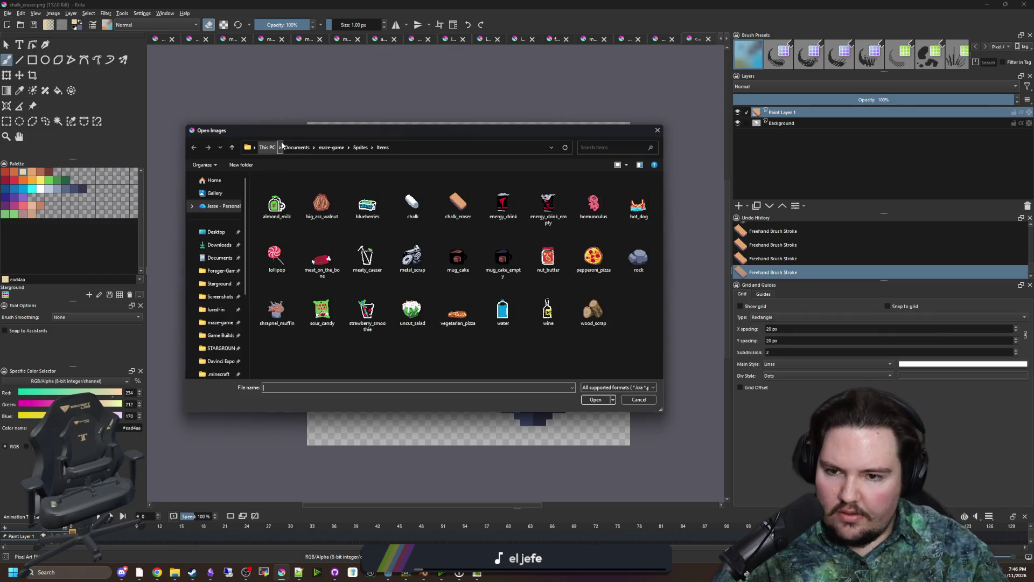
left_click(359, 148)
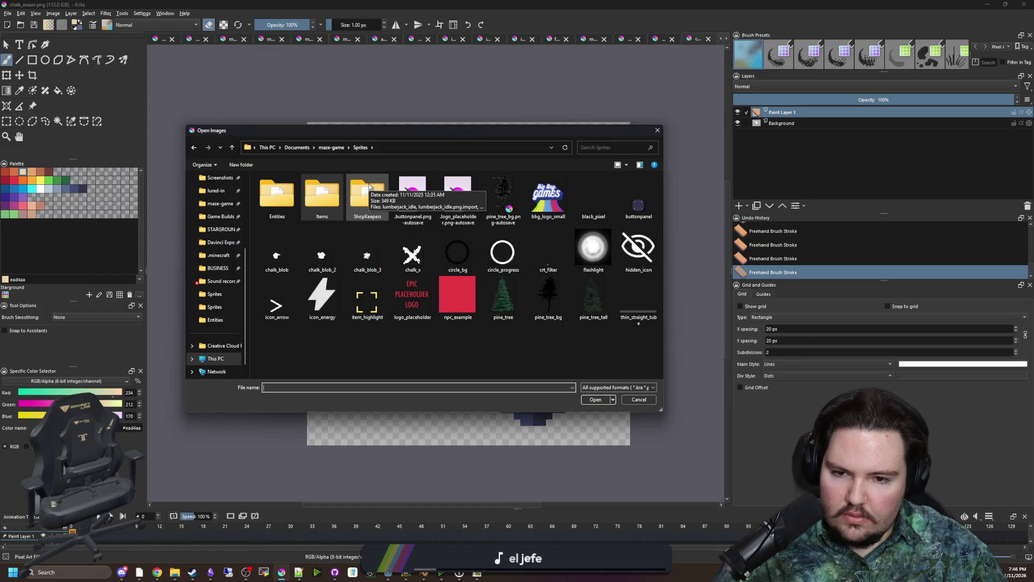
mouse_move(505, 130)
left_mouse_down()
mouse_move(584, 430)
mouse_move(466, 132)
left_mouse_up()
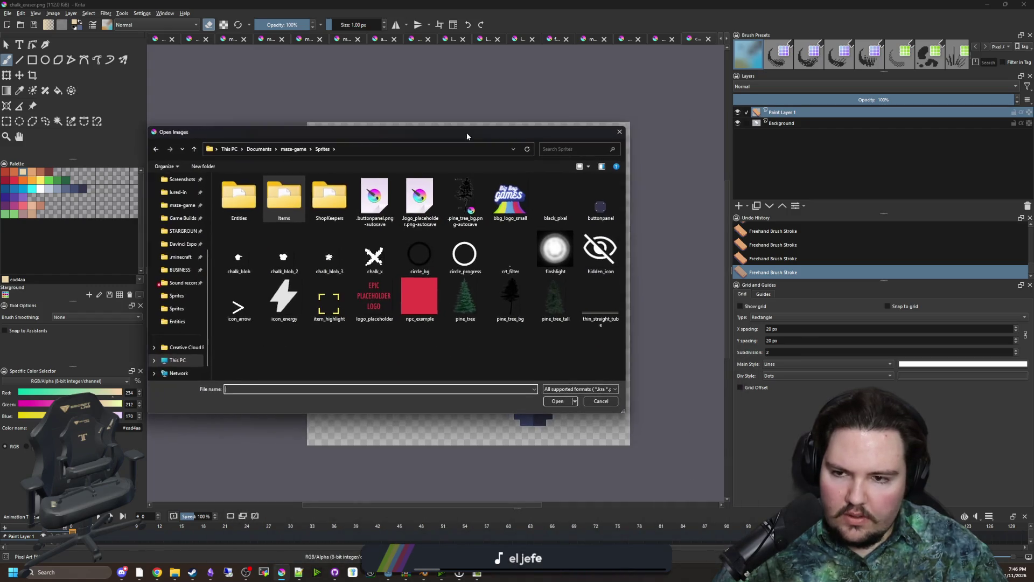
left_click(293, 148)
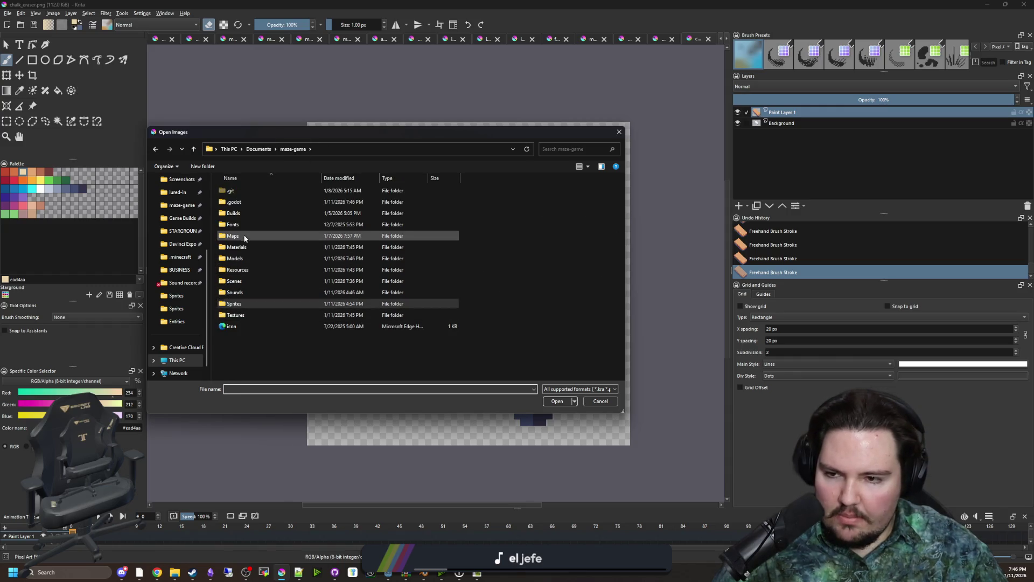
double_click(245, 238)
double_click(247, 218)
left_click(267, 210)
key("ctrl+a")
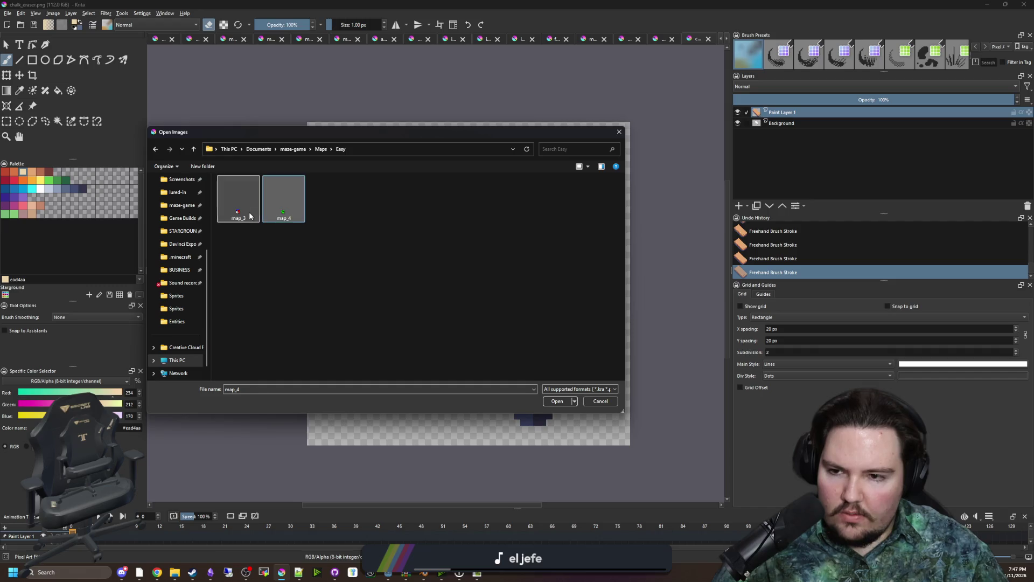
left_click(556, 401)
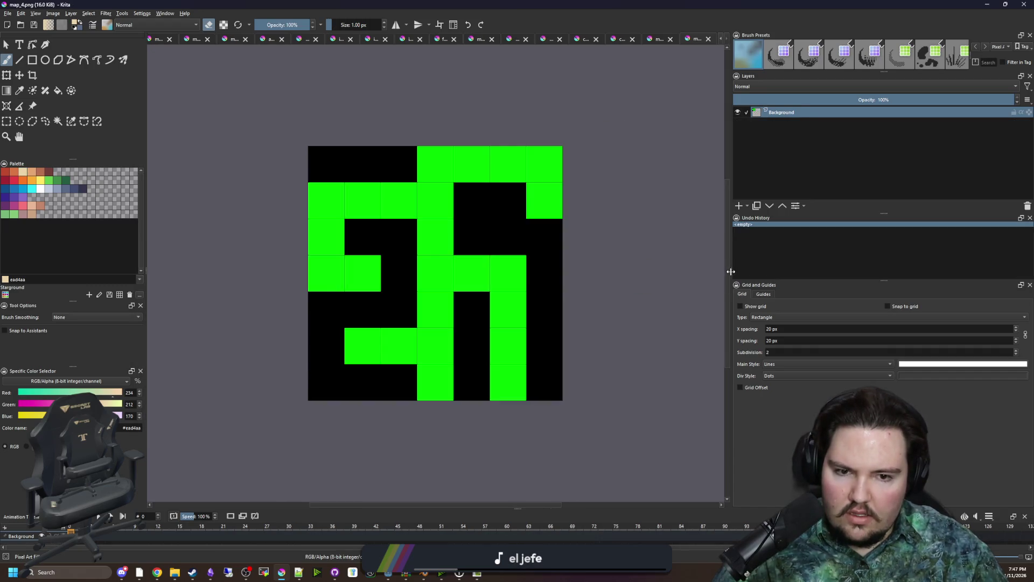
Paint map_4's central route and two second-row cells white, and save it as PNG
left_click_drag(731, 272, 929, 272)
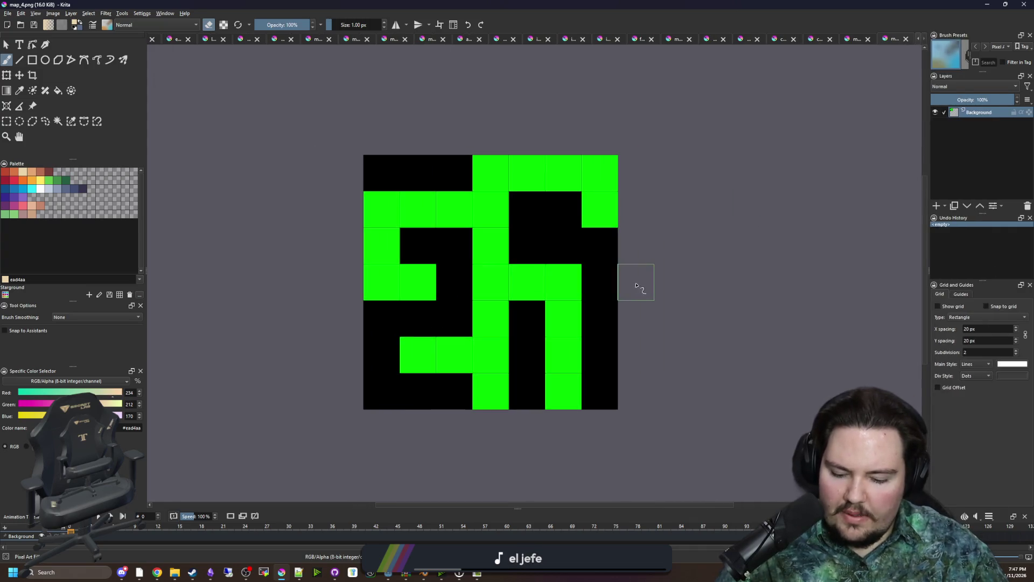
key("p")
key("1")
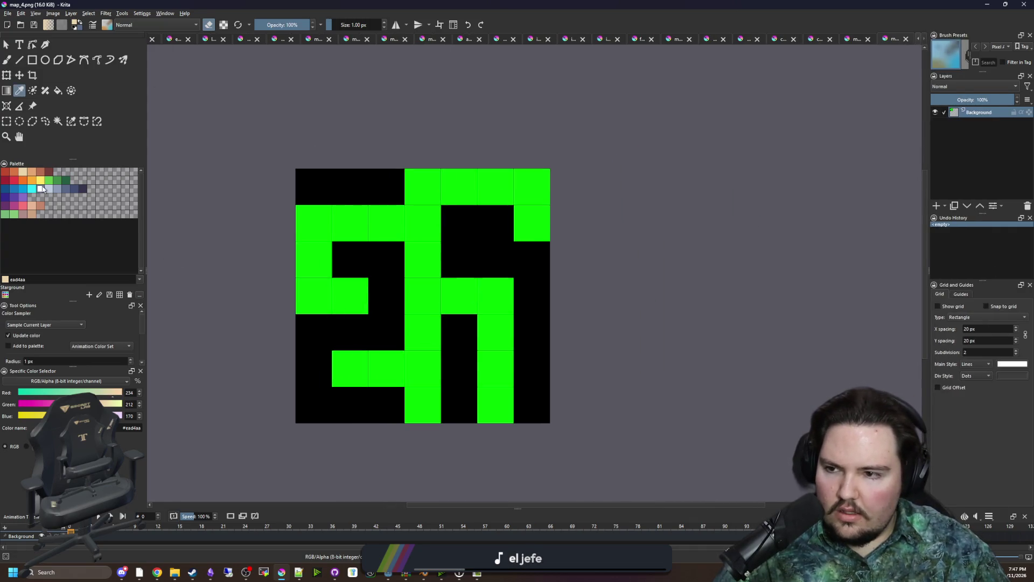
left_click(42, 188)
key("b")
mouse_move(423, 311)
left_mouse_down()
mouse_move(425, 291)
mouse_move(499, 303)
mouse_move(491, 363)
left_mouse_up()
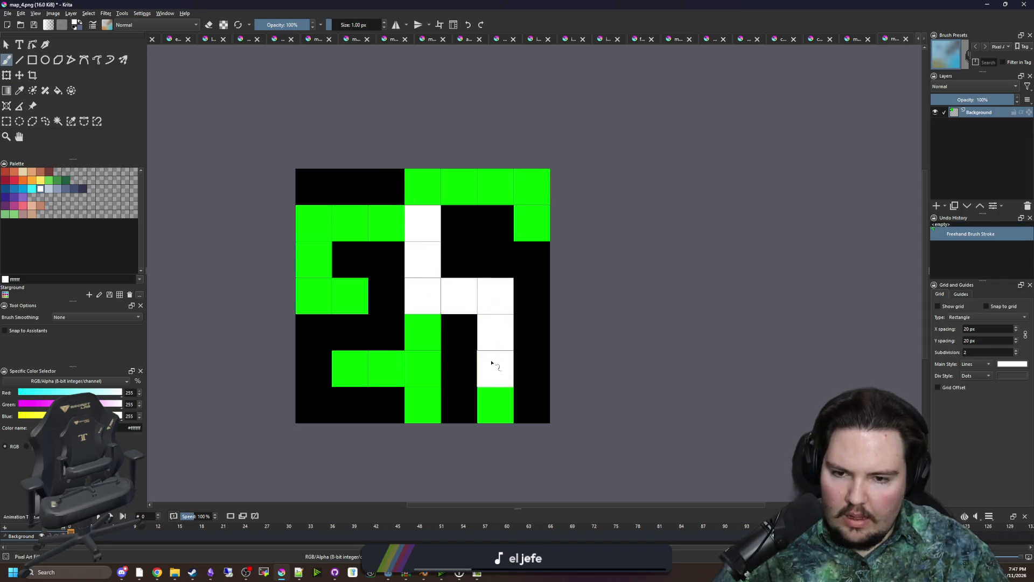
left_click(386, 223)
left_click(350, 223)
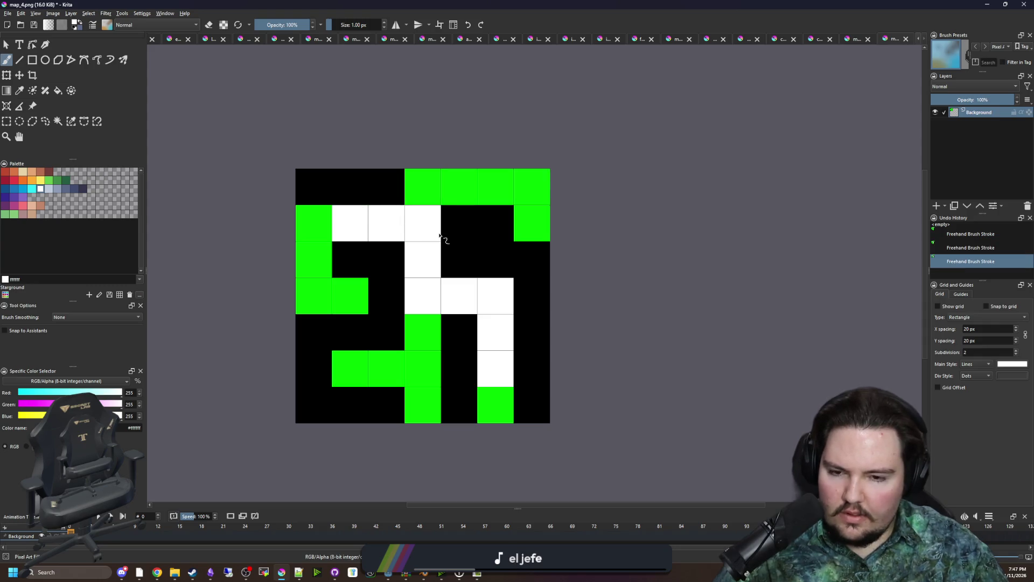
key("ctrl+s")
left_click(544, 365)
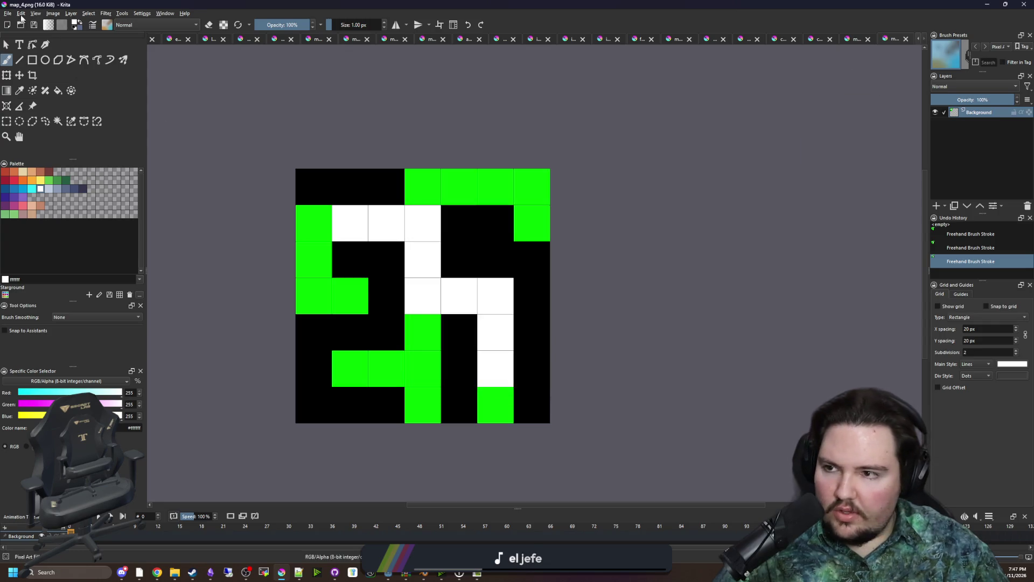
On map_3, paint one black cell red and turn a white and a red cell black
left_click(858, 37)
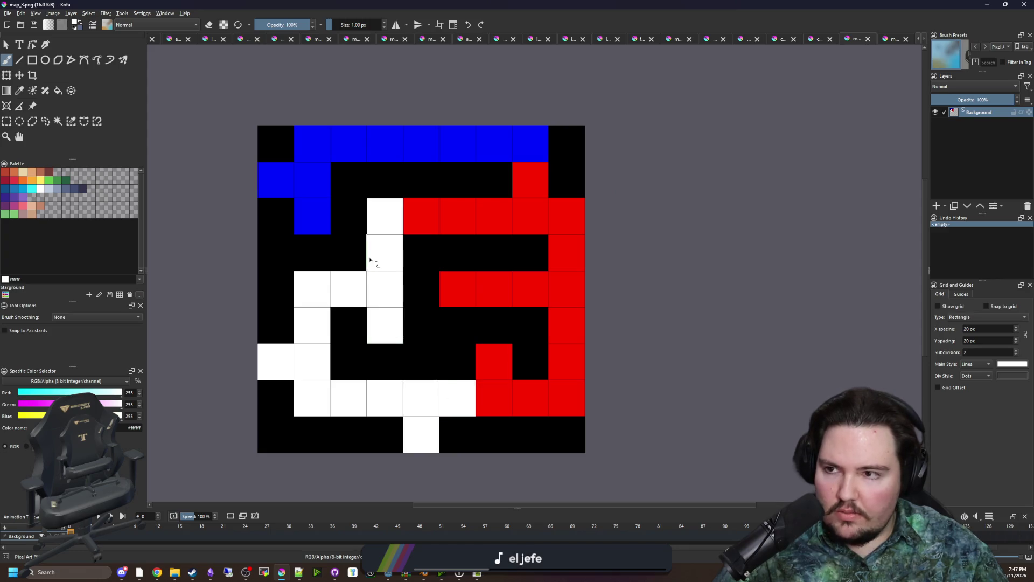
left_click_drag(416, 354, 457, 331)
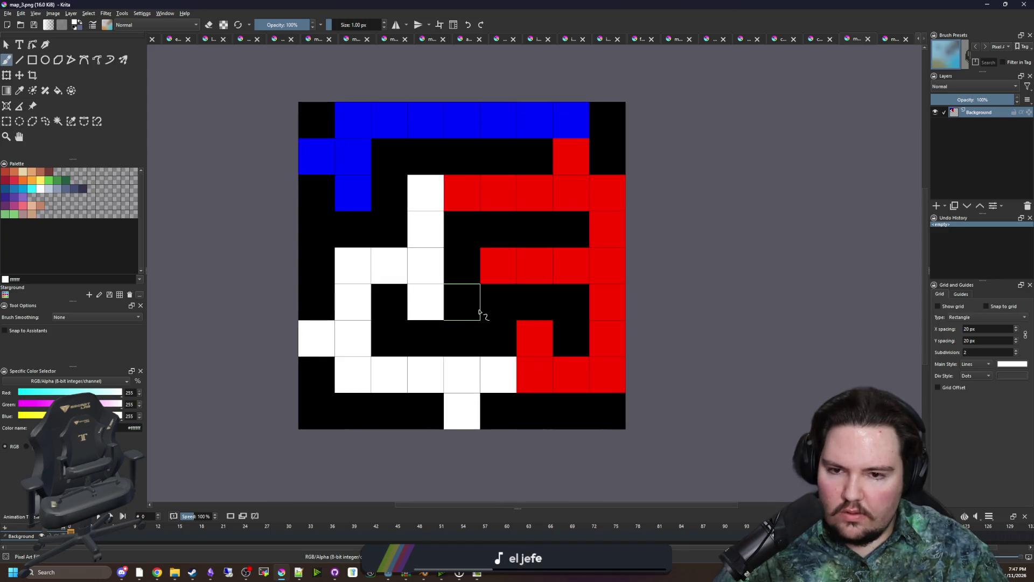
key("p")
left_click(508, 281)
key("b")
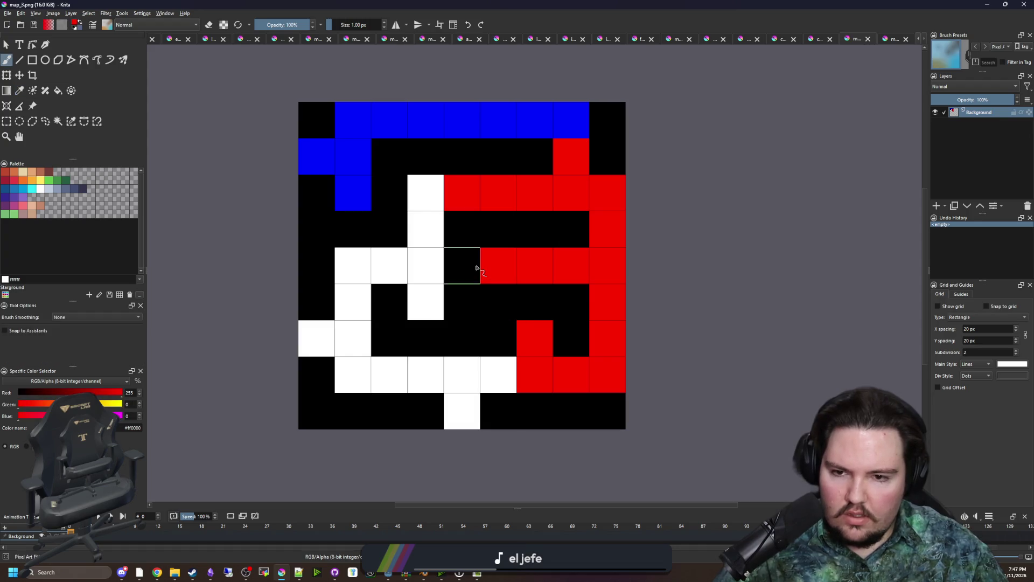
left_click(478, 266)
key("p")
left_click(464, 307)
key("b")
left_click(420, 314)
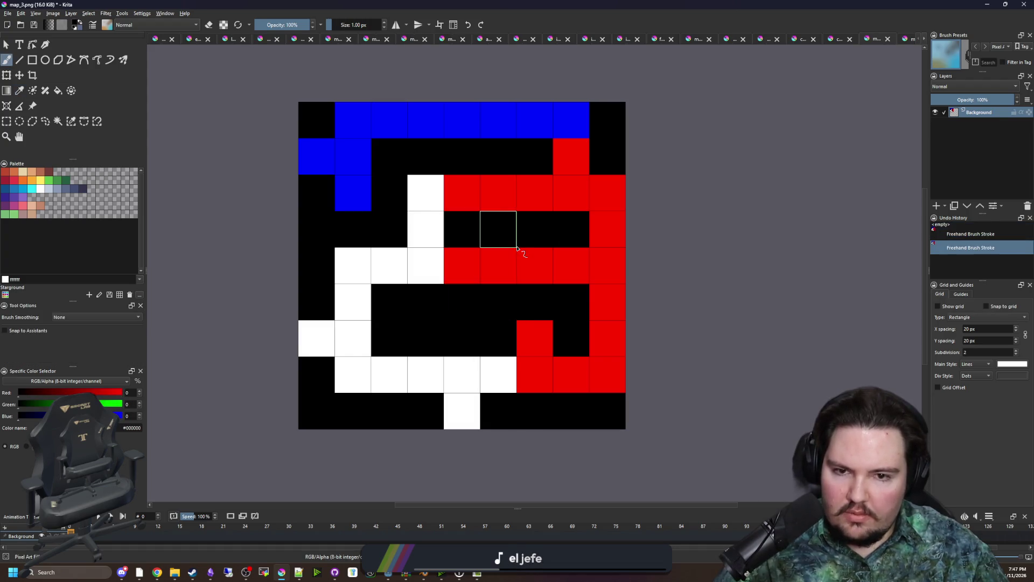
left_click(535, 336)
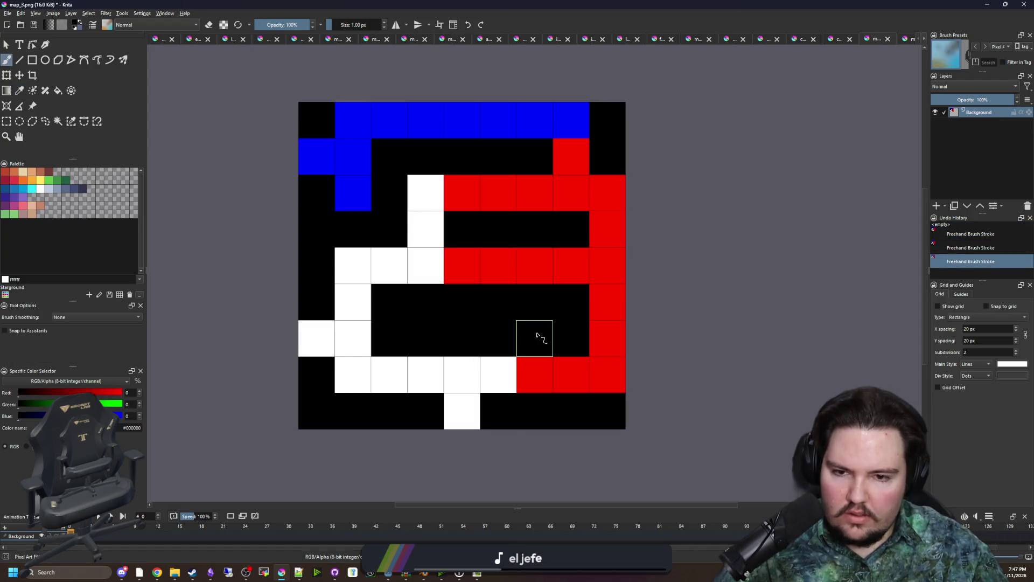
Blacken map_3's left blue cell, a white cell, and the right-column and bottom-row red cells
left_click(317, 156)
left_click(316, 338)
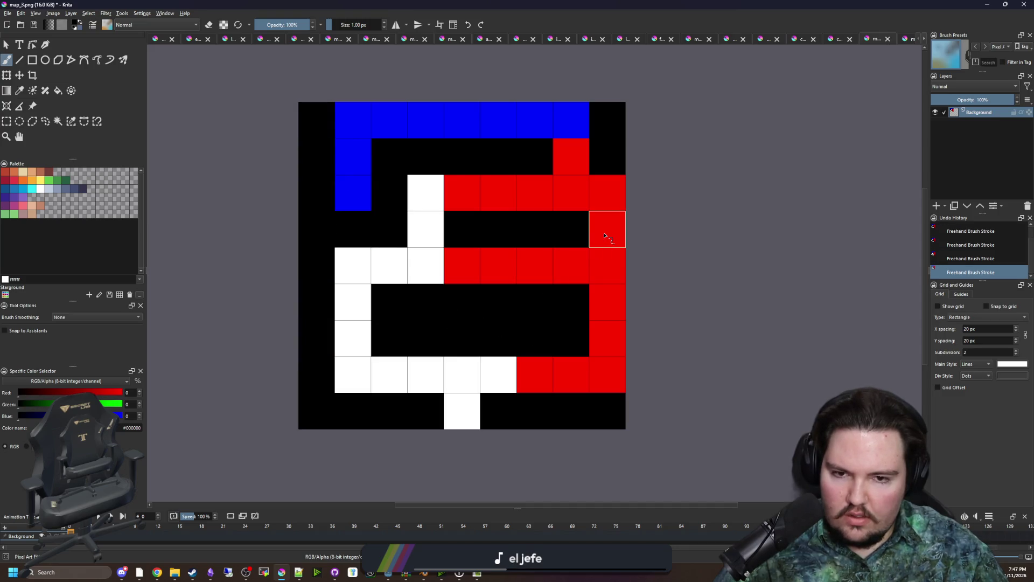
mouse_move(606, 301)
left_mouse_down()
mouse_move(571, 377)
mouse_move(528, 387)
mouse_move(568, 300)
mouse_move(491, 362)
mouse_move(496, 371)
left_mouse_up()
left_click(477, 370, "ctrl")
key("ctrl+z")
key("ctrl+z")
scroll(477, 309, "down", 1)
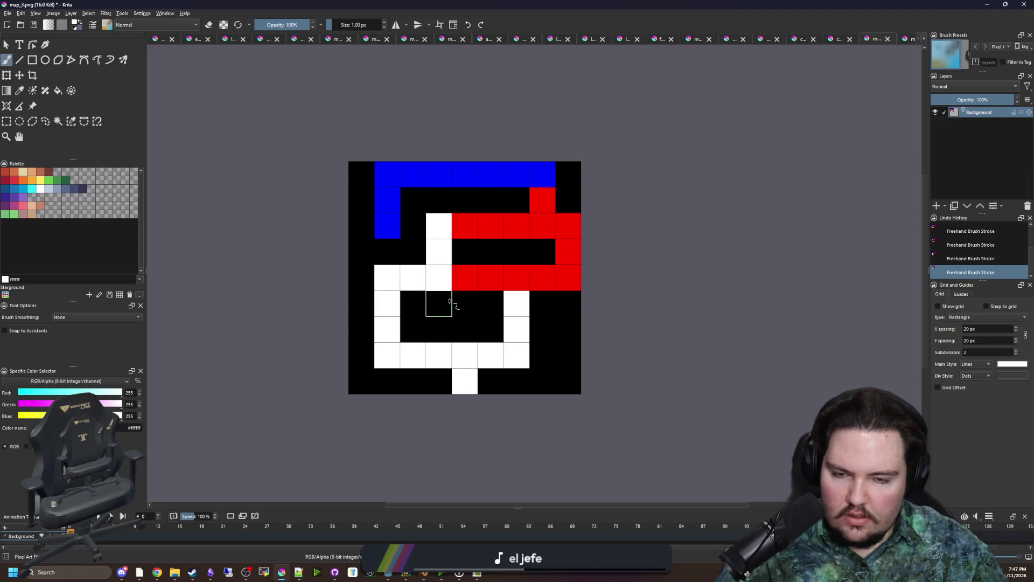
Turn another white cell black, whiten the cell above the lower white row, and clear remaining red cells to black
left_click(464, 247, "ctrl")
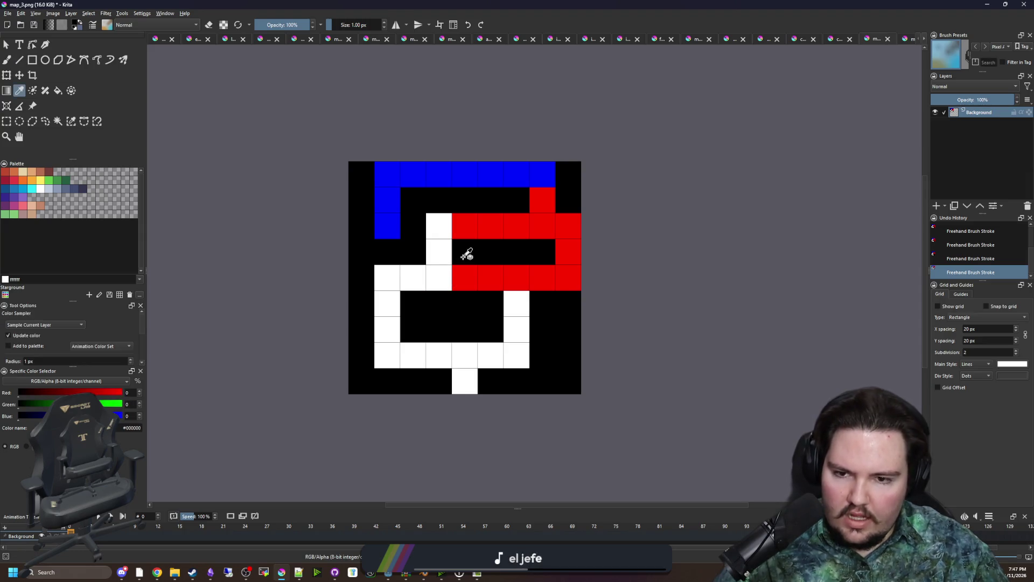
left_click(439, 248)
scroll(516, 288, "down", 1)
scroll(517, 288, "up", 1)
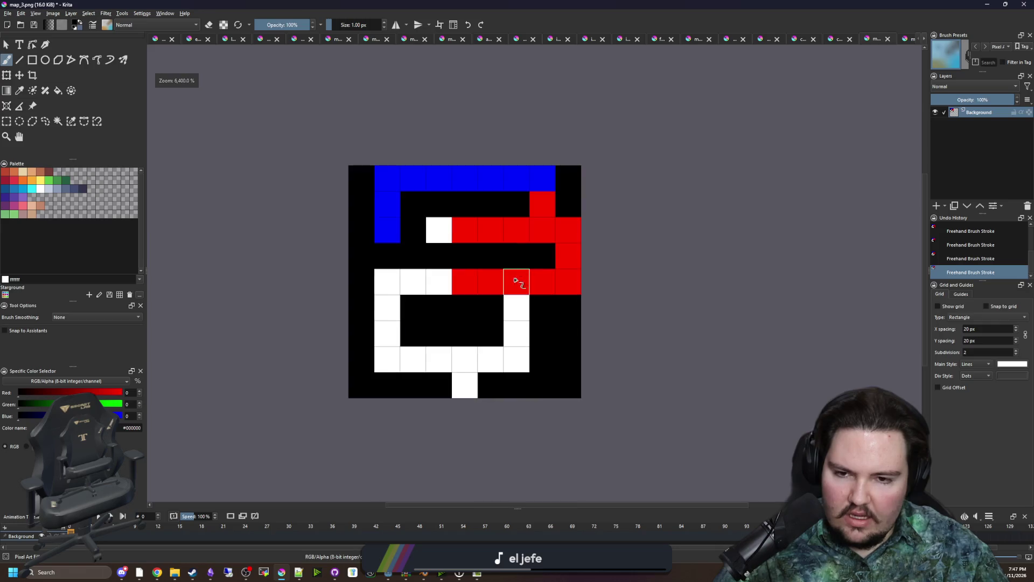
left_click(438, 278, "ctrl")
left_click(438, 263)
key("e")
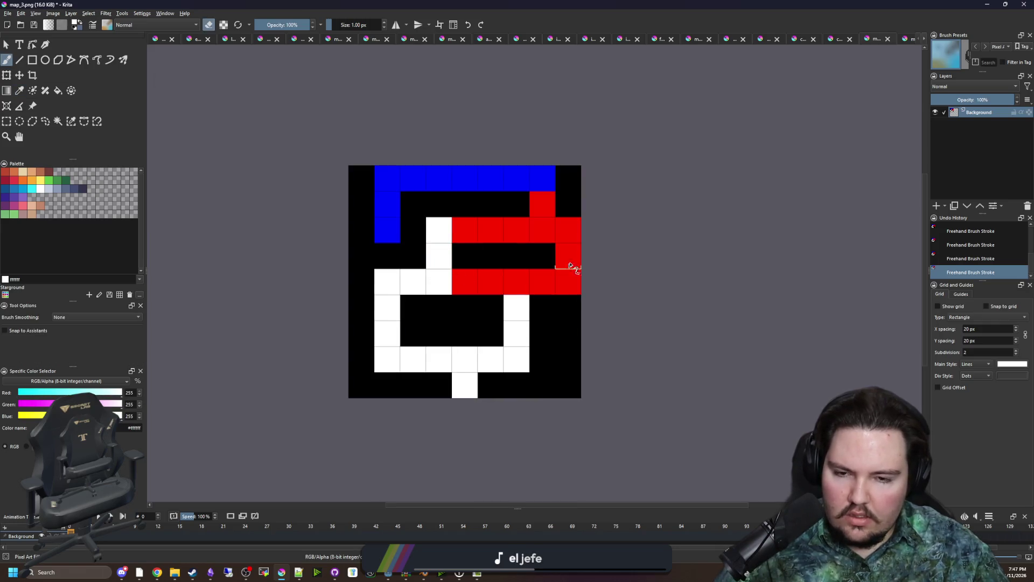
left_click(567, 258)
left_click(564, 307, "ctrl")
left_click(570, 264)
scroll(514, 277, "down", 1)
scroll(515, 278, "up", 1)
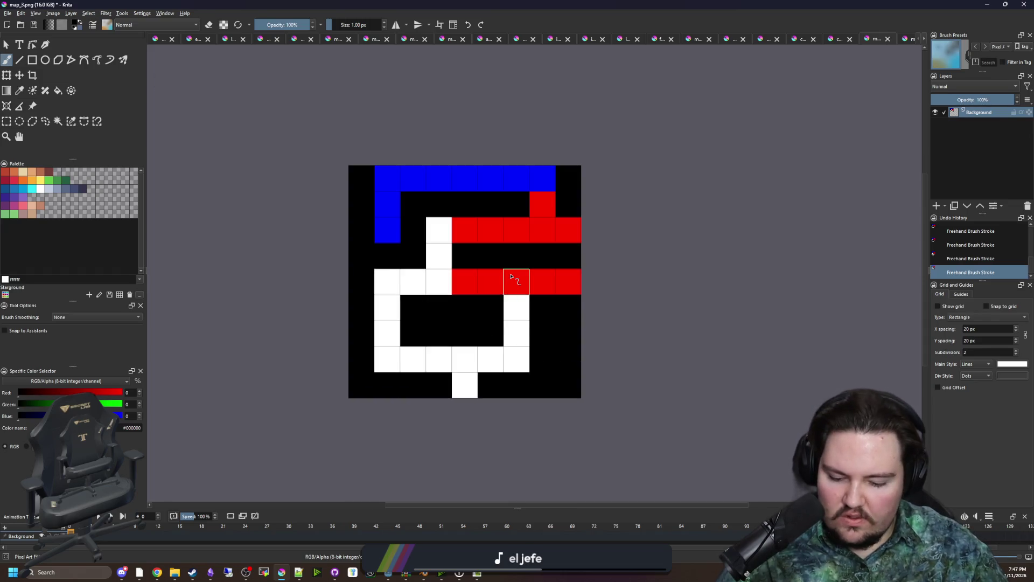
Set pure green (G 255, R 0) and paint the white path and red cells green
key("p")
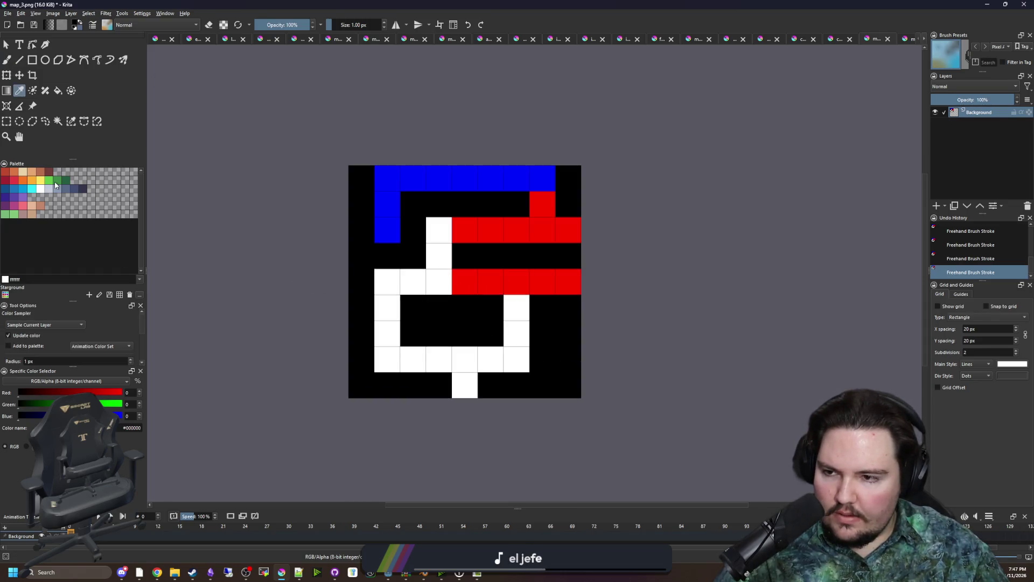
left_click(53, 183)
left_click(121, 404)
left_click(19, 392)
key("b")
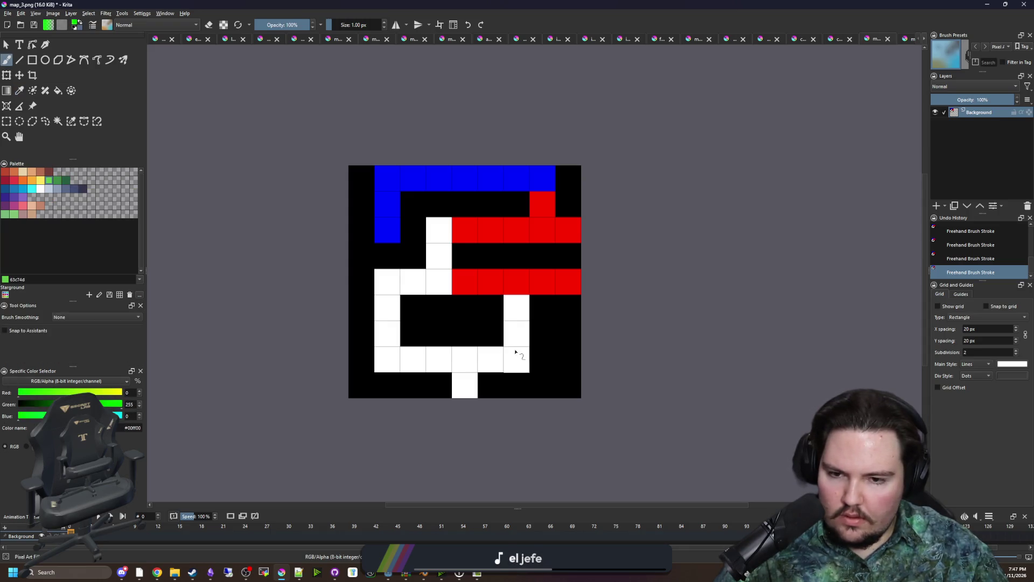
mouse_move(393, 320)
left_mouse_down()
mouse_move(387, 278)
mouse_move(439, 229)
mouse_move(567, 234)
mouse_move(493, 282)
mouse_move(439, 281)
left_mouse_up()
mouse_move(542, 205)
left_mouse_down()
mouse_move(542, 178)
mouse_move(393, 178)
mouse_move(427, 251)
left_mouse_up()
left_click(511, 302, "ctrl")
scroll(493, 334, "down", 1)
scroll(490, 352, "up", 1)
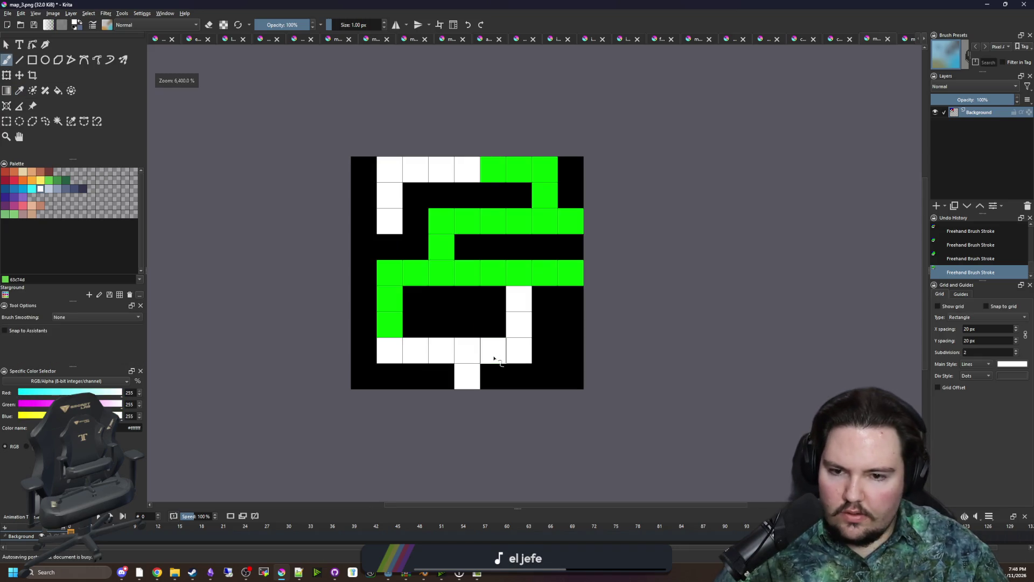
Paint the last white cell with the sampled green and save map_3 as PNG
key("p")
left_click(505, 276)
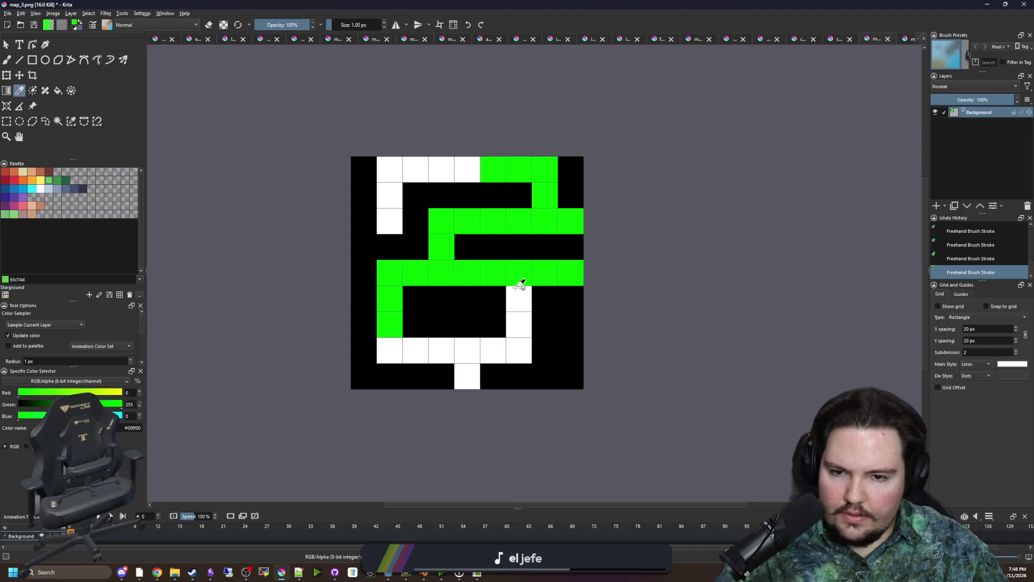
key("b")
left_click(521, 296)
scroll(535, 315, "up", 1)
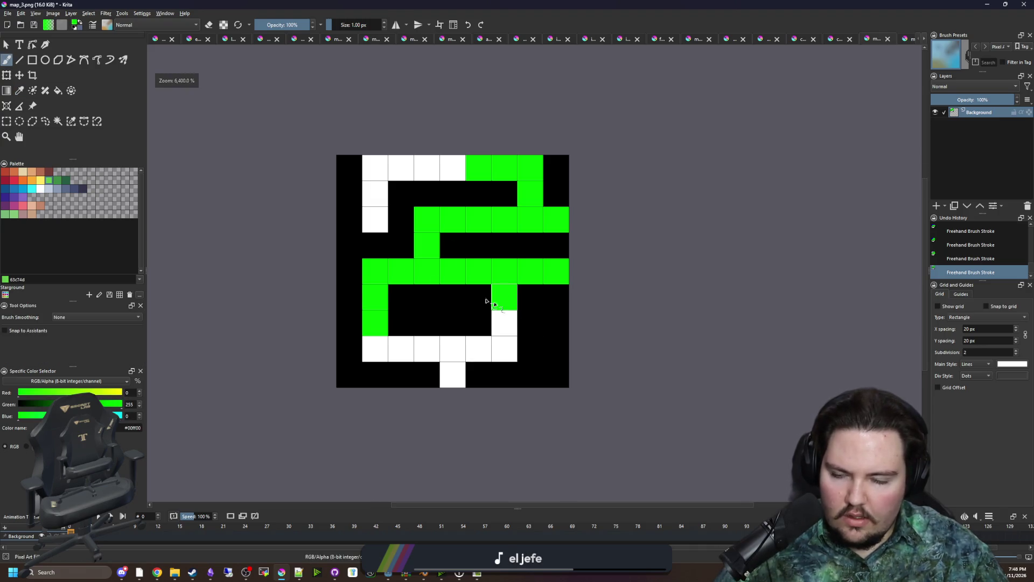
key("ctrl+s")
left_click(562, 368)
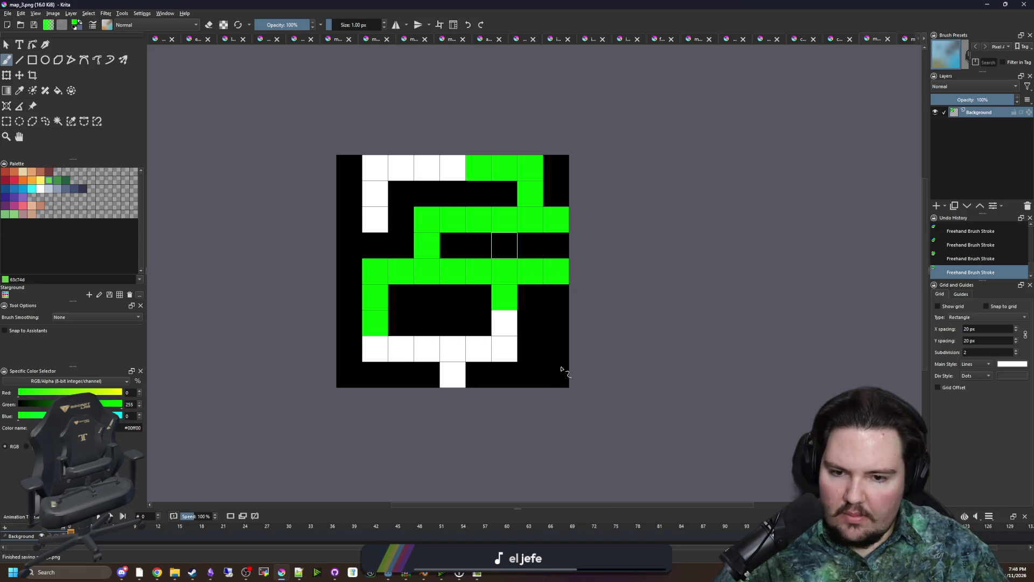
left_click(9, 13)
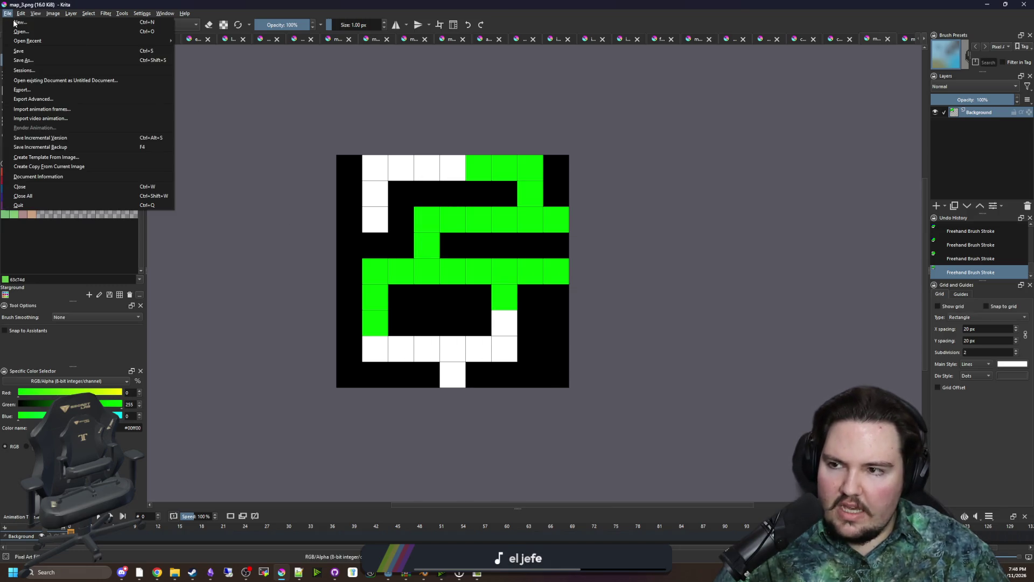
Create a new Krita document with width 9 and height 9 pixels
key("Escape")
key("ctrl+n")
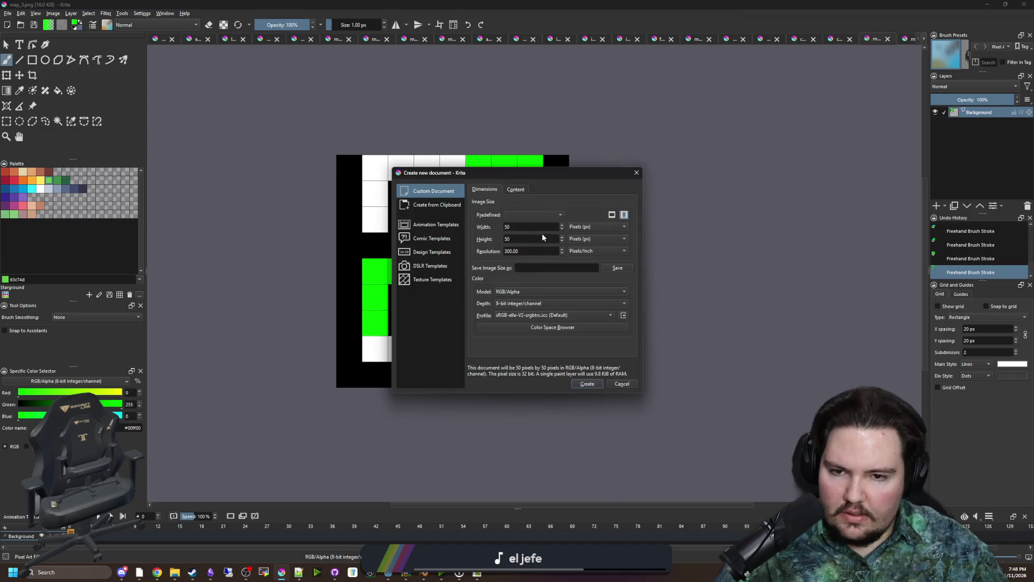
left_click(505, 227)
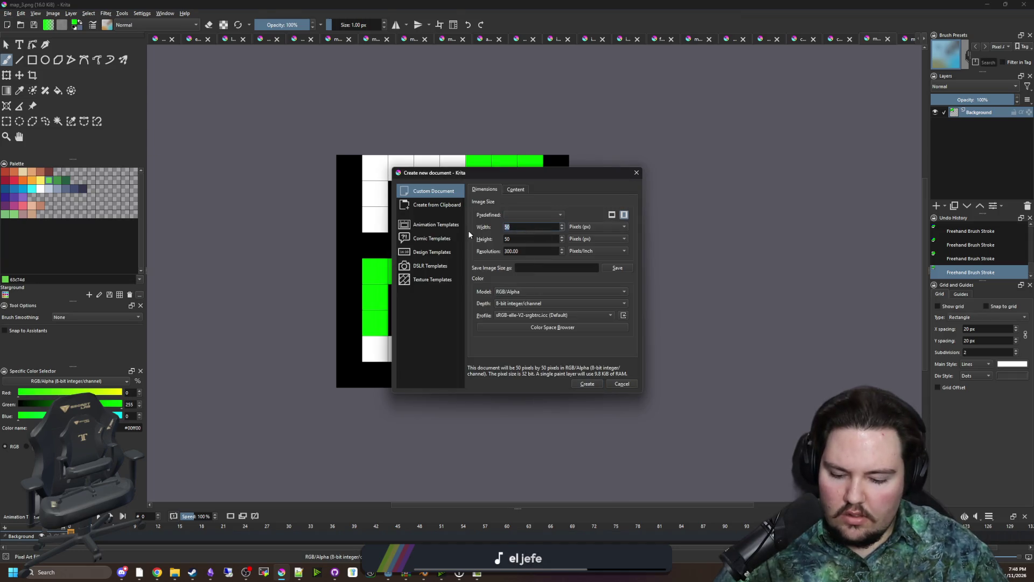
type("9")
key("Tab")
type("9")
left_click(593, 383)
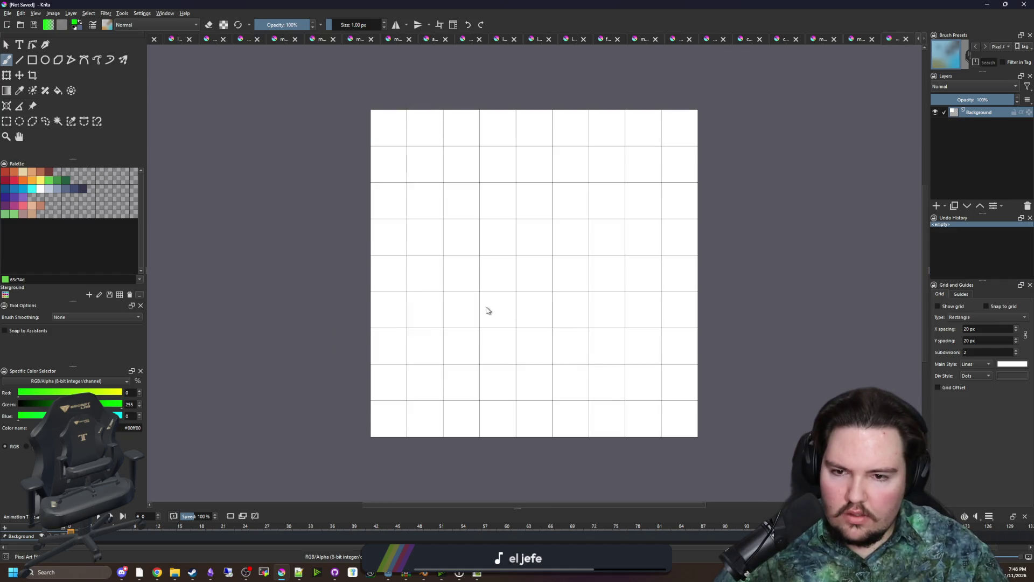
Fill the canvas black and paint green paths: a central column, right side, left arm and top row
key("f")
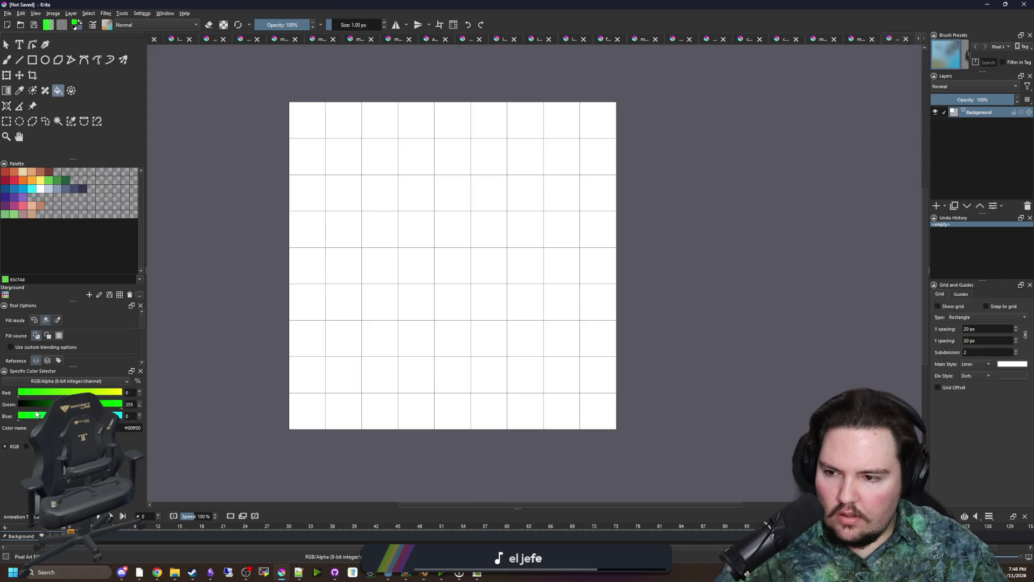
key("d")
left_click(447, 304)
key("b")
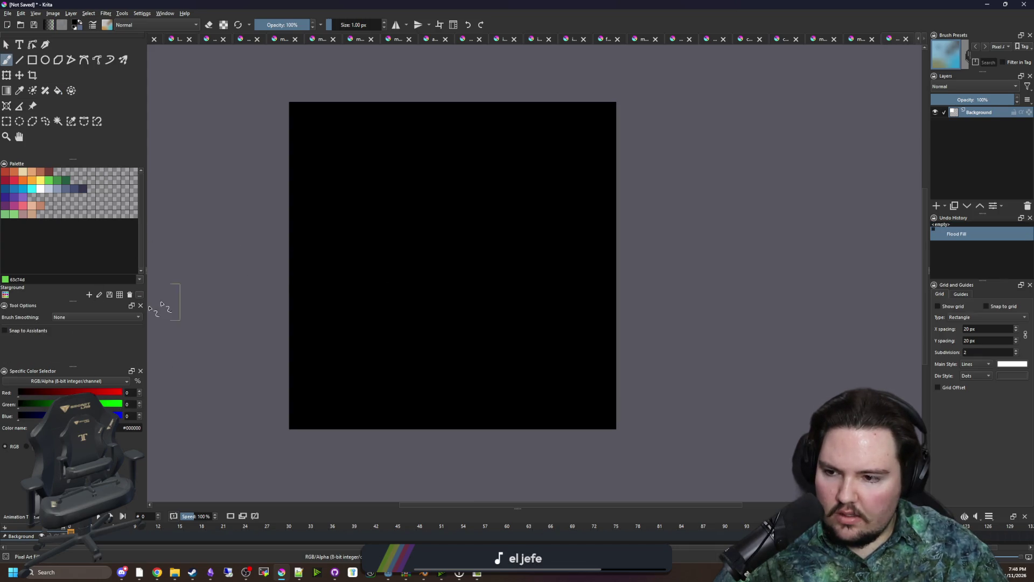
key("x")
mouse_move(460, 411)
left_mouse_down()
mouse_move(455, 377)
mouse_move(397, 346)
mouse_move(387, 345)
mouse_move(384, 376)
left_mouse_up()
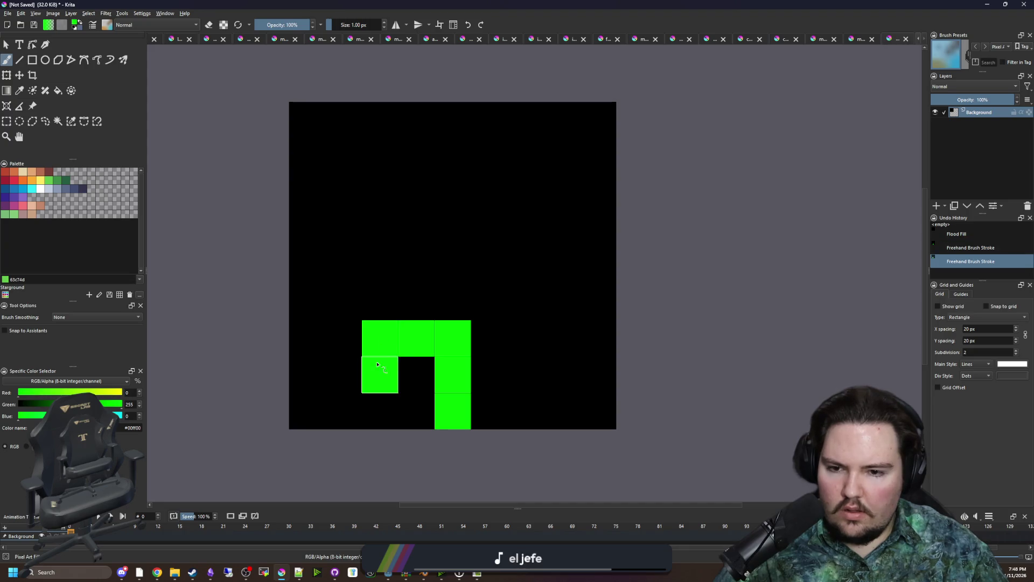
mouse_move(444, 314)
left_mouse_down()
mouse_move(447, 284)
mouse_move(491, 229)
mouse_move(552, 226)
mouse_move(557, 157)
mouse_move(420, 167)
mouse_move(380, 232)
mouse_move(420, 229)
left_mouse_up()
mouse_move(539, 259)
left_mouse_down()
mouse_move(557, 285)
mouse_move(558, 337)
mouse_move(525, 338)
left_mouse_up()
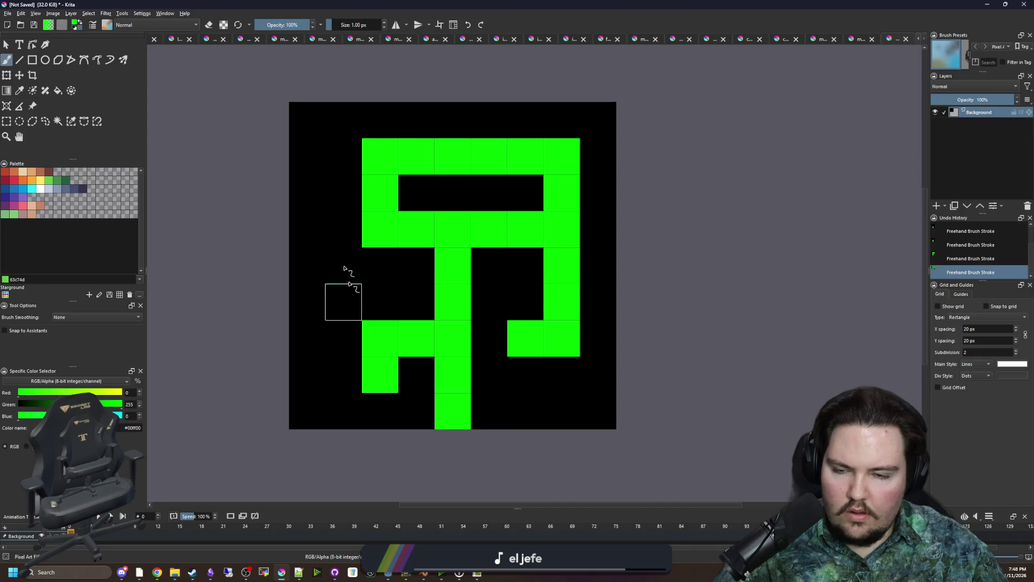
left_click(345, 193)
left_click(308, 192)
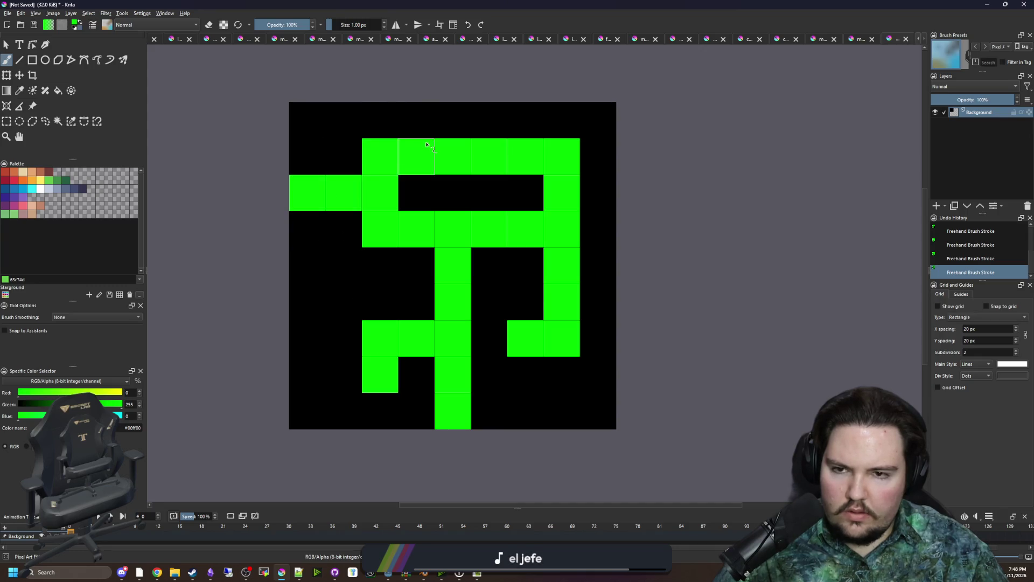
left_click_drag(390, 125, 545, 122)
Blacken the second row, side columns, top bar and lower-left cells, then paint a green loop
key("x")
left_click_drag(510, 187, 414, 157)
scroll(460, 264, "down", 5)
scroll(460, 264, "down", 1)
scroll(459, 264, "up", 5)
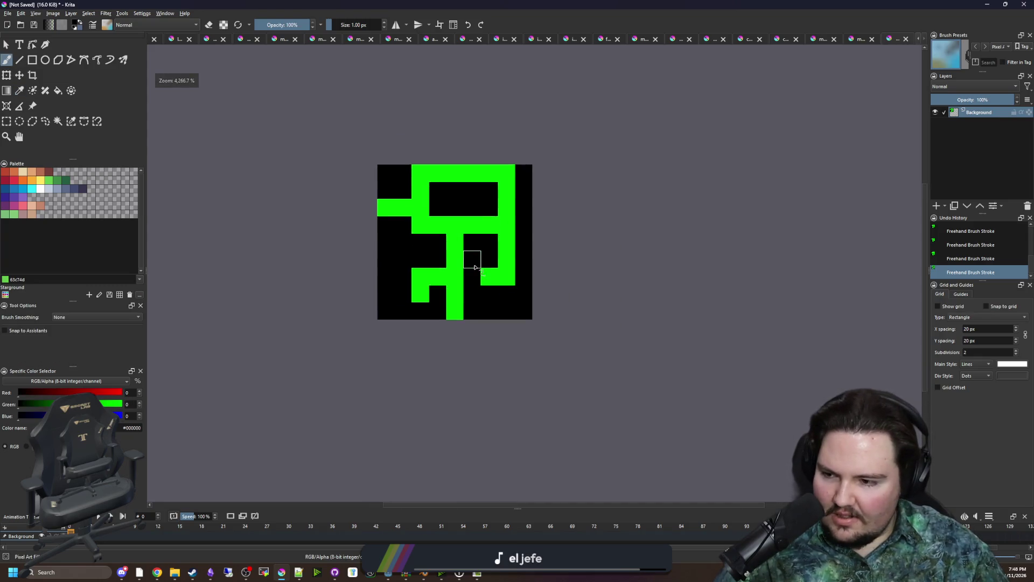
left_click(453, 243, "ctrl")
scroll(455, 227, "up", 1)
left_click(458, 243)
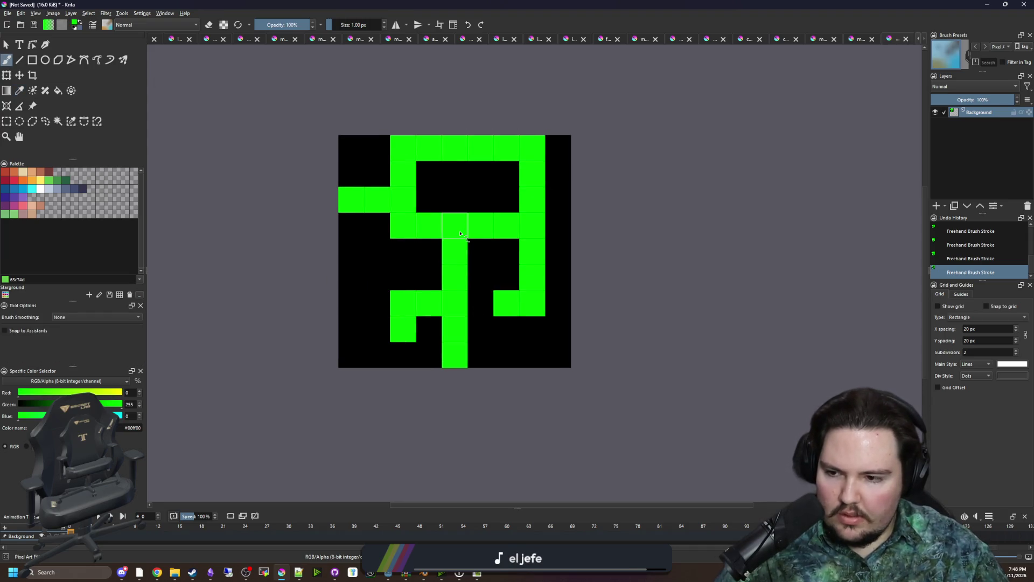
left_click(409, 301, "ctrl")
left_click_drag(415, 339, 389, 366)
mouse_move(493, 340)
left_mouse_down()
mouse_move(510, 302)
mouse_move(455, 205)
mouse_move(332, 241)
mouse_move(503, 252)
mouse_move(538, 196)
mouse_move(379, 184)
left_mouse_up()
left_click(450, 326, "ctrl")
mouse_move(424, 364)
left_mouse_down()
mouse_move(362, 365)
mouse_move(362, 232)
mouse_move(493, 210)
mouse_move(516, 237)
mouse_move(518, 367)
mouse_move(468, 371)
mouse_move(491, 234)
mouse_move(388, 243)
mouse_move(389, 358)
mouse_move(362, 366)
mouse_move(362, 283)
left_mouse_up()
Form the central ring: paint its bottom inner row green and blacken the inner column, border and stem cell
key("e")
key("ctrl")
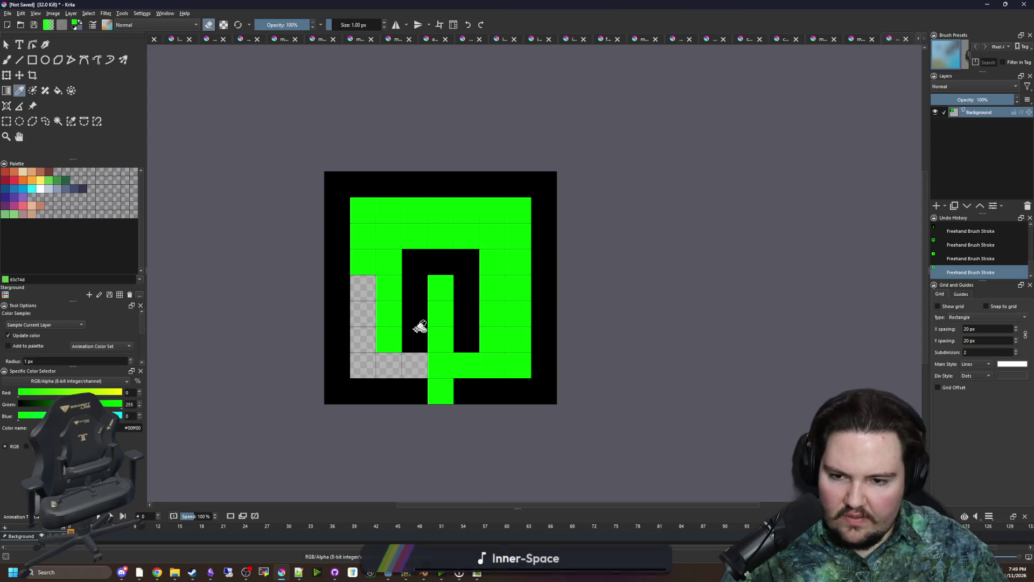
key("e")
left_click_drag(415, 339, 467, 340)
left_click(457, 300, "ctrl")
left_click_drag(441, 285, 440, 323)
mouse_move(409, 376)
left_mouse_down()
mouse_move(363, 284)
mouse_move(416, 208)
mouse_move(519, 253)
mouse_move(479, 369)
mouse_move(462, 363)
left_mouse_up()
left_click(425, 342, "ctrl")
Add green branches left of, above and right of the ring, plus a hook below its right side
left_click_drag(365, 311, 348, 298)
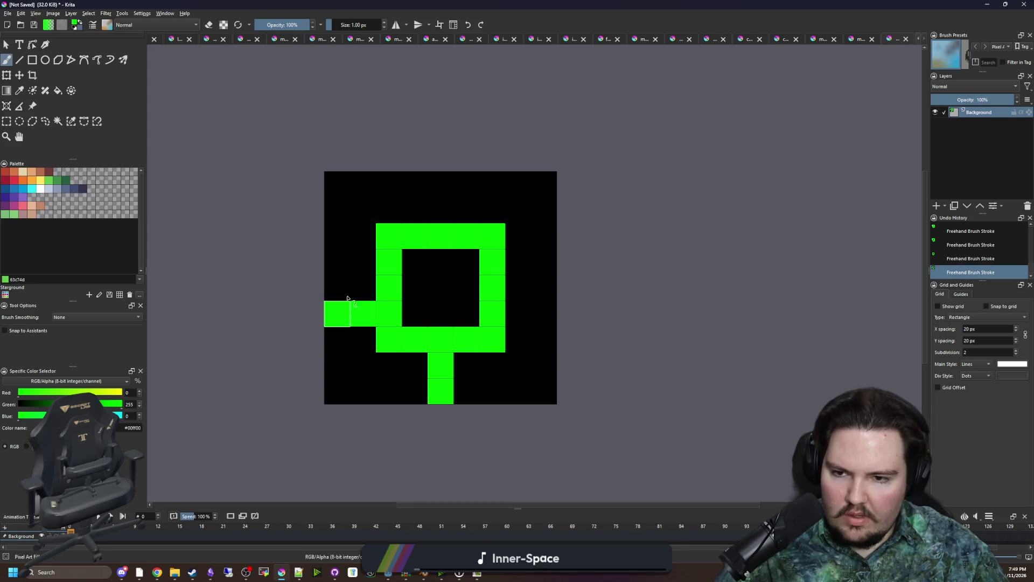
left_click_drag(412, 207, 414, 183)
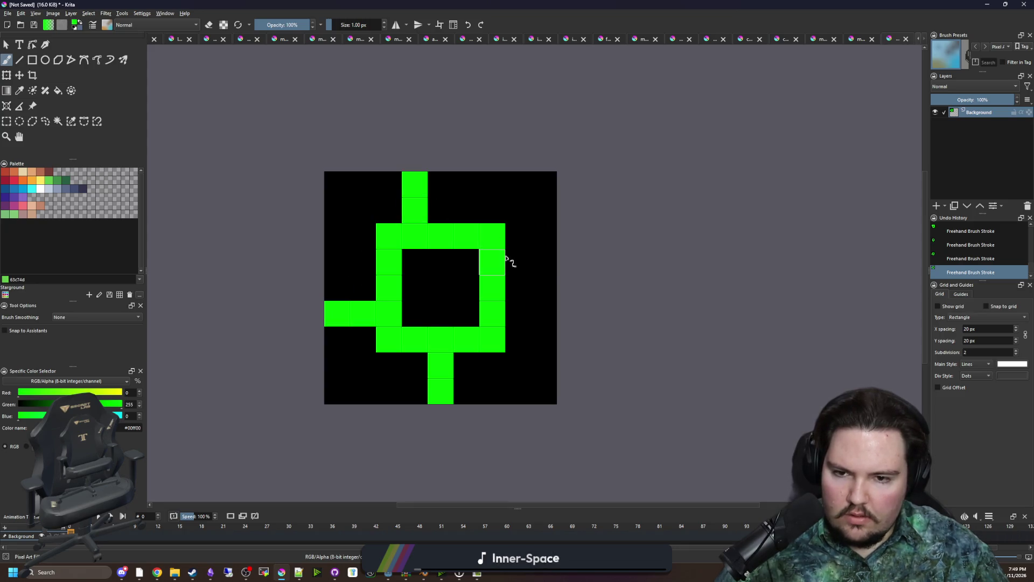
left_click_drag(507, 258, 535, 262)
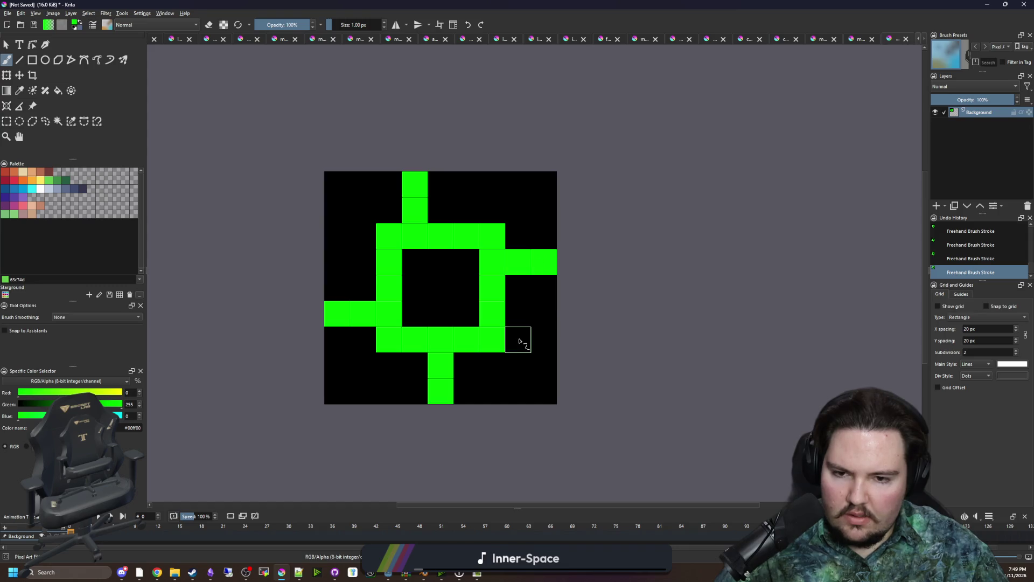
mouse_move(519, 341)
left_mouse_down()
mouse_move(544, 341)
mouse_move(545, 392)
mouse_move(491, 392)
left_mouse_up()
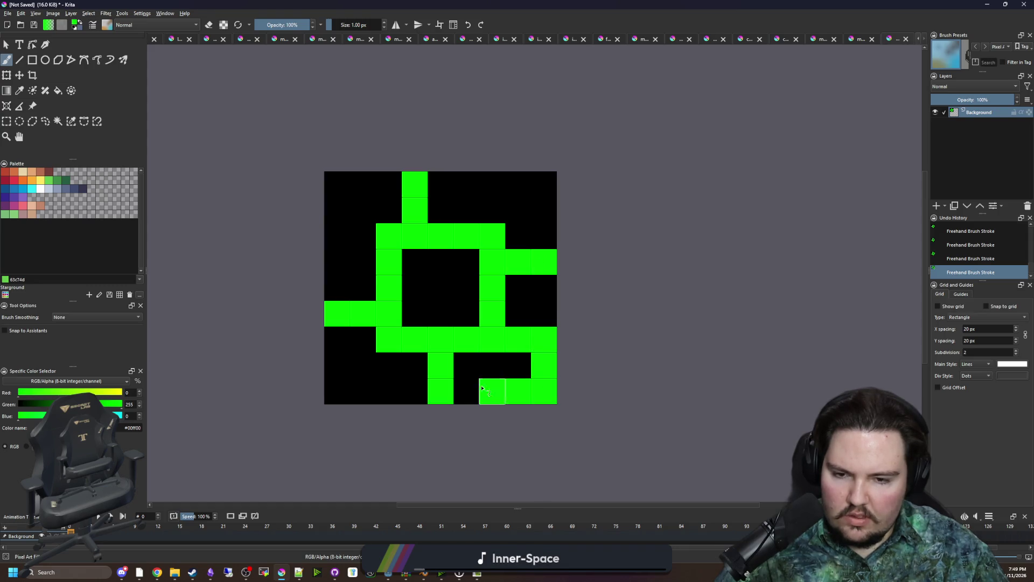
scroll(423, 315, "down", 5)
scroll(431, 301, "up", 3)
left_click(7, 13)
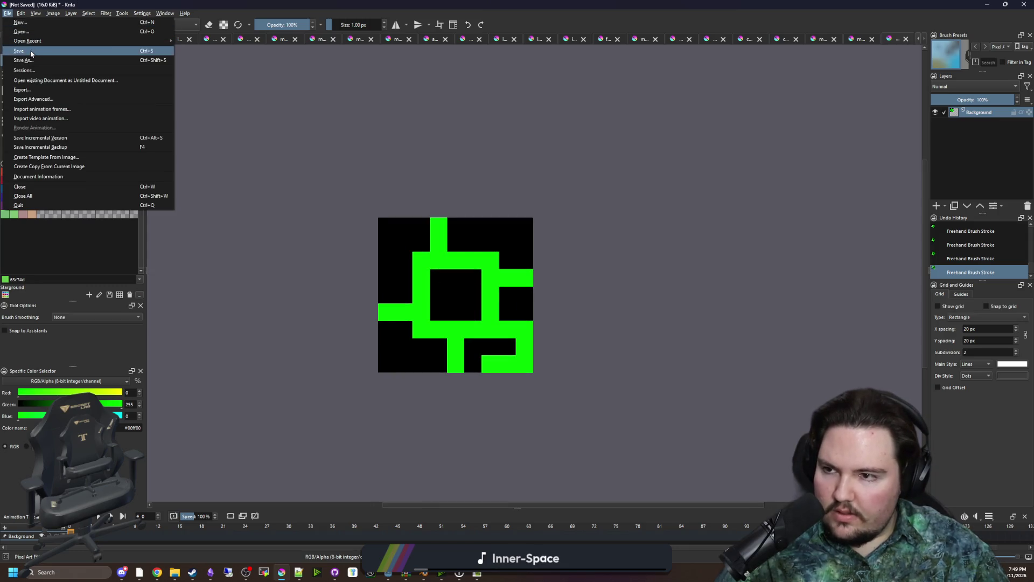
key("Escape")
scroll(504, 294, "up", 2)
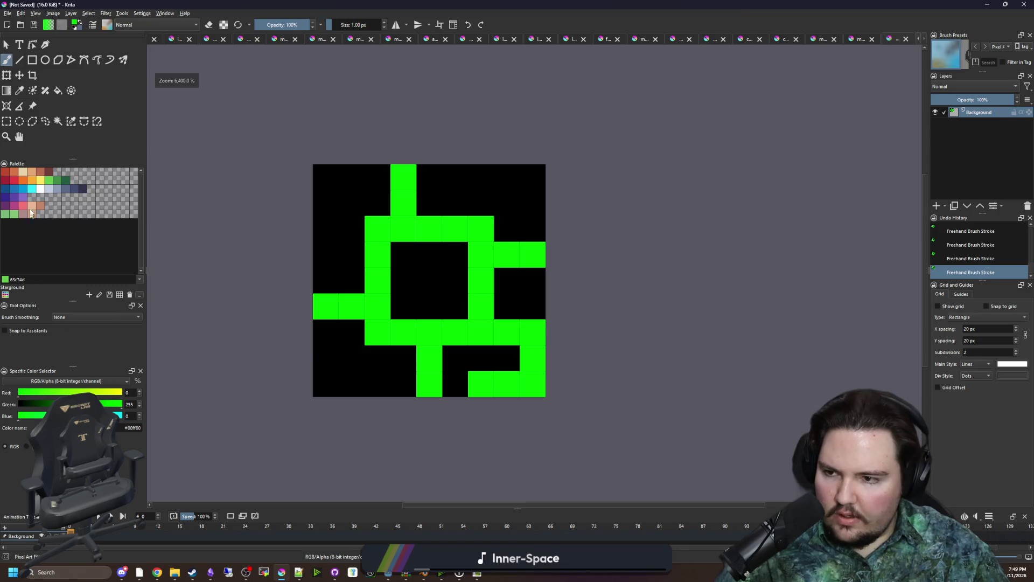
left_click(41, 188)
Paint the lower-left route white and the top route pure blue to the right edge, then save
mouse_move(431, 386)
left_mouse_down()
mouse_move(434, 343)
mouse_move(388, 337)
mouse_move(380, 280)
left_mouse_up()
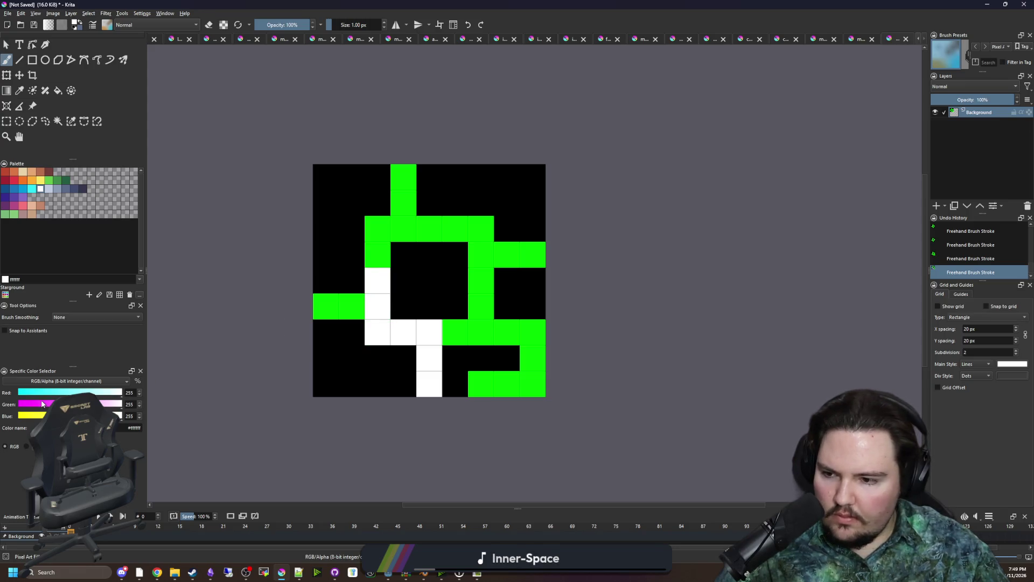
mouse_move(108, 404)
left_mouse_down()
mouse_move(5, 404)
mouse_move(4, 393)
left_mouse_up()
left_click_drag(410, 184, 404, 203)
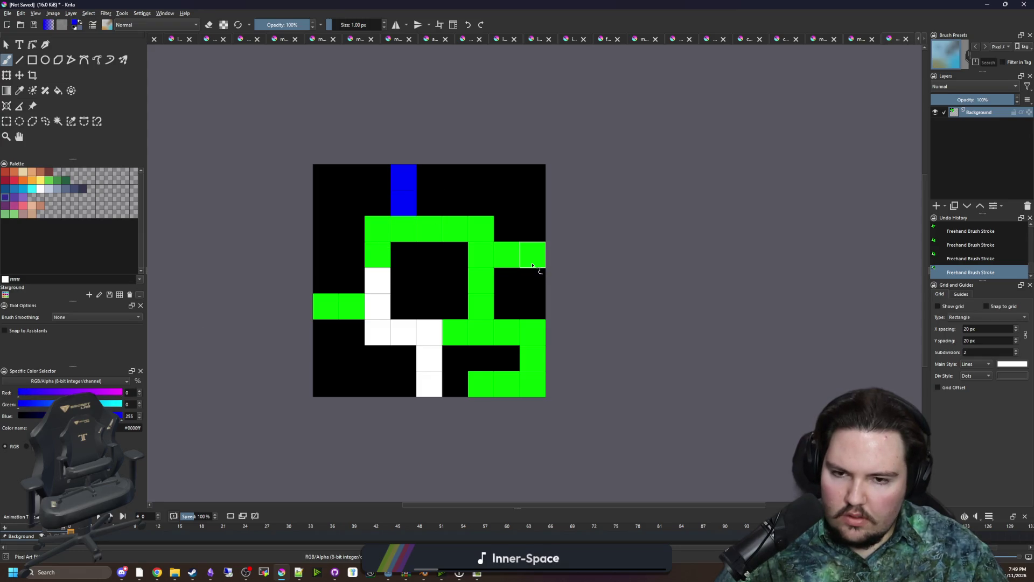
mouse_move(531, 263)
left_mouse_down()
mouse_move(481, 229)
mouse_move(401, 232)
left_mouse_up()
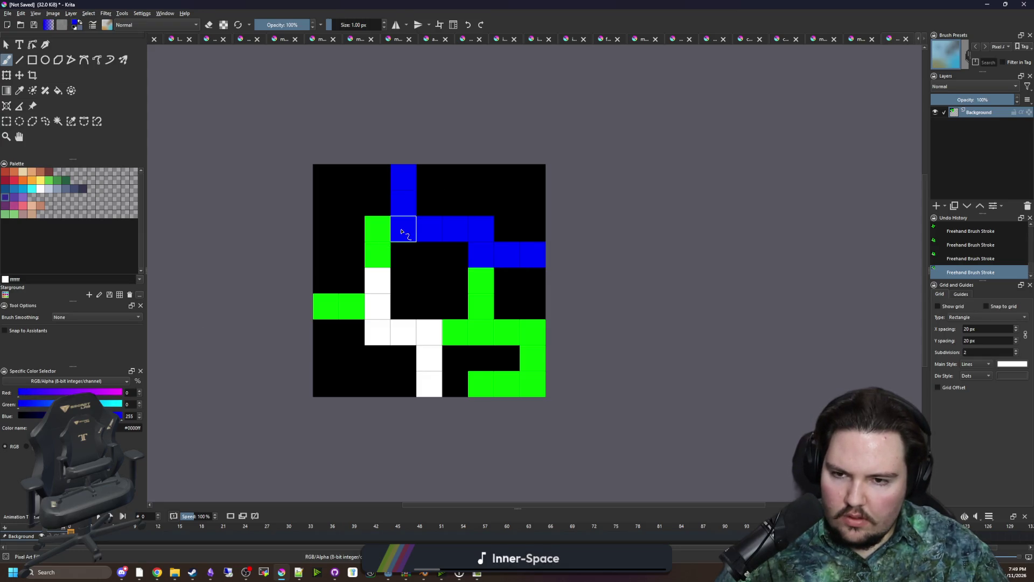
key("p")
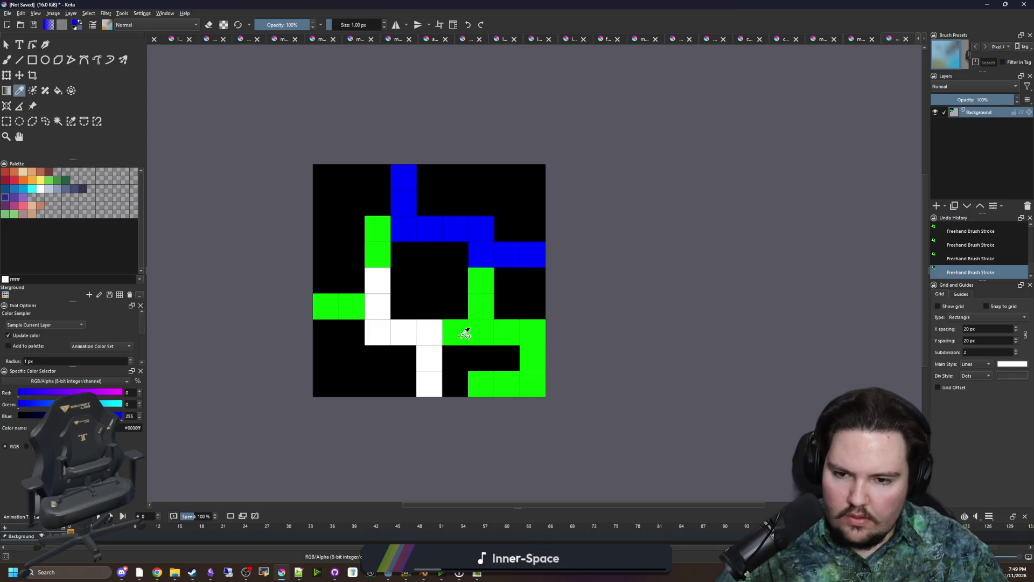
left_click(463, 335)
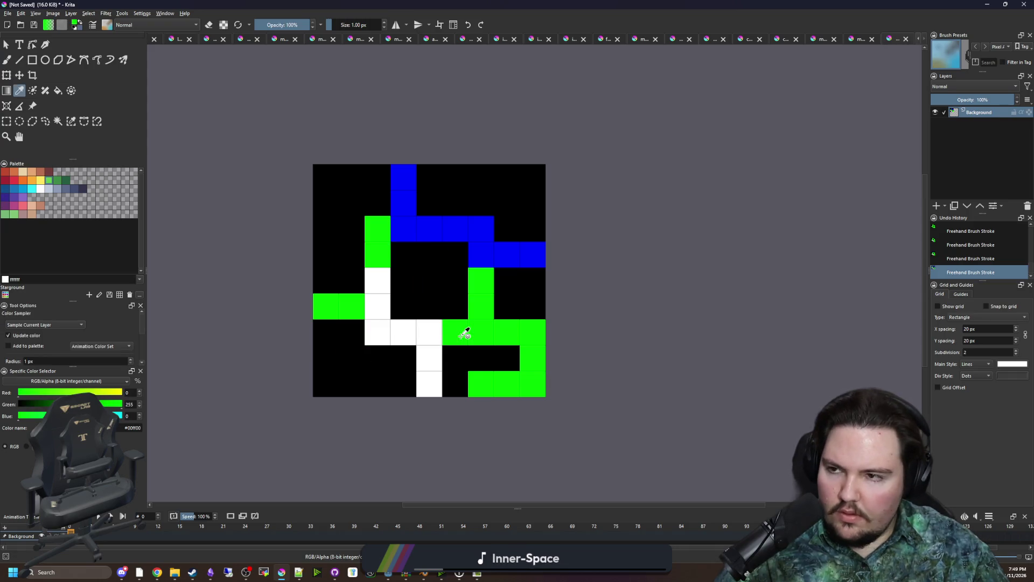
key("ctrl+s")
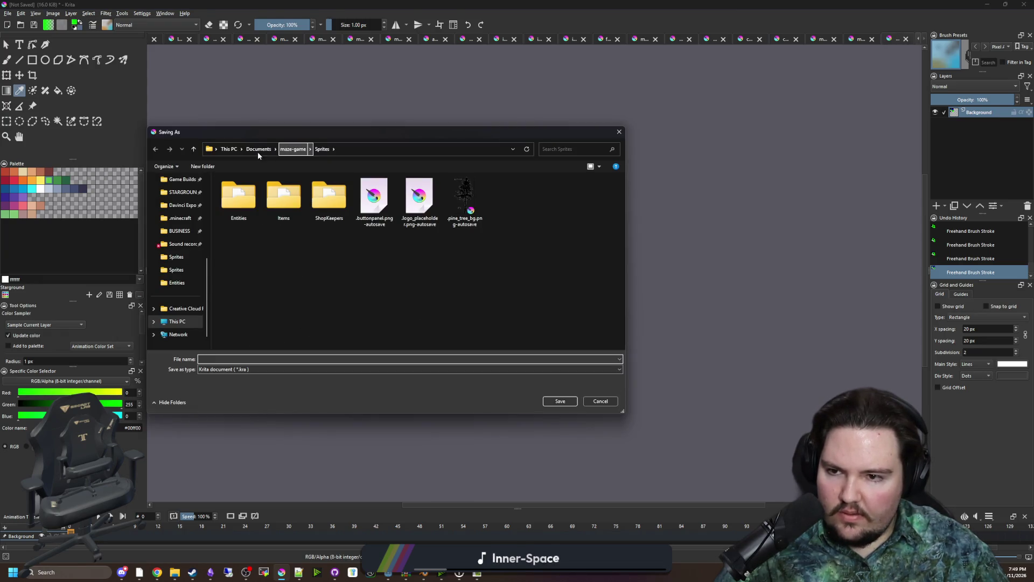
Save the blue-and-green maze as the_loop.png, a PNG in the maze-game Maps/Easy folder
left_click(293, 149)
double_click(242, 236)
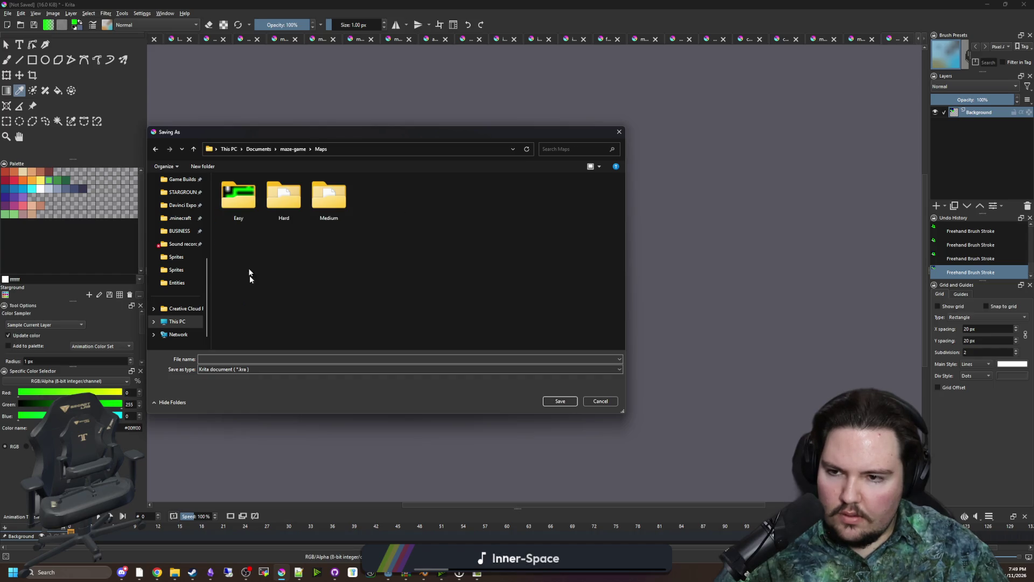
double_click(238, 197)
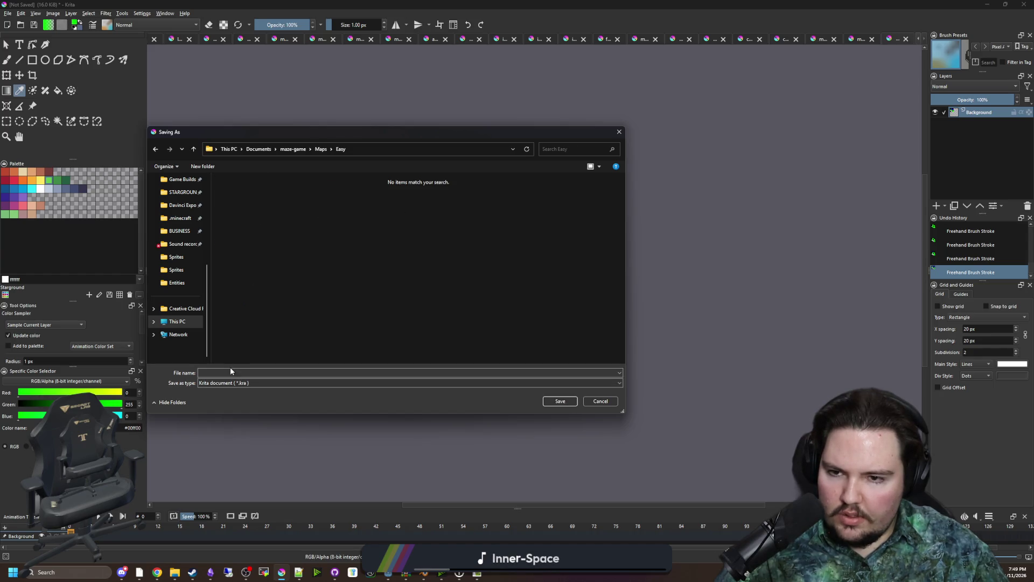
left_click(253, 382)
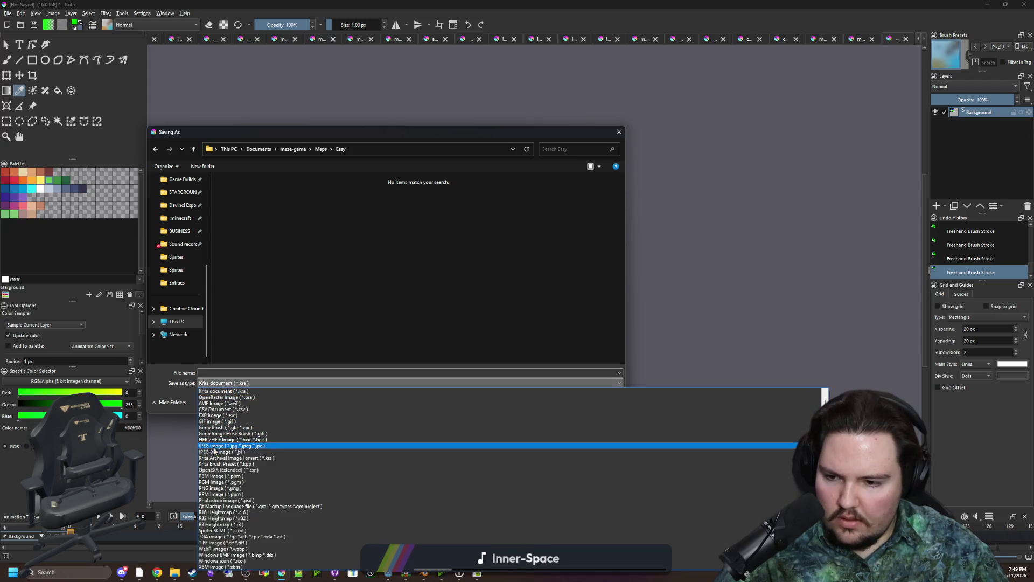
left_click(216, 488)
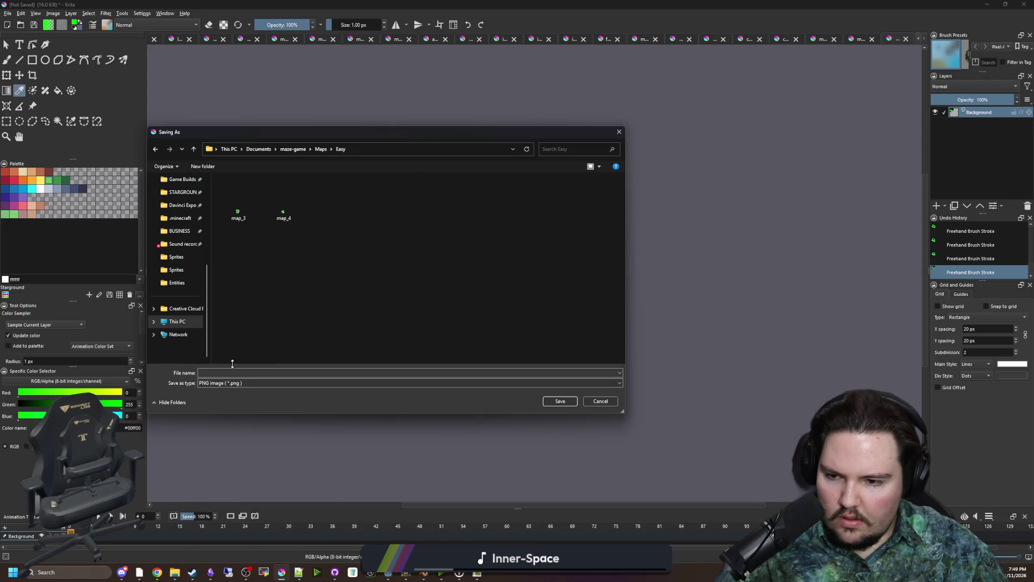
left_click(225, 372)
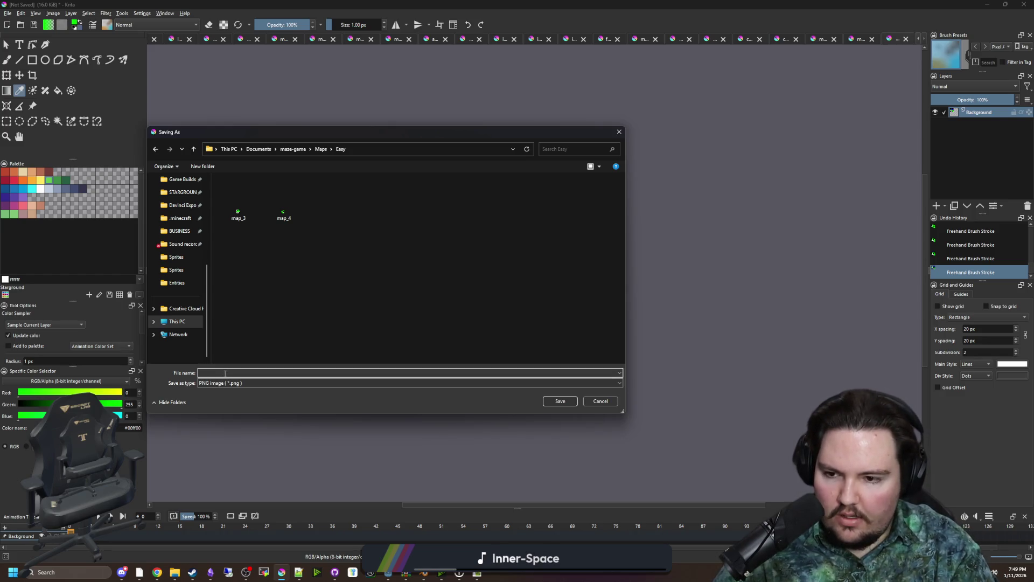
type("the_loo")
key("Return")
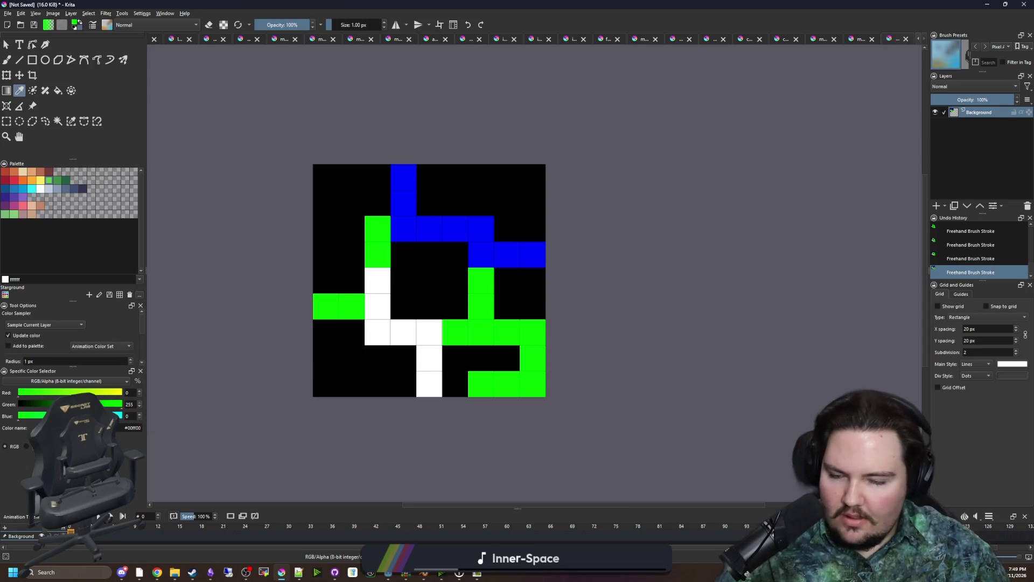
left_click(550, 361)
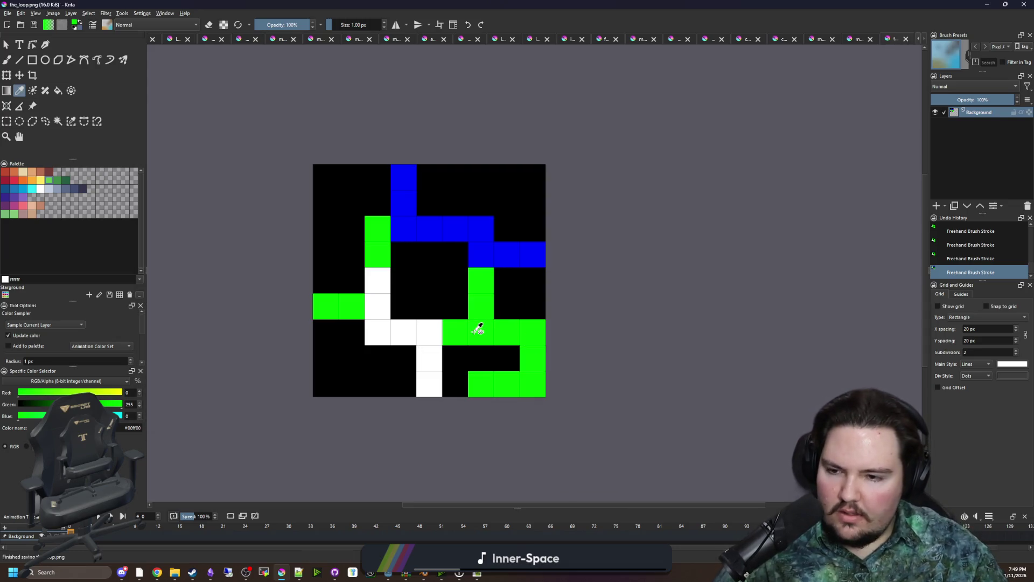
Switch between the map_4.png and the_loop.png documents, then select and clear the whole map
scroll(474, 317, "down", 2)
scroll(481, 302, "up", 2)
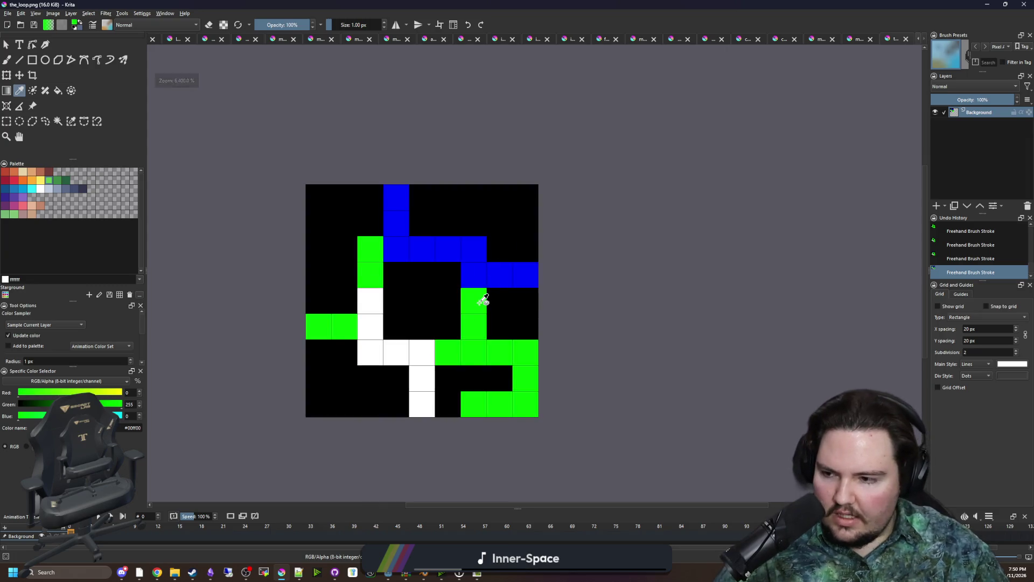
scroll(500, 307, "down", 1)
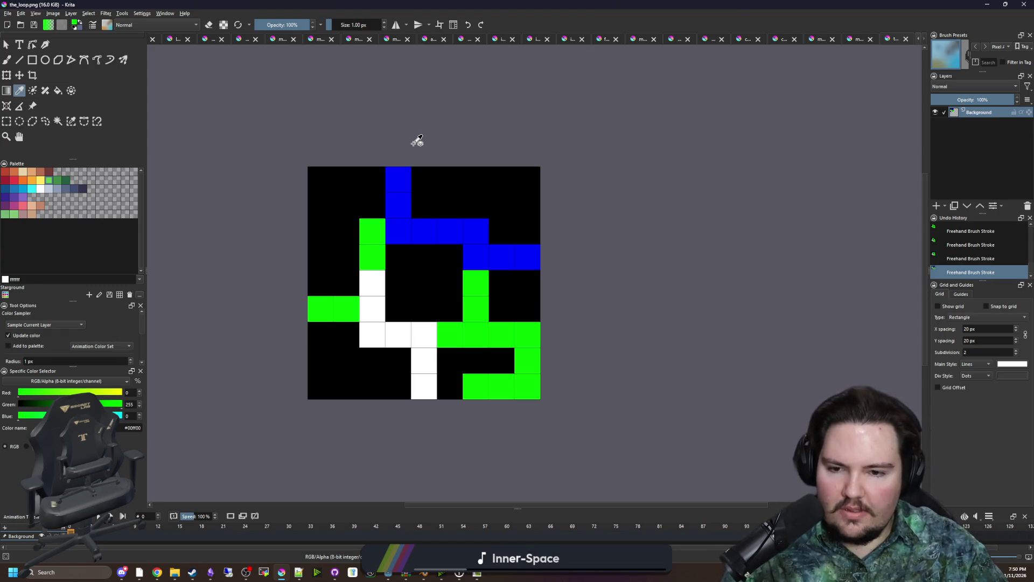
left_click(858, 40)
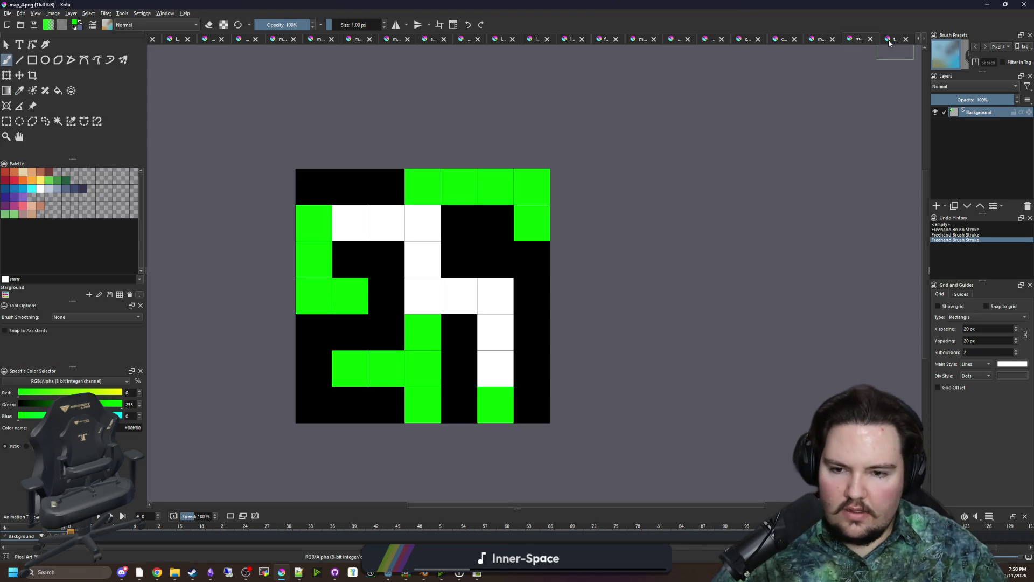
left_click(887, 40)
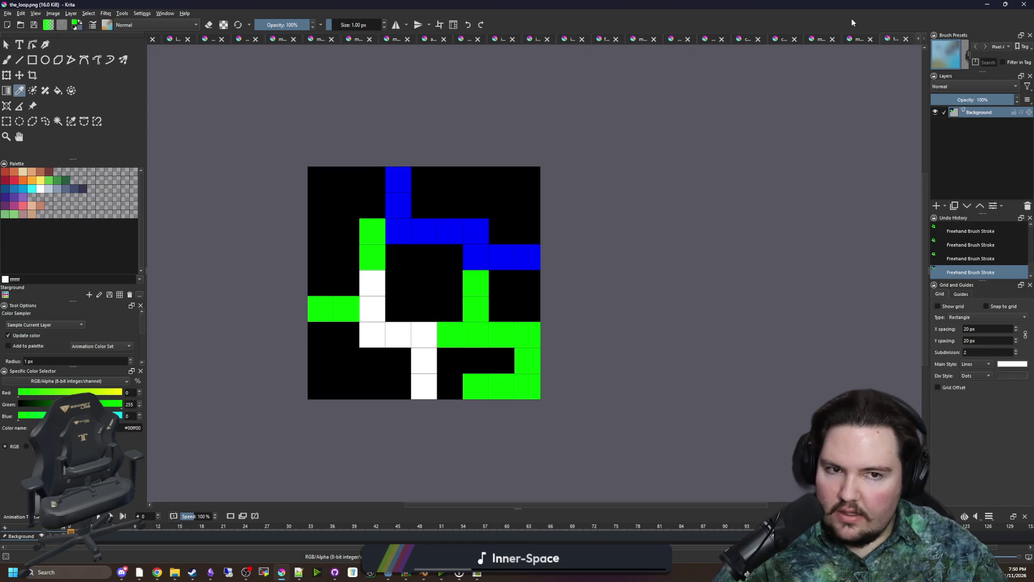
left_click(853, 39)
left_click(6, 121)
left_click_drag(298, 171, 556, 416)
left_click(320, 123)
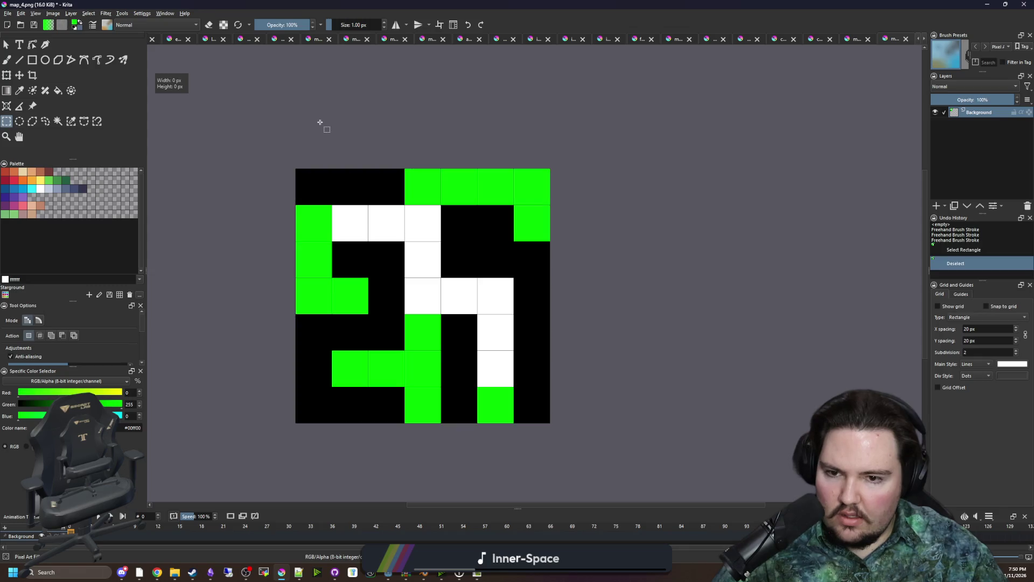
Create a new blank document 5 pixels wide and 5 pixels high
left_click(8, 13)
left_click(21, 22)
left_click(512, 226)
double_click(512, 238)
type("5")
left_click(587, 384)
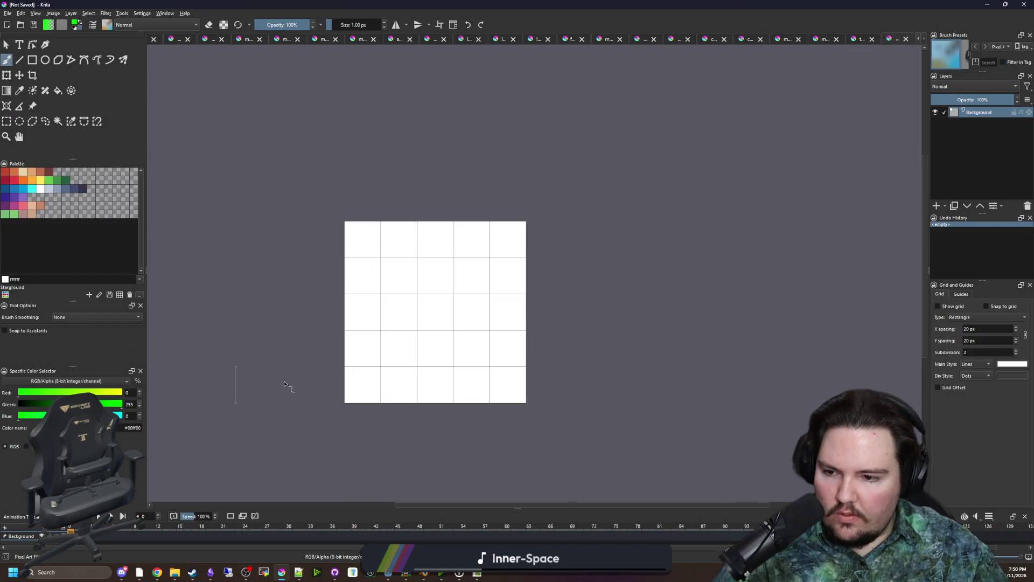
Paint the middle column, middle row and several side cells green, undoing stray strokes
left_click_drag(440, 399, 440, 270)
key("ctrl+z")
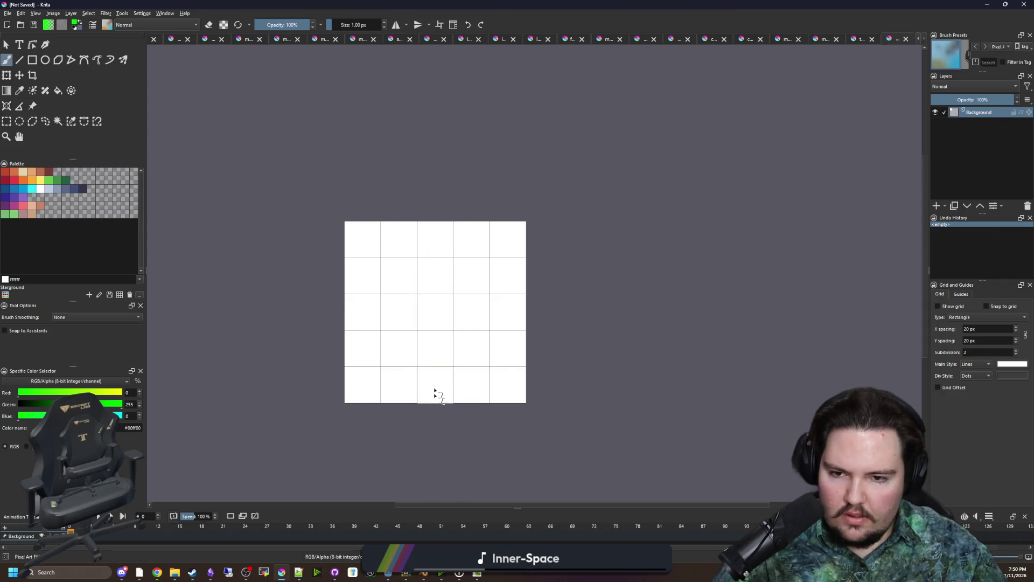
left_click_drag(435, 392, 434, 226)
left_click_drag(413, 304, 350, 304)
left_click_drag(458, 309, 523, 310)
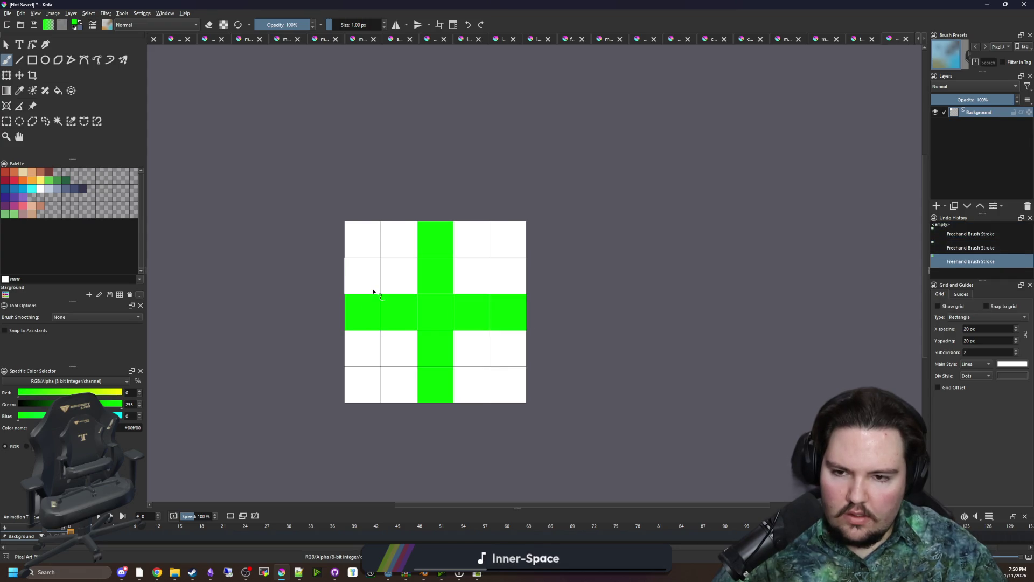
left_click_drag(373, 292, 363, 225)
left_click(508, 343)
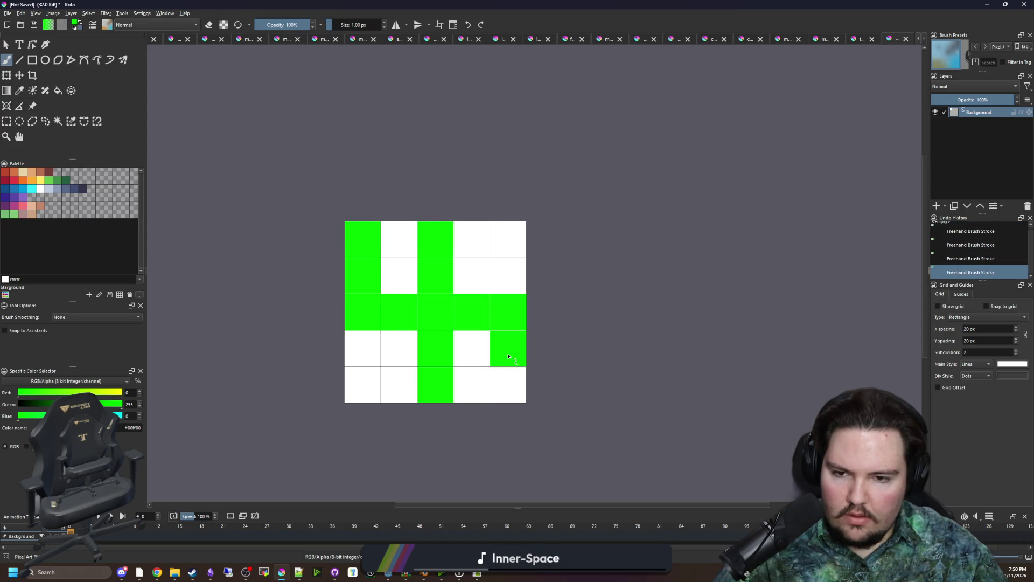
key("ctrl+z")
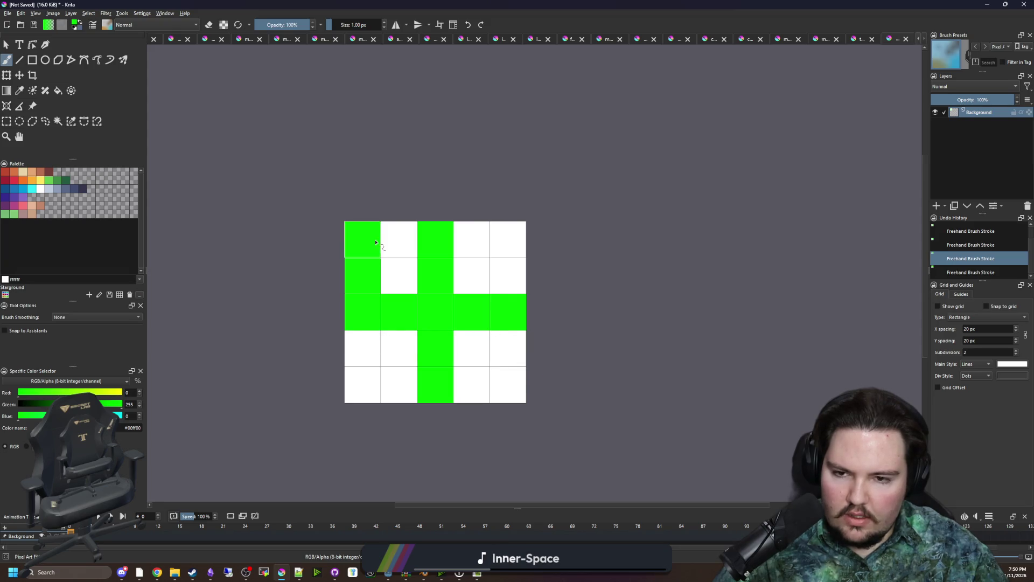
left_click(398, 239)
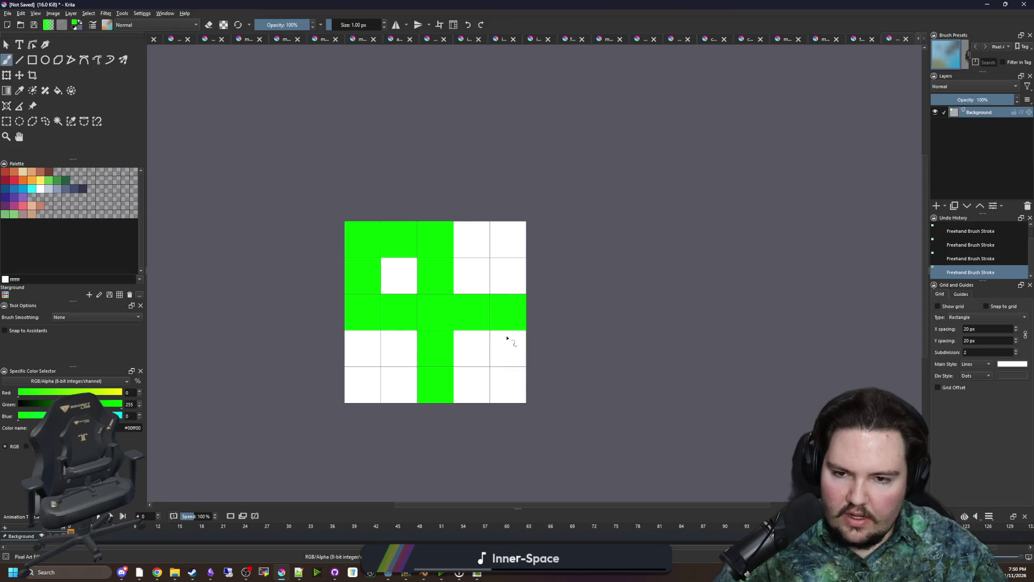
left_click_drag(507, 338, 507, 389)
left_click_drag(358, 356, 360, 390)
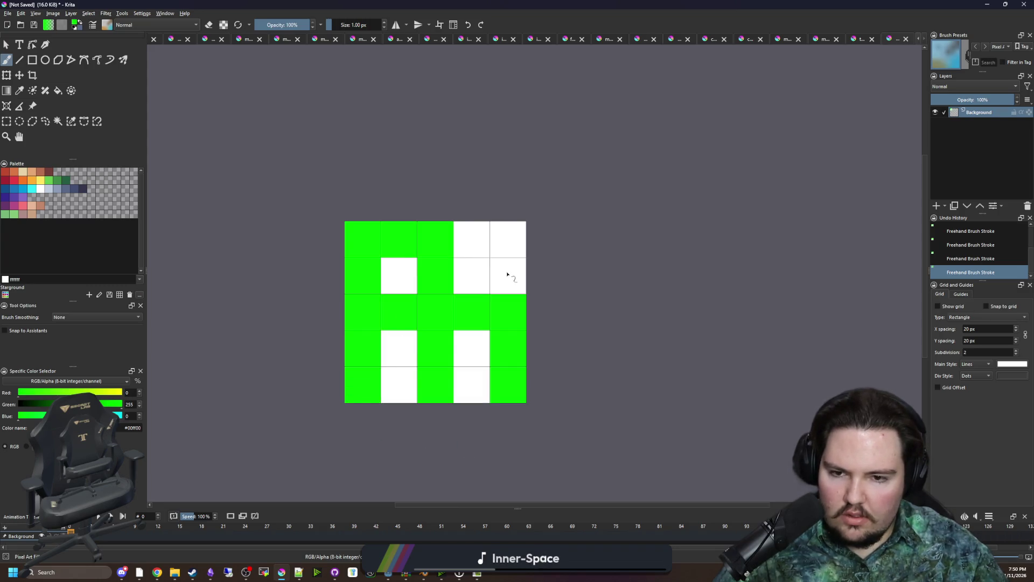
Paint the top cell of column 2 white and the top two right-column cells green
key("e")
left_click(406, 270, "ctrl")
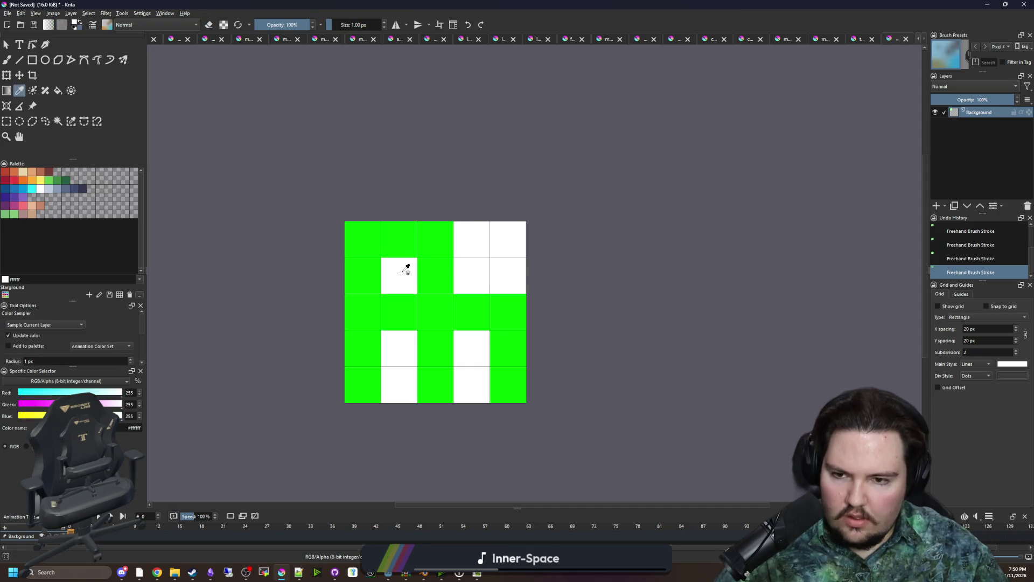
key("e")
left_click(404, 242)
left_click(459, 311, "ctrl")
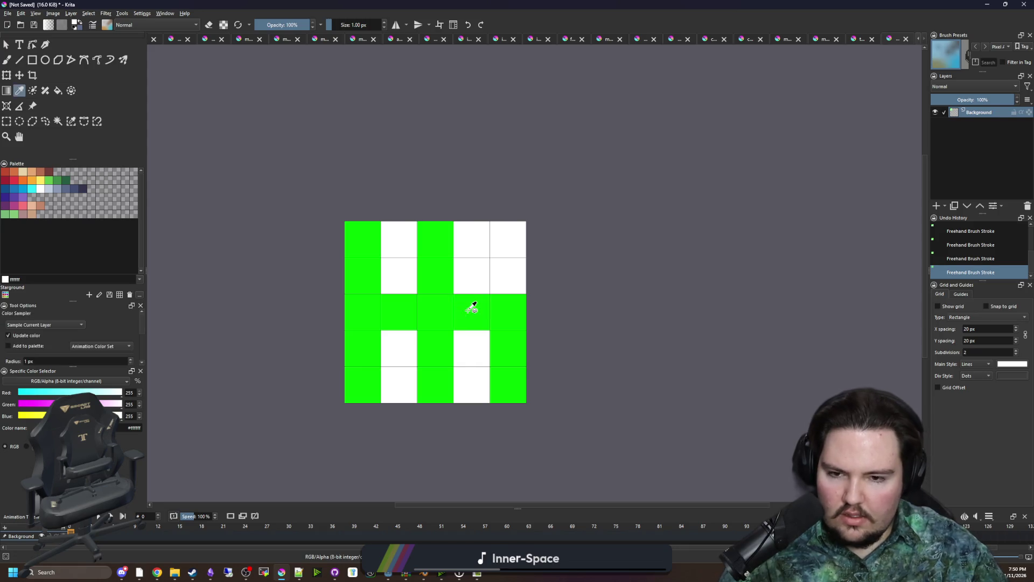
left_click_drag(508, 278, 505, 249)
Paint the upper and lower cells of inner columns 2 and 4 black
scroll(505, 250, "down", 1)
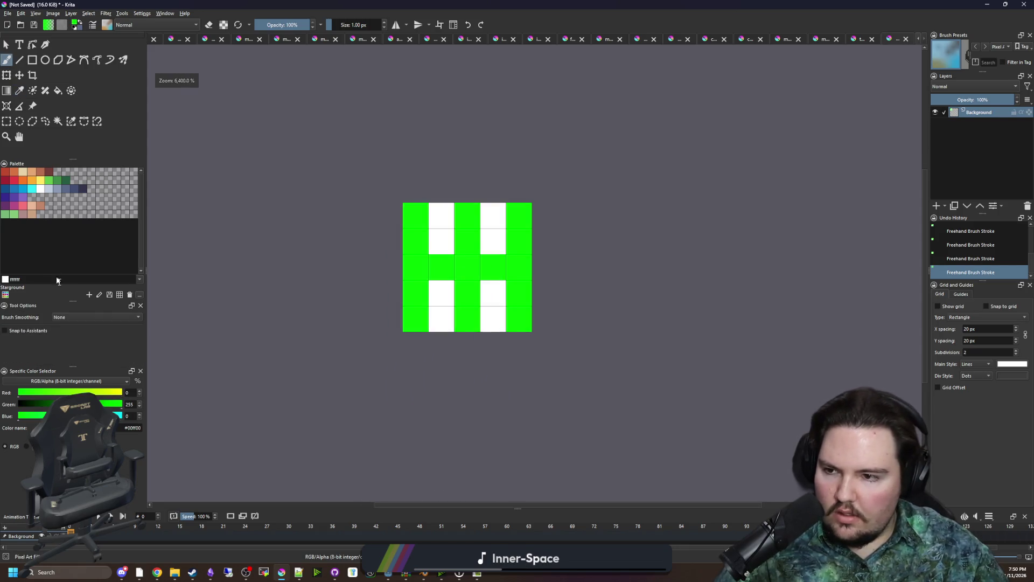
left_click_drag(28, 409, 17, 408)
left_click_drag(441, 293, 441, 320)
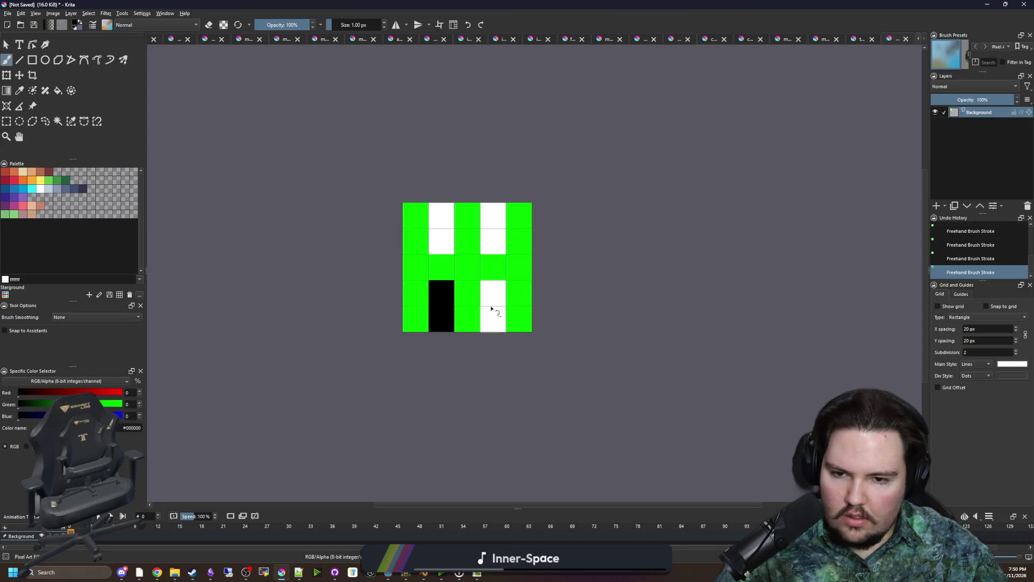
left_click_drag(493, 293, 493, 320)
mouse_move(494, 242)
left_mouse_down()
mouse_move(494, 216)
mouse_move(442, 213)
left_mouse_up()
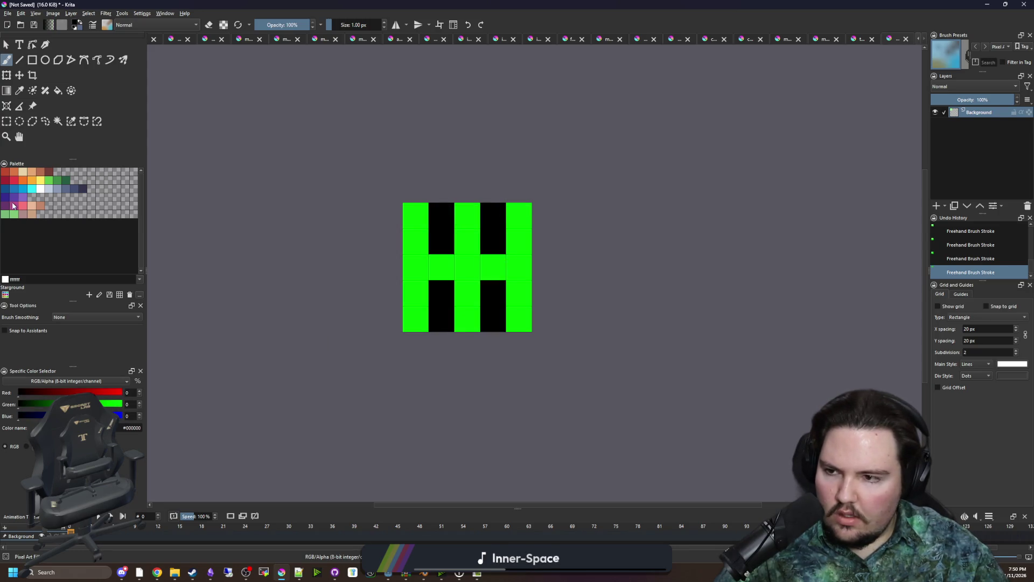
Mix pure blue and paint the whole left and right columns blue
left_click_drag(64, 416, 123, 416)
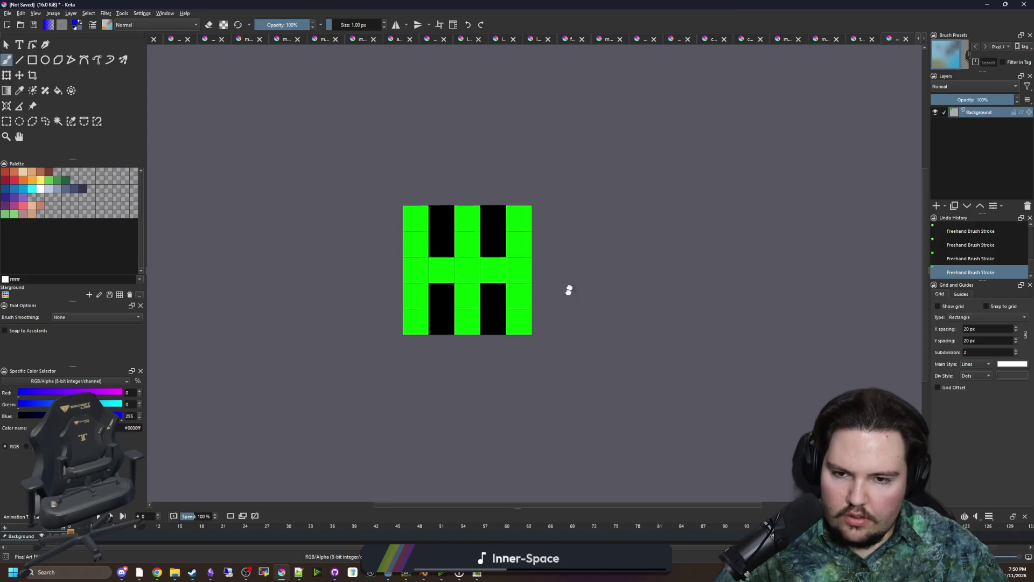
left_click_drag(560, 277, 552, 325)
left_click_drag(408, 264, 411, 366)
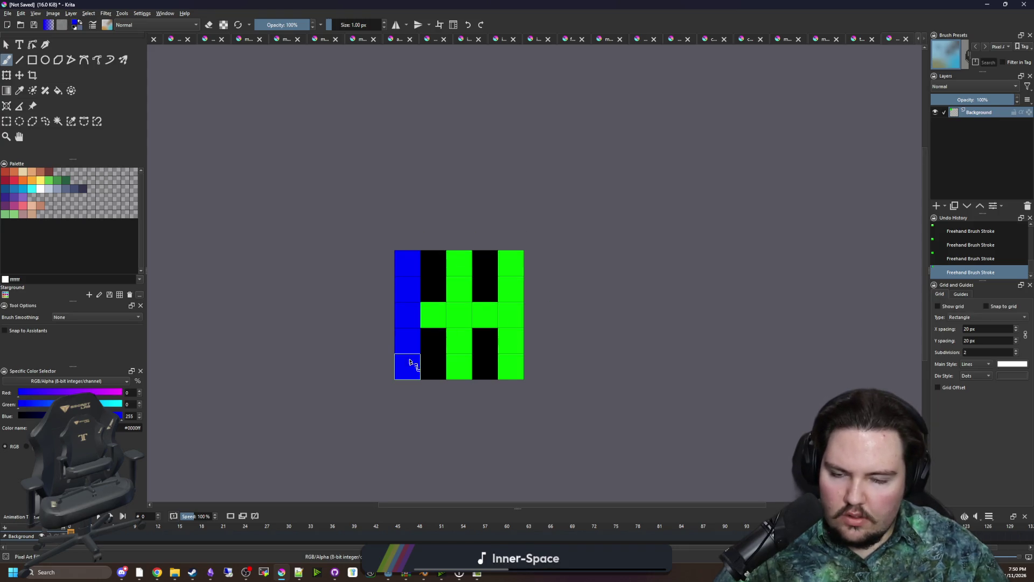
left_click_drag(510, 367, 511, 261)
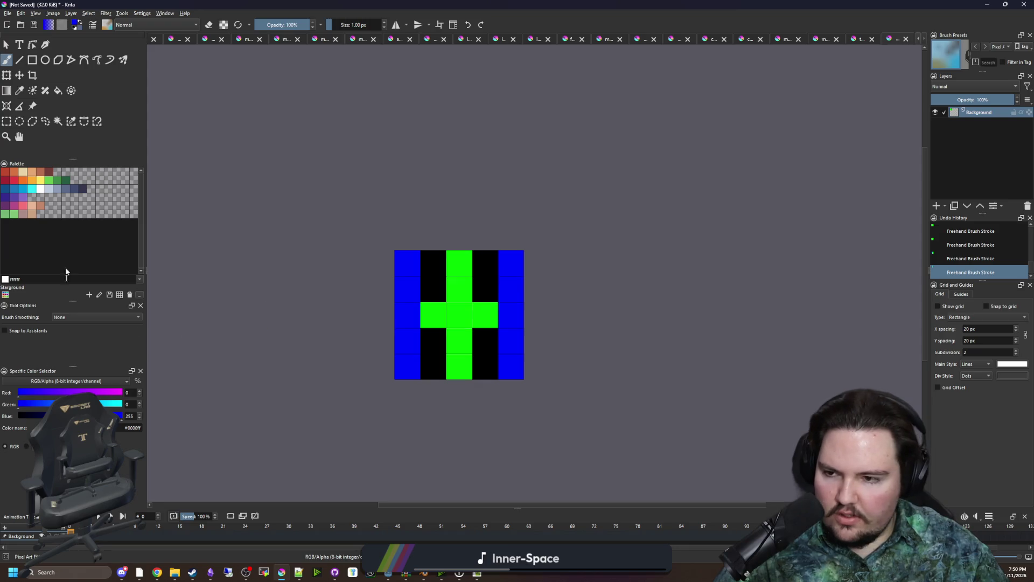
Paint the white cross through the centre cells, undoing the extra white side cells
left_click(44, 190)
left_click_drag(433, 315, 485, 314)
left_click(459, 288)
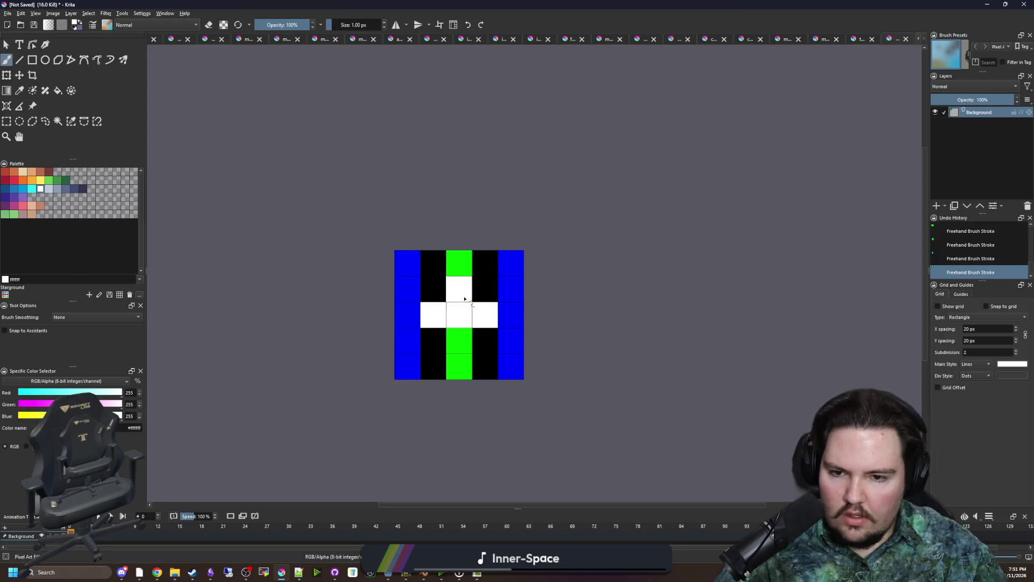
left_click(459, 339)
scroll(478, 335, "down", 2)
scroll(484, 354, "up", 1)
scroll(484, 355, "up", 1)
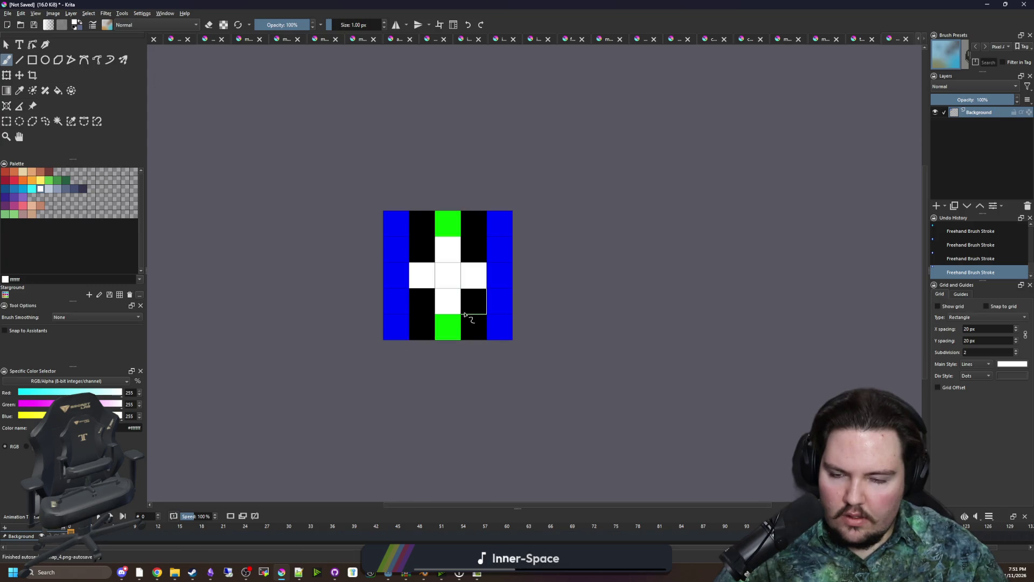
mouse_move(398, 253)
left_mouse_down()
mouse_move(399, 267)
mouse_move(429, 279)
mouse_move(492, 277)
left_mouse_up()
left_click(399, 291)
key("ctrl+z")
key("ctrl+z")
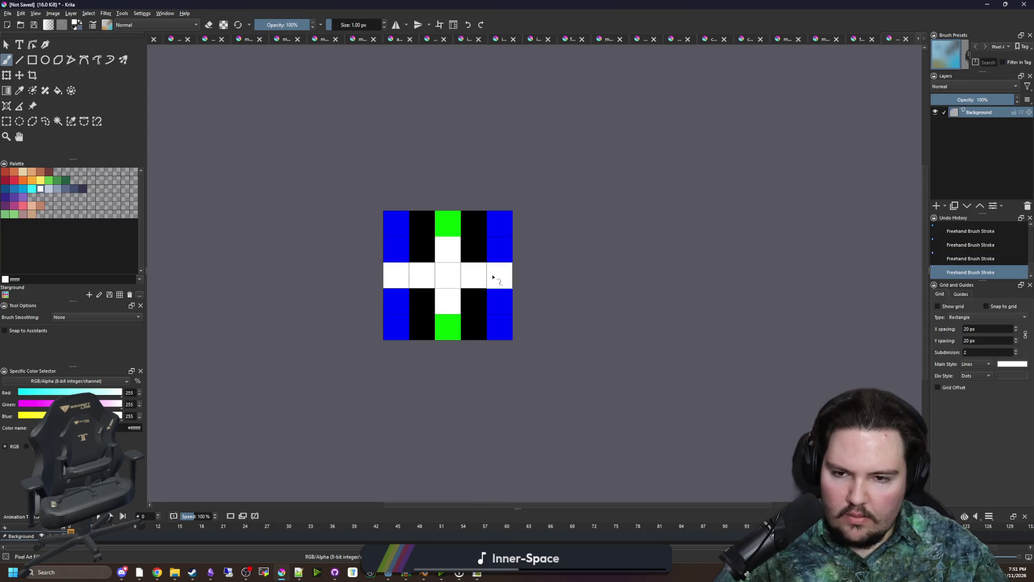
left_click(7, 15)
key("Escape")
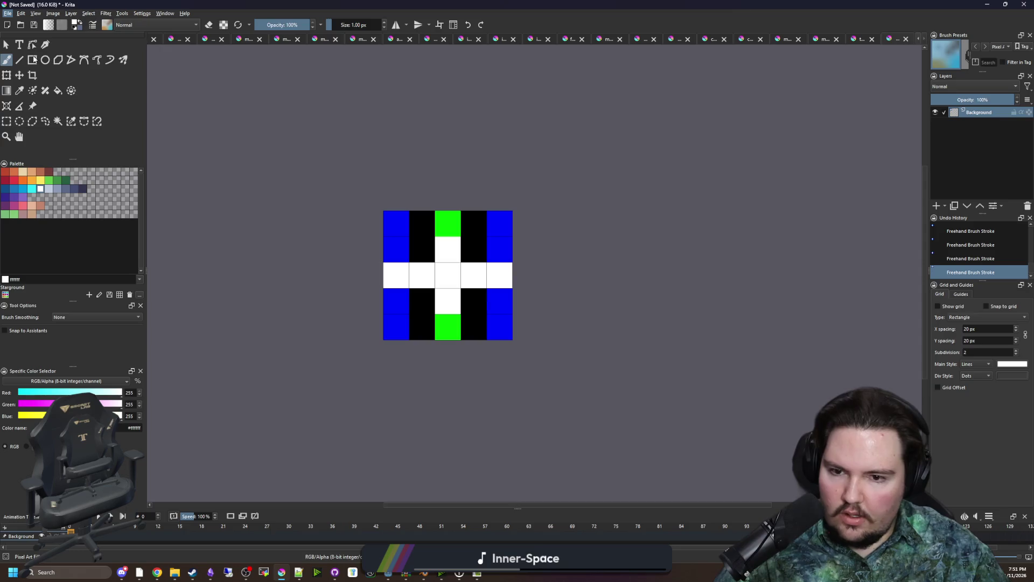
Save the 5 × 5 map as tie_fighter.png in PNG format, then minimize Krita
type("tie_fighter")
left_click(228, 370)
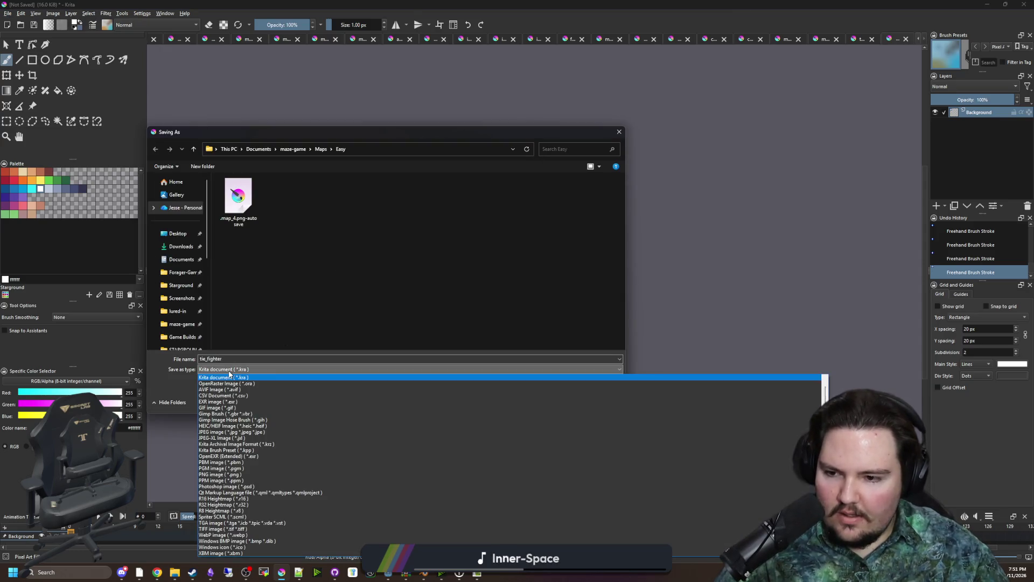
left_click(210, 474)
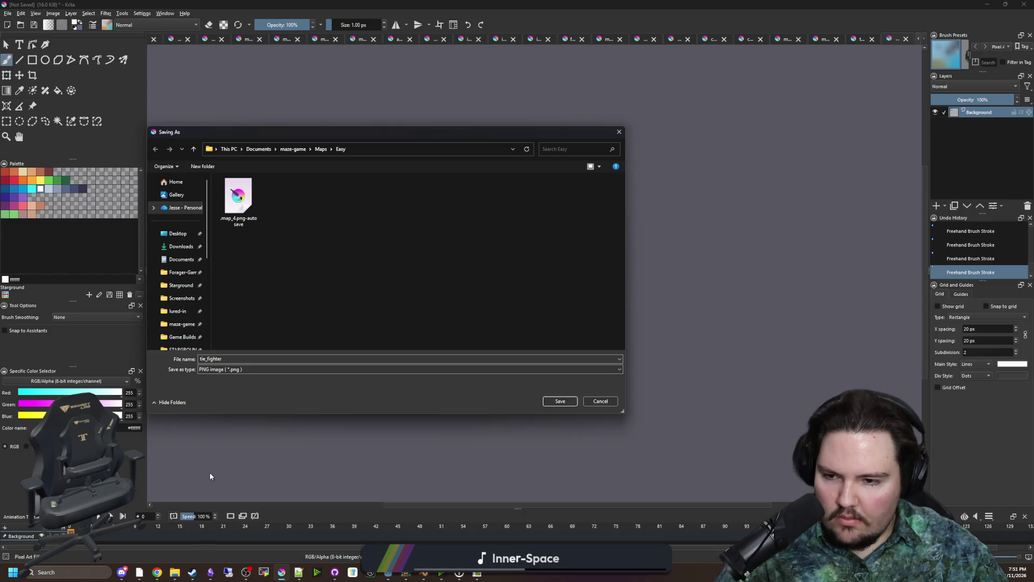
left_click(561, 402)
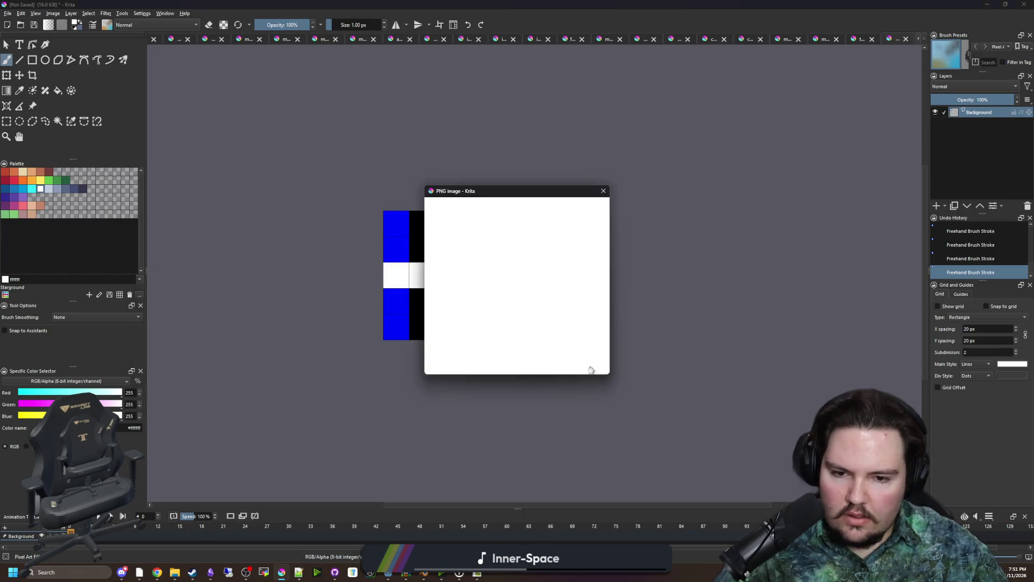
left_click(557, 368)
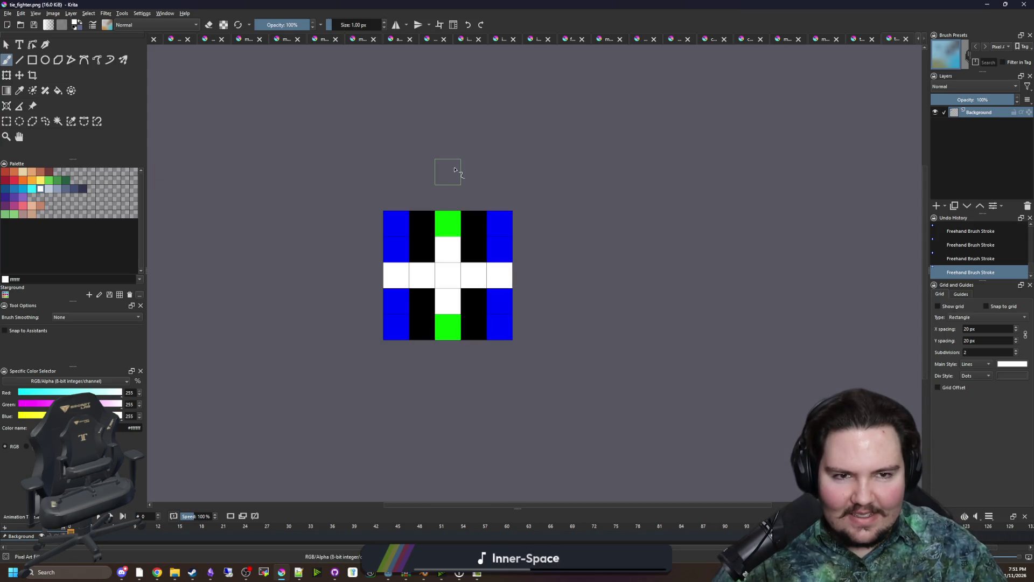
scroll(454, 172, "up", 1)
left_click(989, 6)
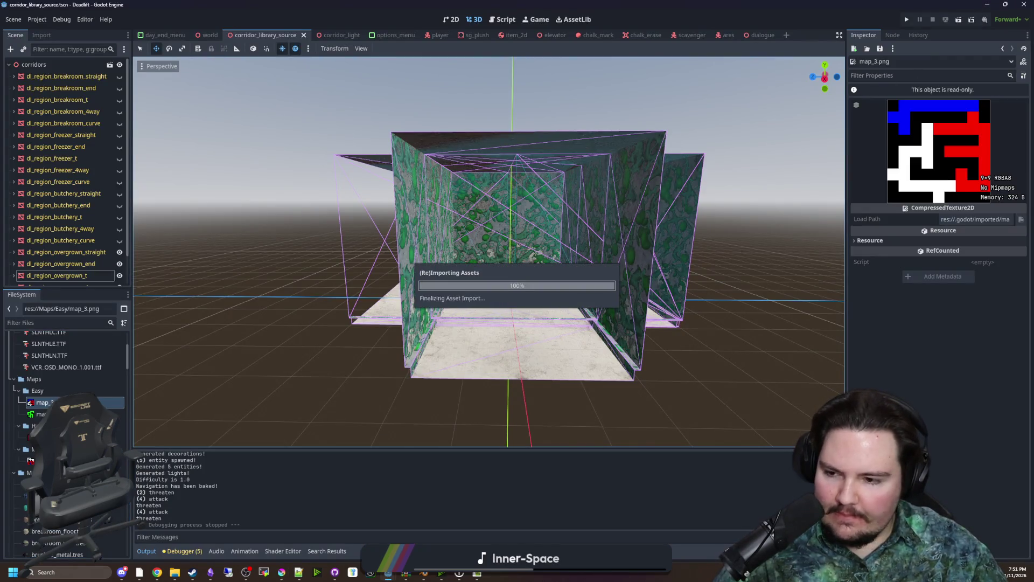
Preview tie_fighter.png, map_3, Medium map_1, Hard map_2, map_4 and the_loop.png in the FileSystem dock
left_click(64, 437)
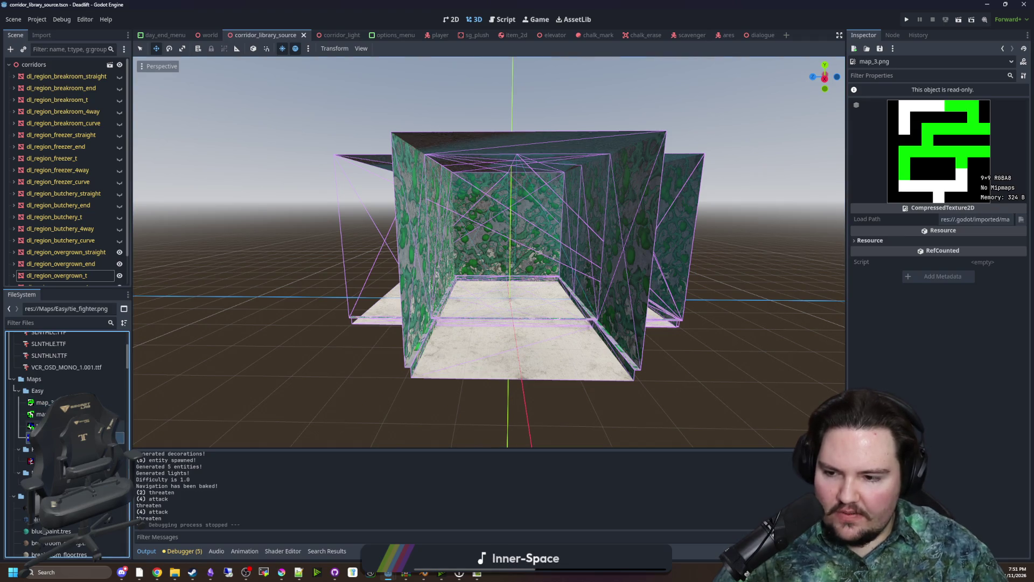
left_click(42, 402)
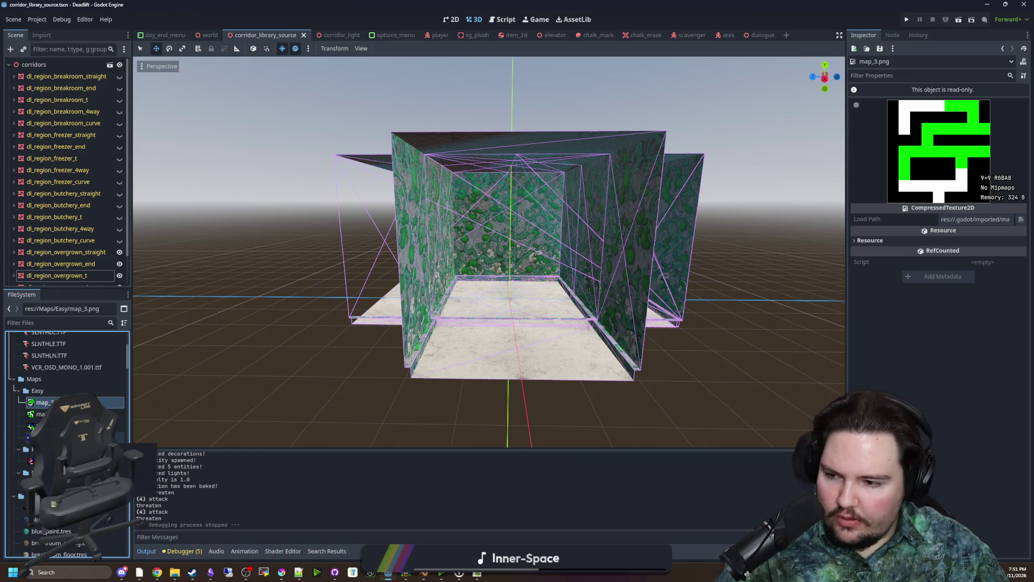
left_click(43, 484)
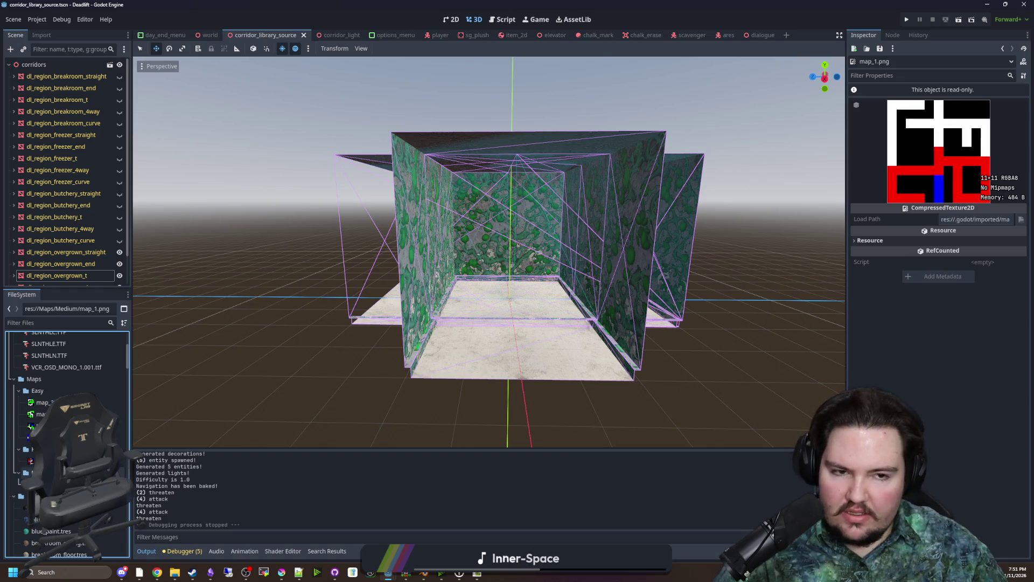
scroll(65, 458, "down", 1)
left_click(44, 434)
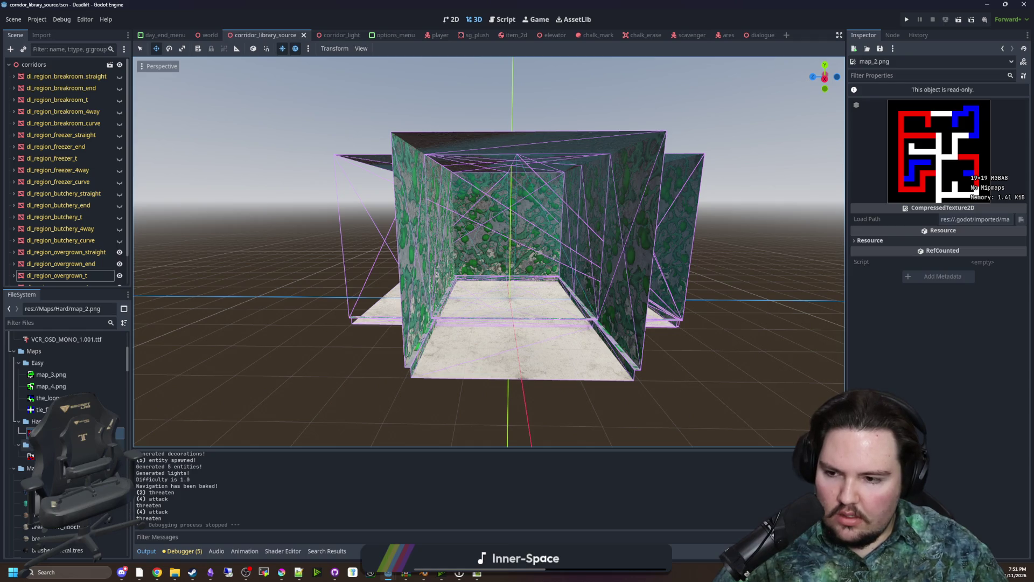
left_click(48, 387)
left_click(49, 376)
left_click(48, 389)
left_click(47, 398)
Expand the Hard maps folder and preview each map texture again, ending on tie_fighter.png
left_click(36, 421)
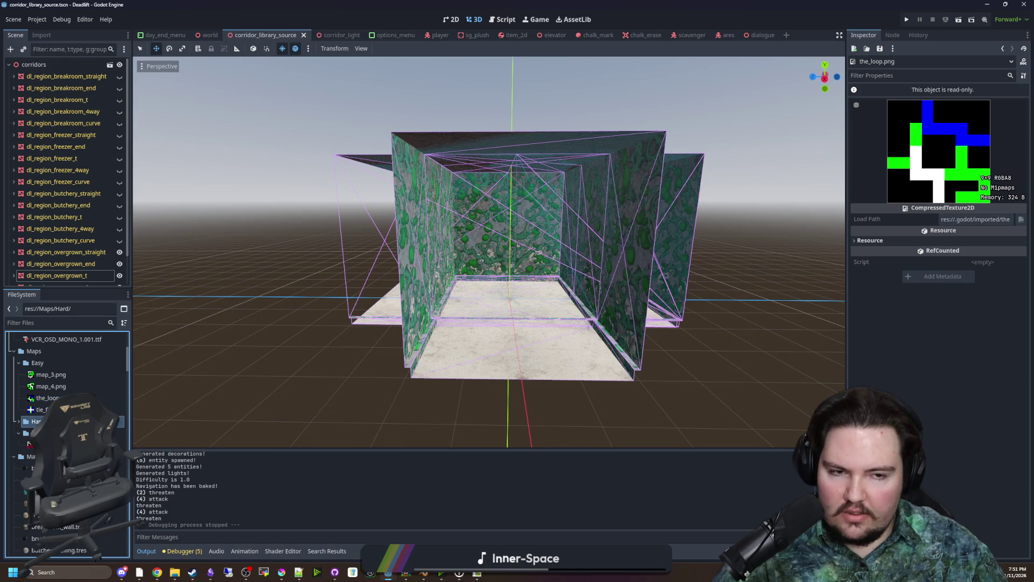
left_click(18, 421)
left_click(38, 432)
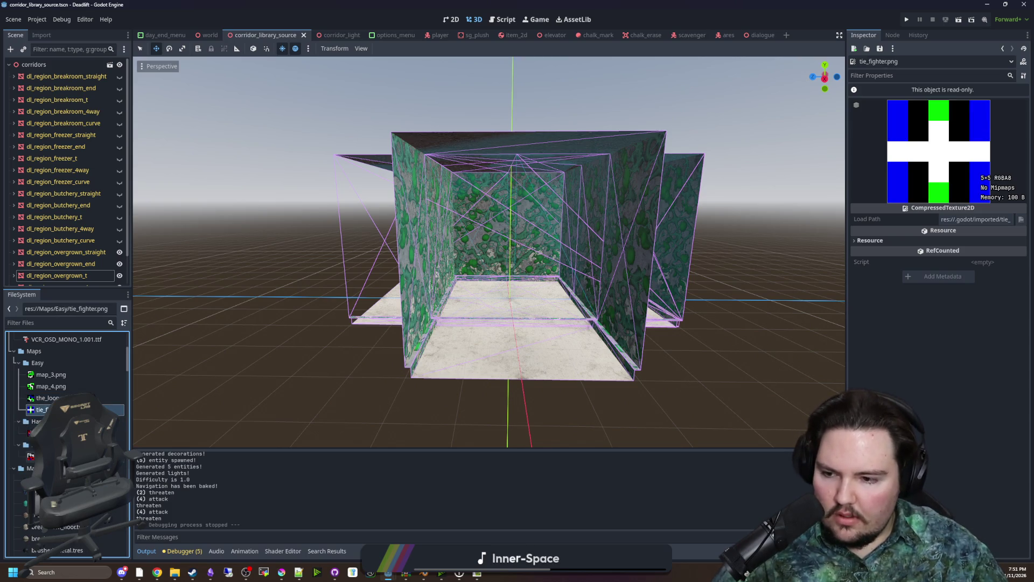
left_click(43, 457)
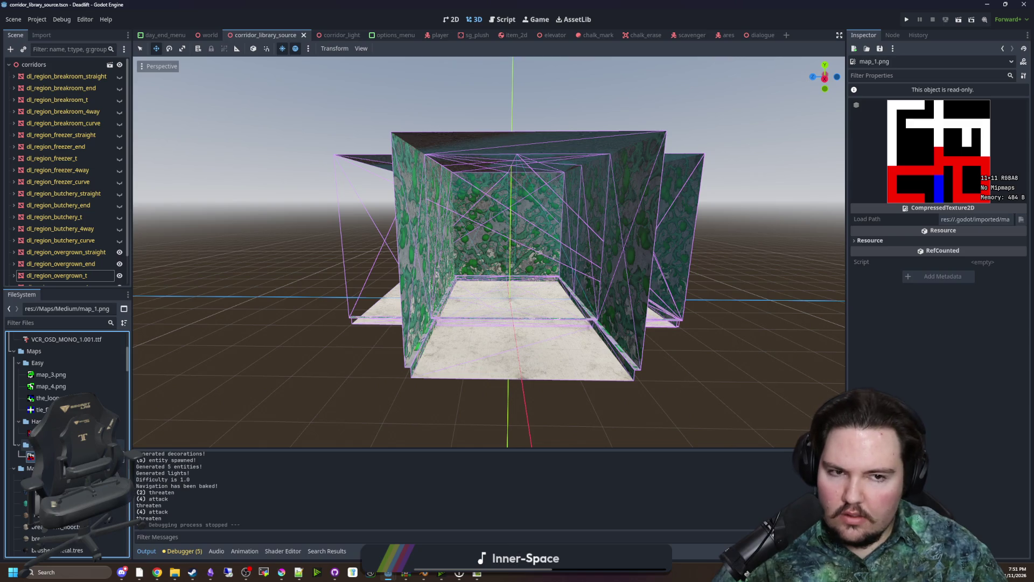
left_click(37, 433)
left_click(51, 374)
left_click(51, 386)
left_click(47, 398)
left_click(43, 409)
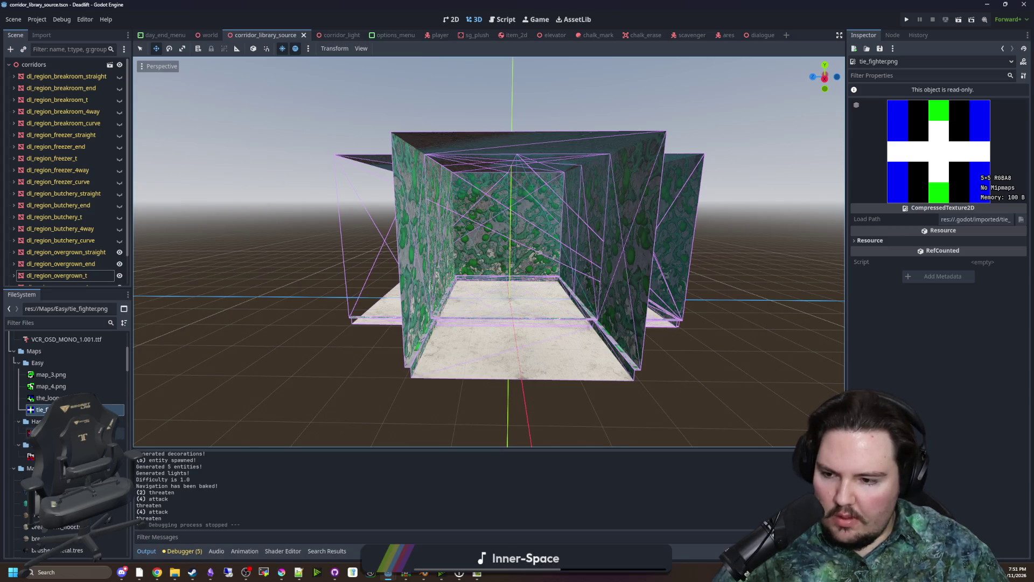
left_click(281, 572)
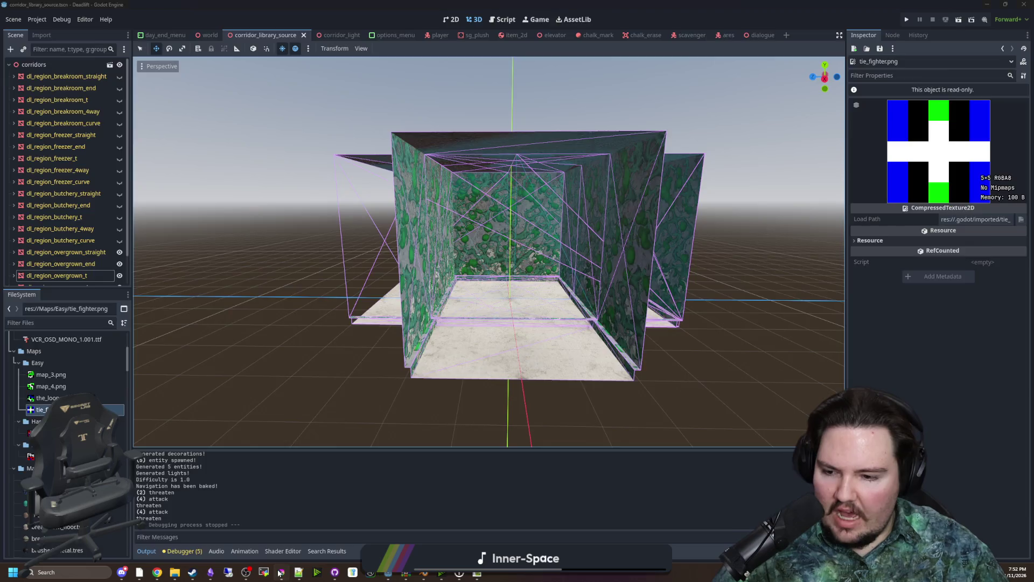
Open map_2 from the Maps/Hard folder
left_click(5, 13)
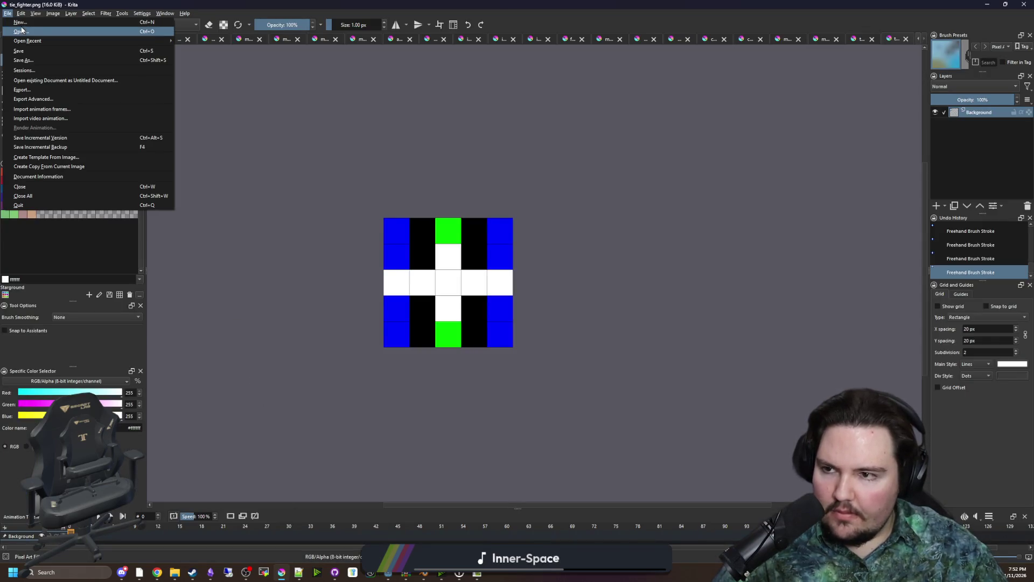
left_click(22, 34)
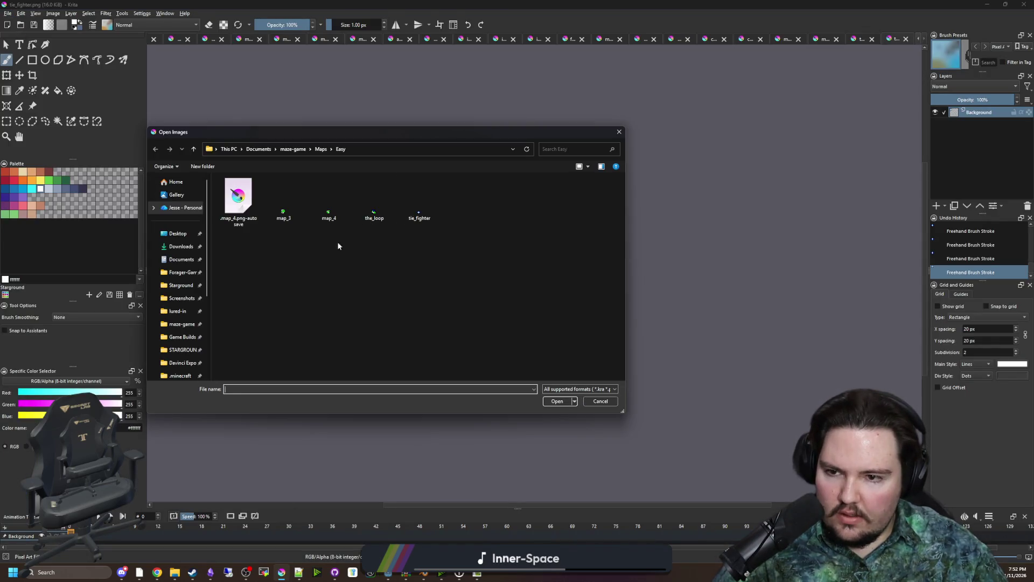
left_click(321, 148)
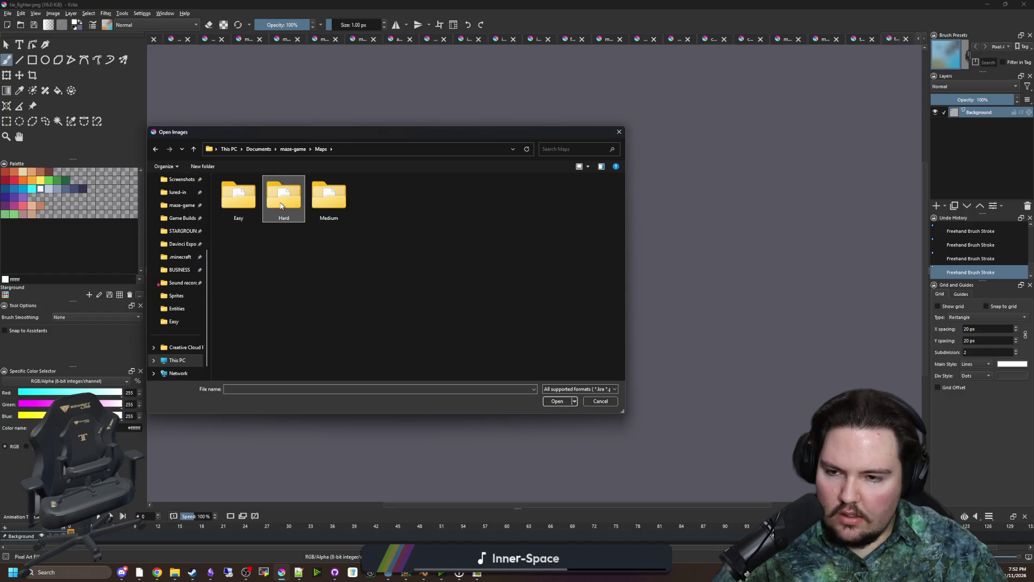
double_click(280, 205)
left_click(254, 215)
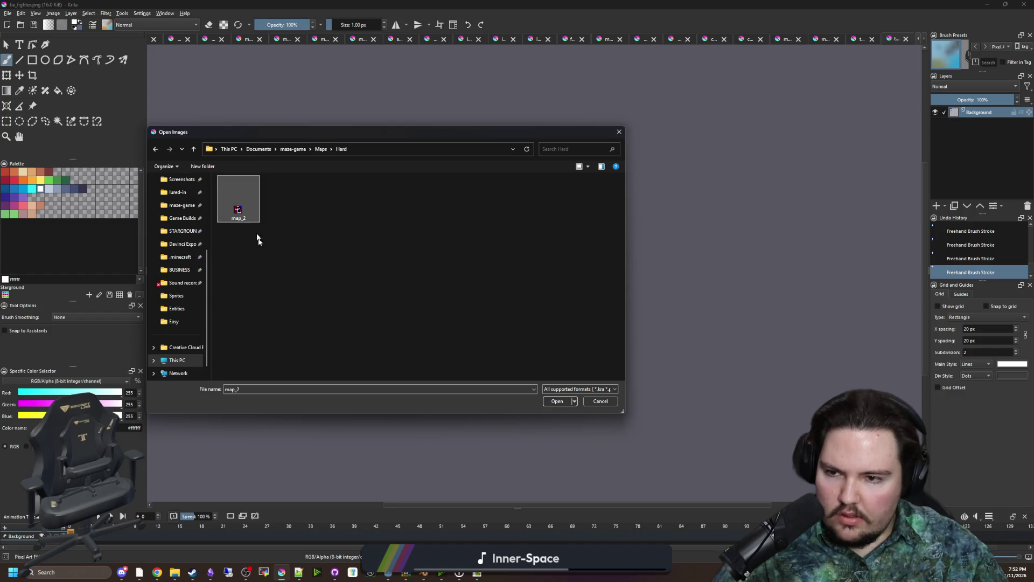
left_click(557, 401)
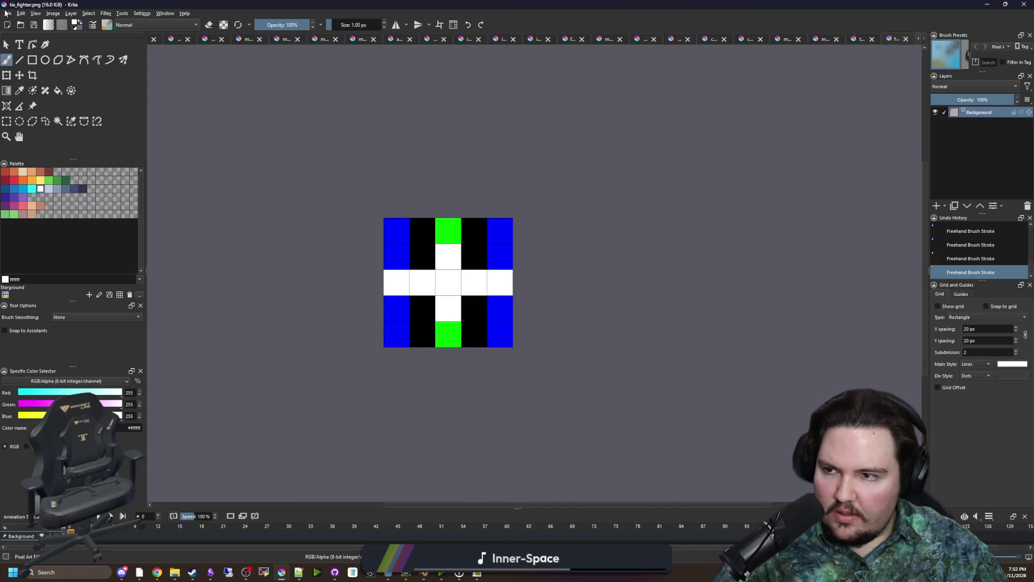
Open map_1 from the Maps/Medium folder
left_click(6, 13)
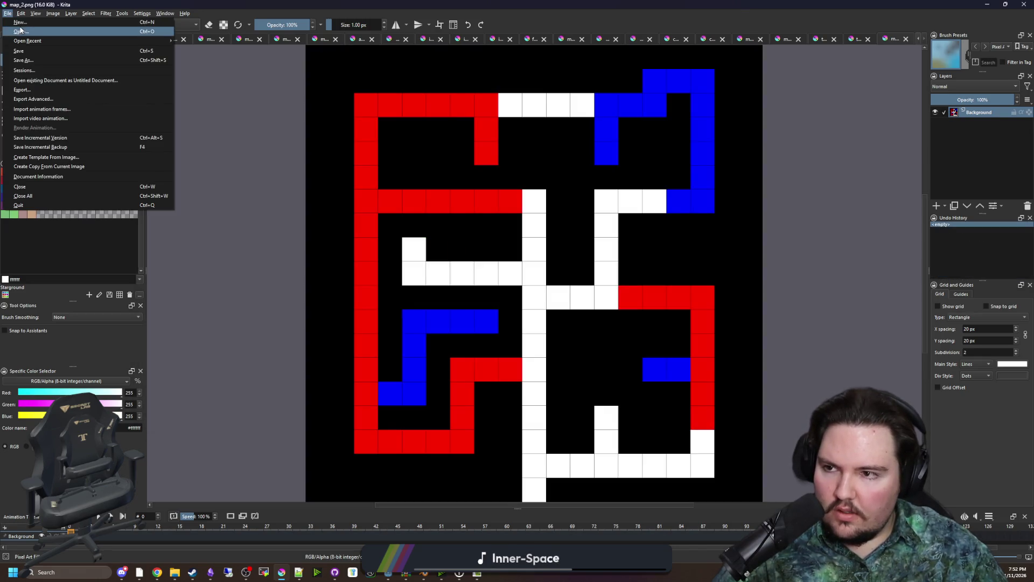
key("Escape")
left_click(21, 25)
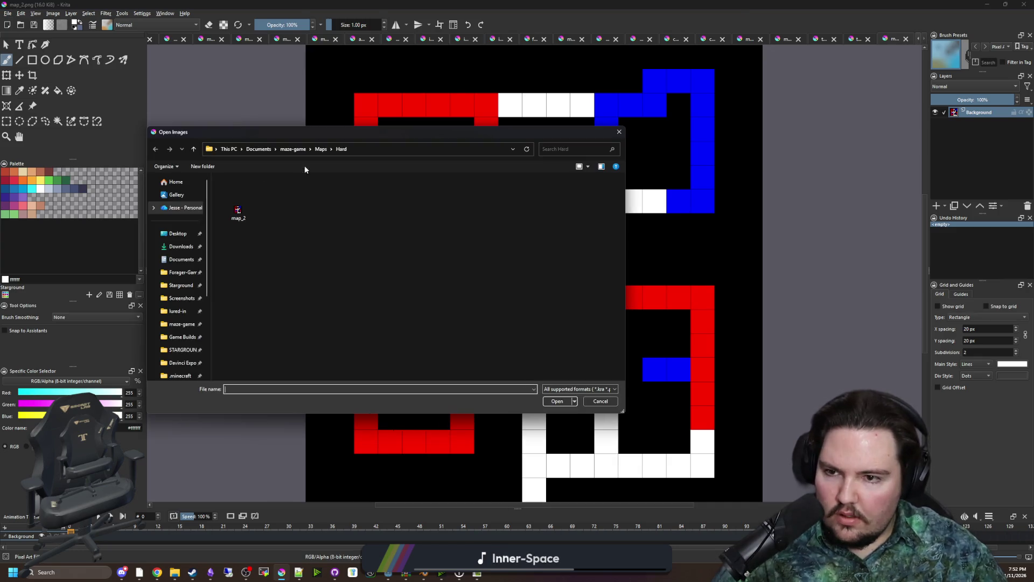
left_click(321, 149)
double_click(321, 202)
double_click(237, 213)
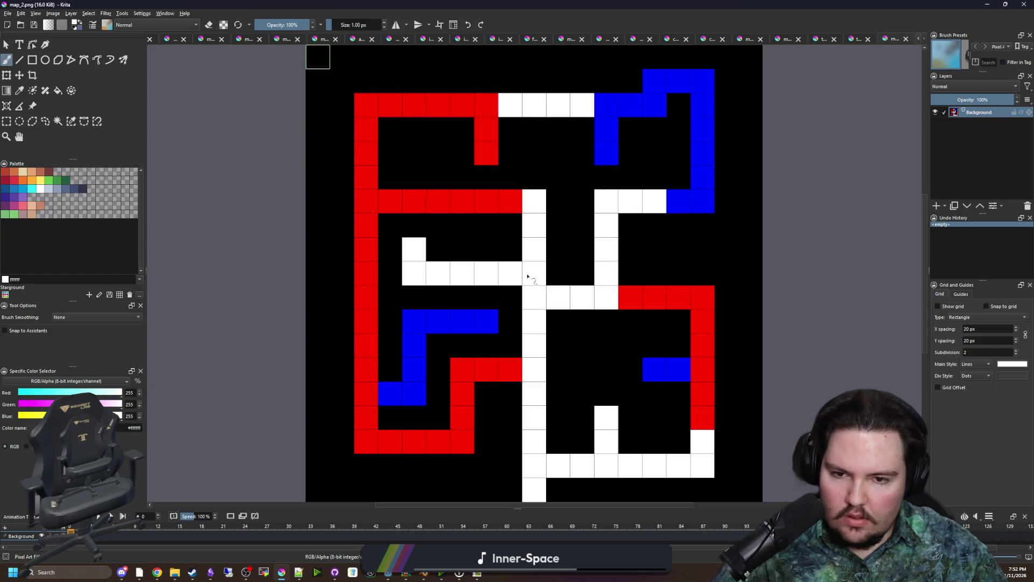
Repaint the red and blue cells of the central column white
scroll(528, 279, "down", 3)
scroll(573, 232, "up", 3)
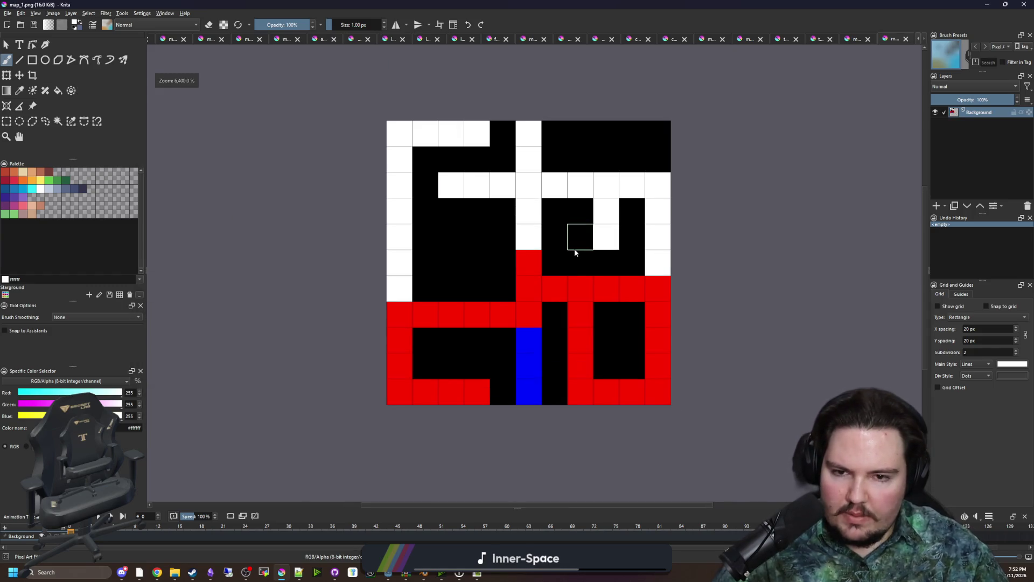
key("p")
left_click(545, 347)
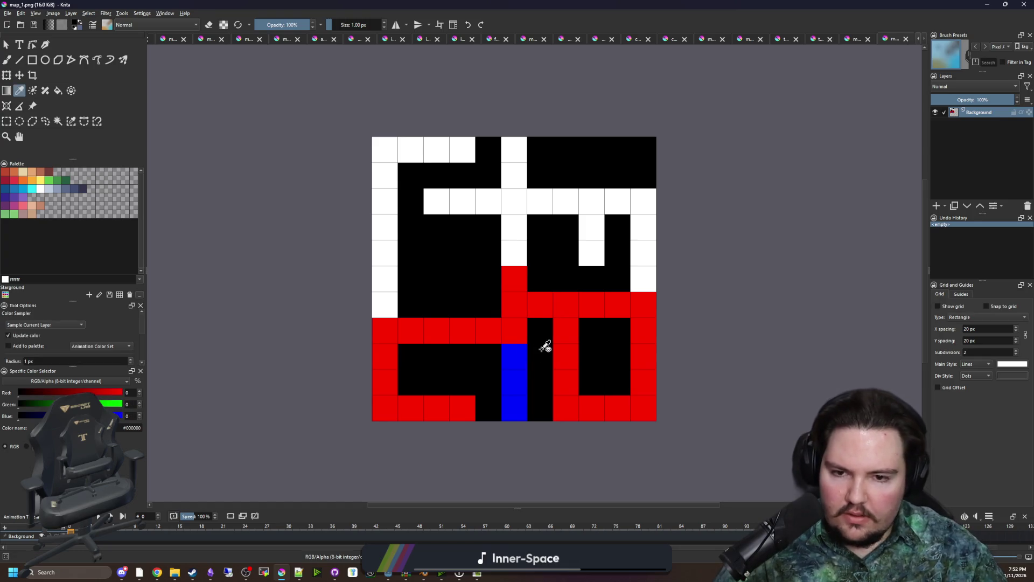
left_click(514, 332)
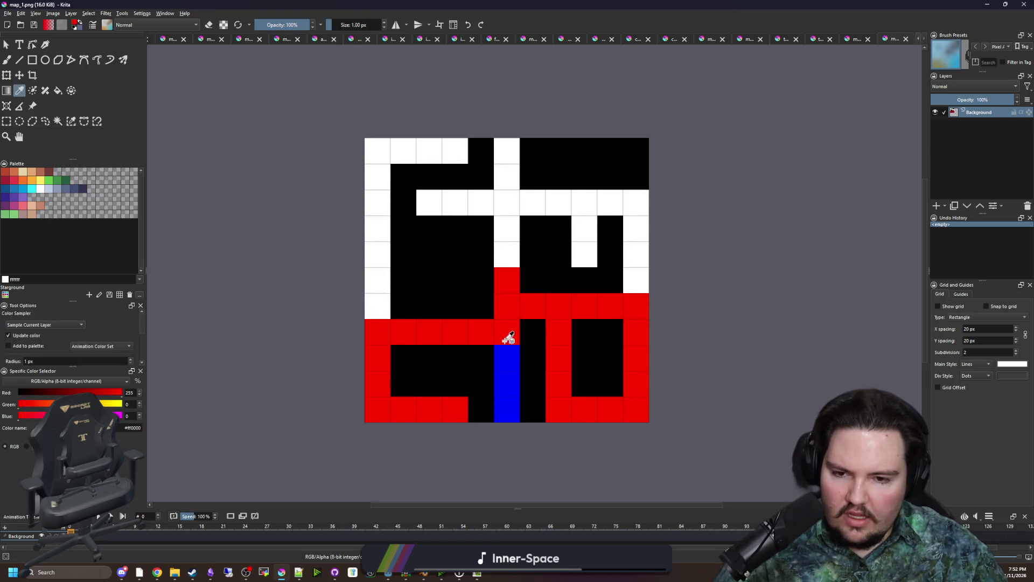
key("b")
left_click(507, 253, "ctrl")
left_click_drag(507, 254, 507, 399)
Fill the left block and the lower-right area with black rectangles
key("p")
key("d")
left_click(6, 121)
mouse_move(338, 112)
left_mouse_down()
mouse_move(520, 429)
mouse_move(494, 422)
left_mouse_up()
left_click(525, 423)
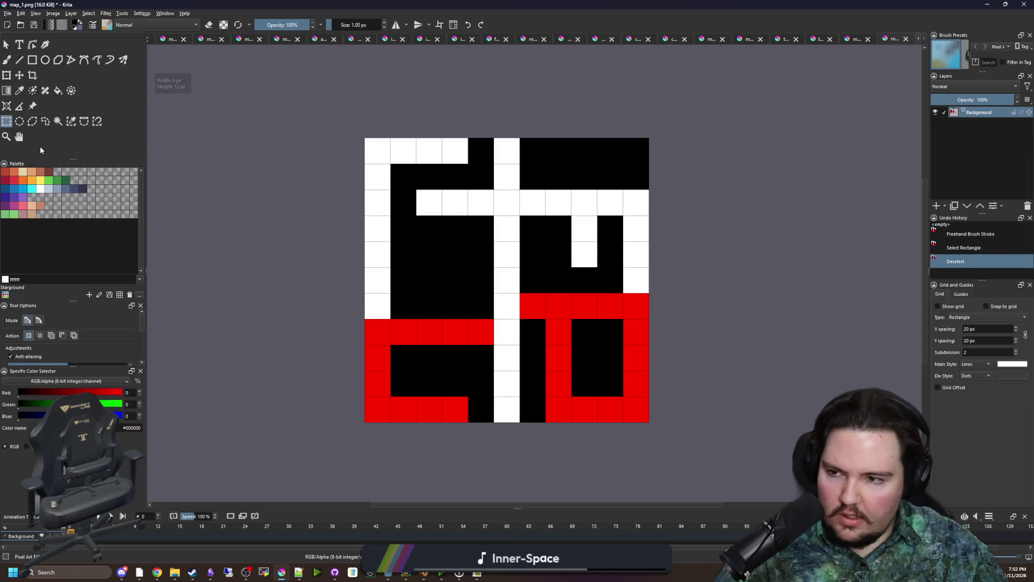
left_click(32, 60)
mouse_move(325, 437)
left_mouse_down()
mouse_move(489, 127)
mouse_move(493, 138)
left_mouse_up()
mouse_move(545, 162)
left_mouse_down()
mouse_move(702, 434)
mouse_move(526, 167)
left_mouse_up()
Paint the white loop paths on the left and top, and whiten the cells beside centre
key("b")
key("x")
mouse_move(377, 279)
left_mouse_down()
mouse_move(379, 363)
mouse_move(445, 360)
mouse_move(448, 208)
mouse_move(379, 272)
left_mouse_up()
mouse_move(556, 203)
left_mouse_down()
mouse_move(642, 240)
mouse_move(614, 358)
mouse_move(561, 323)
mouse_move(561, 227)
left_mouse_up()
left_click(493, 280)
left_click(530, 276)
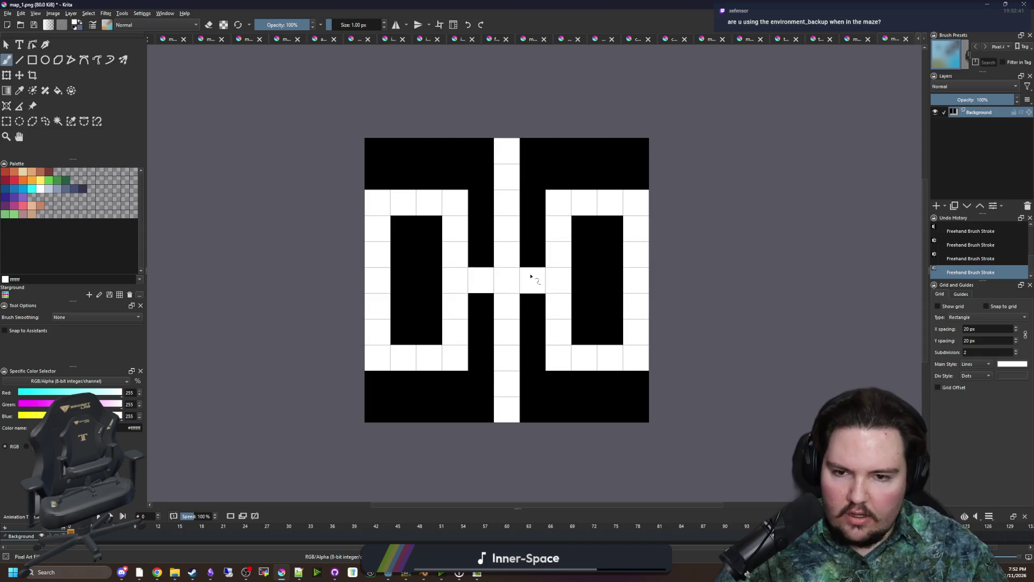
Paint the top of the centre column black, then sample white from the canvas
left_click(529, 248, "ctrl")
left_click_drag(533, 240, 509, 143)
key("ctrl")
left_click(566, 339)
left_click_drag(564, 331, 532, 360)
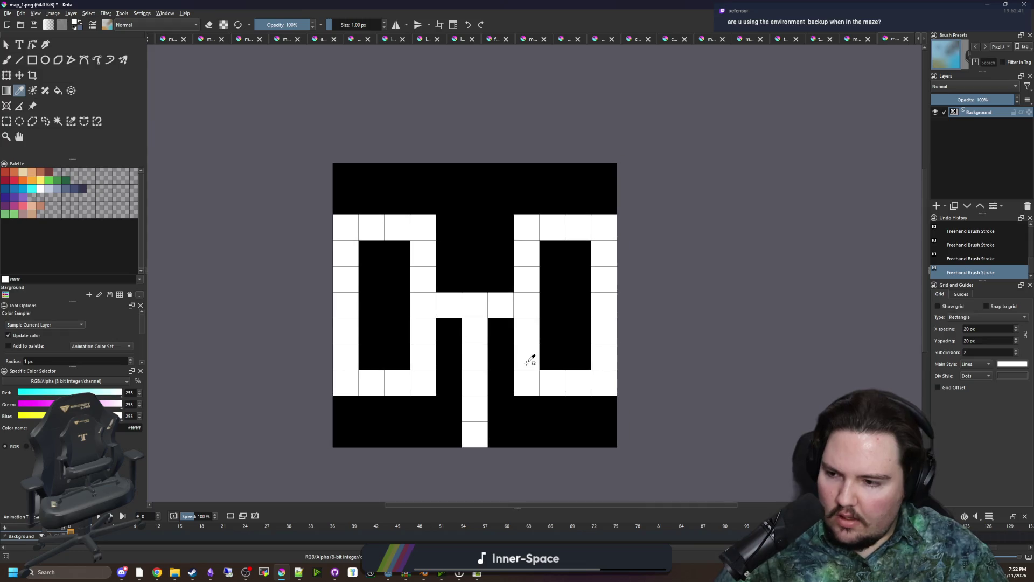
key("b")
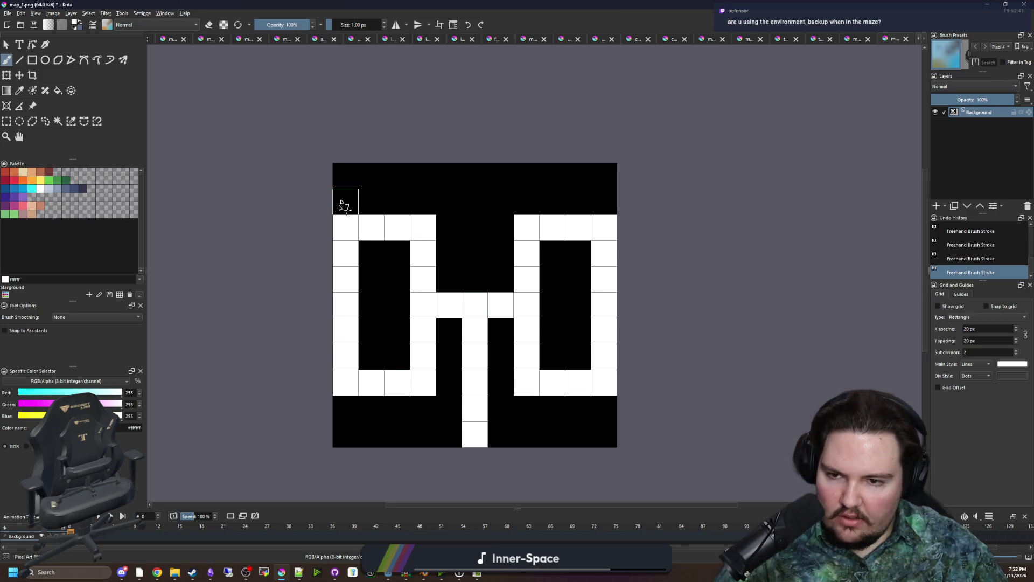
Paint the top two left-column cells, the two bottom-right cells and a path to the top edge white
left_click_drag(341, 203, 343, 176)
left_click_drag(607, 409, 605, 434)
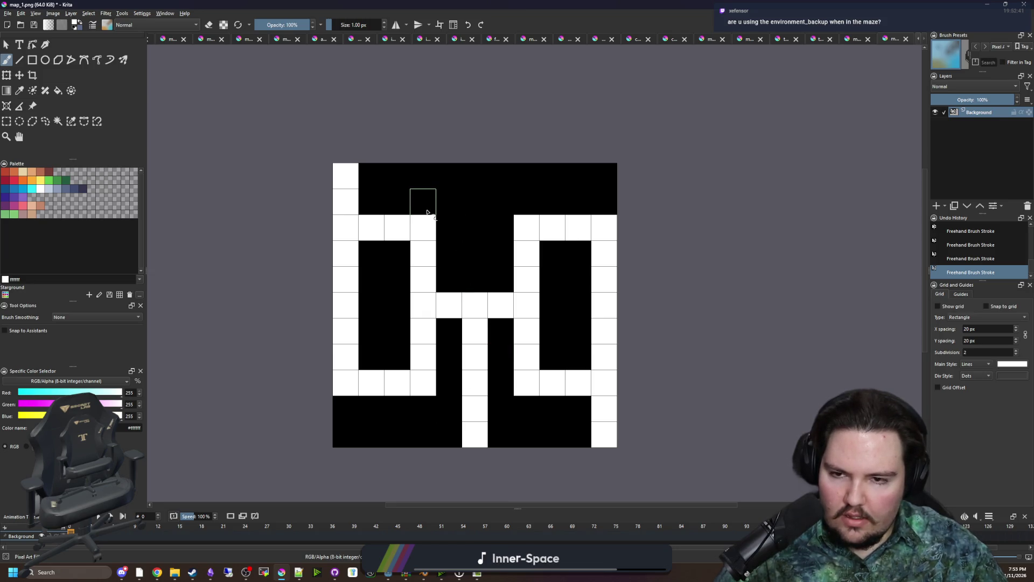
mouse_move(450, 225)
left_mouse_down()
mouse_move(474, 231)
mouse_move(473, 186)
mouse_move(534, 173)
mouse_move(606, 182)
left_mouse_up()
scroll(481, 288, "down", 5)
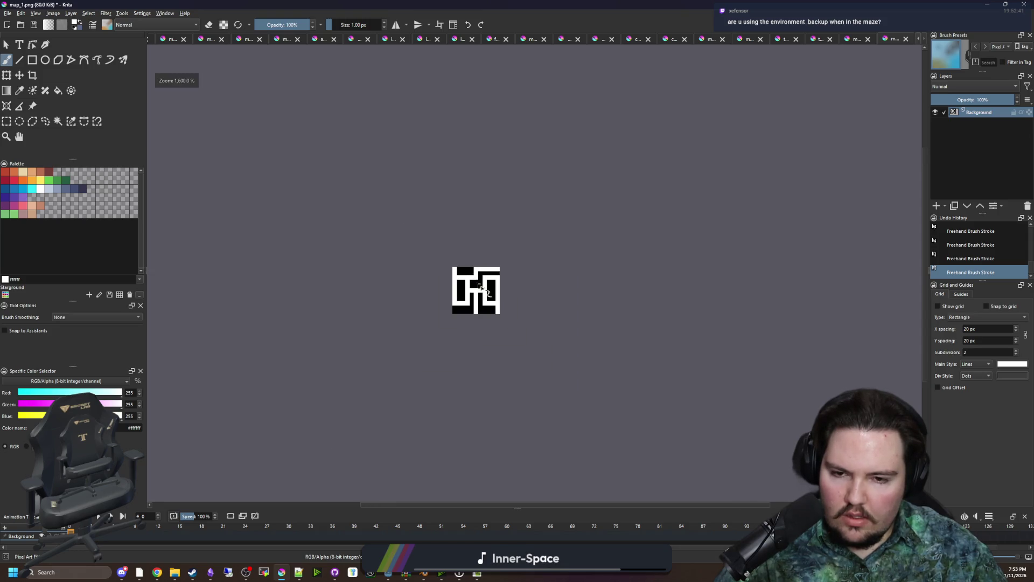
scroll(508, 308, "down", 2)
scroll(510, 339, "up", 8)
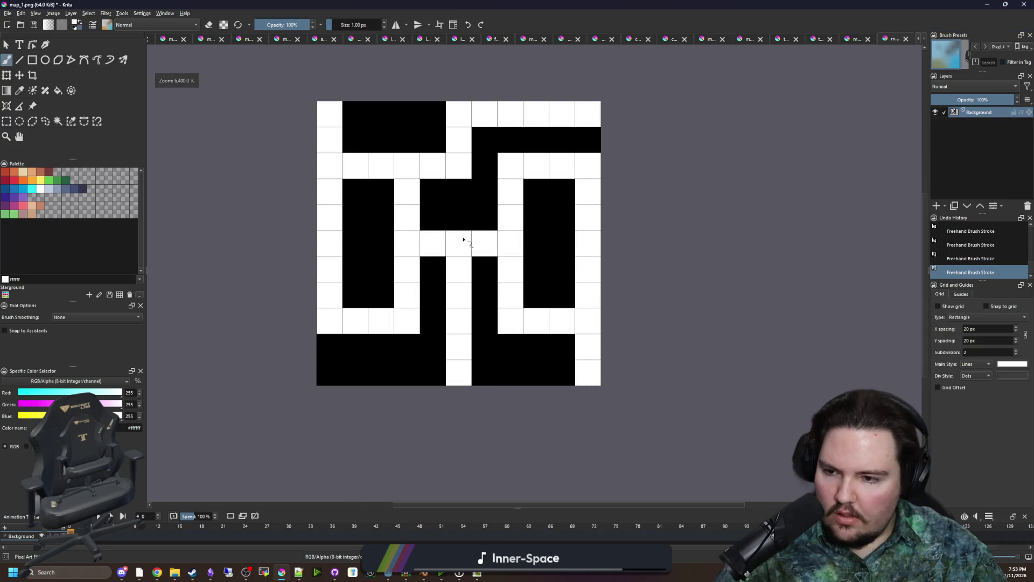
Set the colour to red and paint a closed loop around the right block
left_click_drag(46, 403, 18, 404)
left_click(20, 416)
mouse_move(516, 373)
left_mouse_down()
mouse_move(513, 217)
mouse_move(595, 248)
mouse_move(596, 422)
mouse_move(563, 371)
mouse_move(539, 371)
left_mouse_up()
left_click(482, 297)
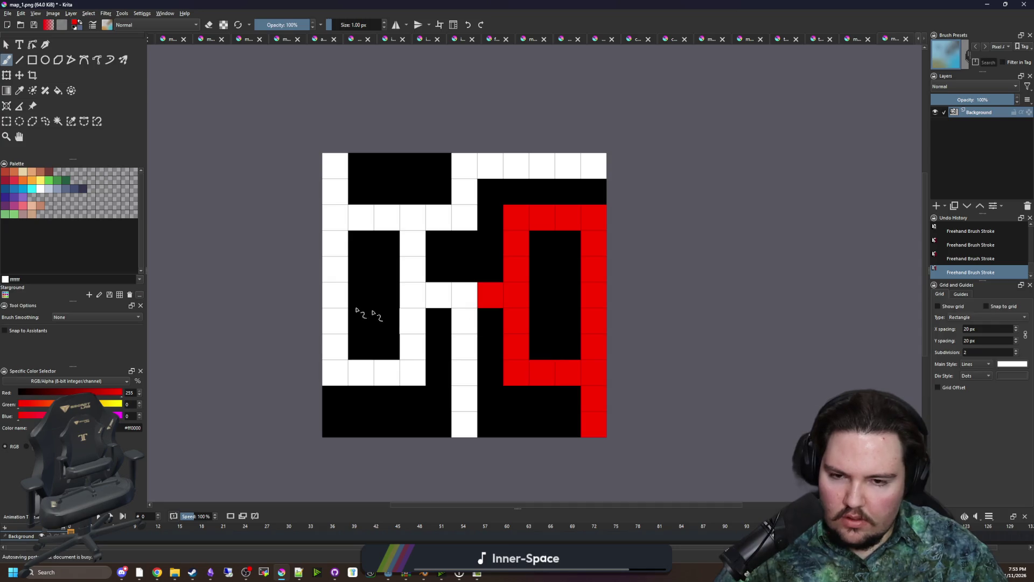
Switch to blue and paint the loop around the left block
key("x")
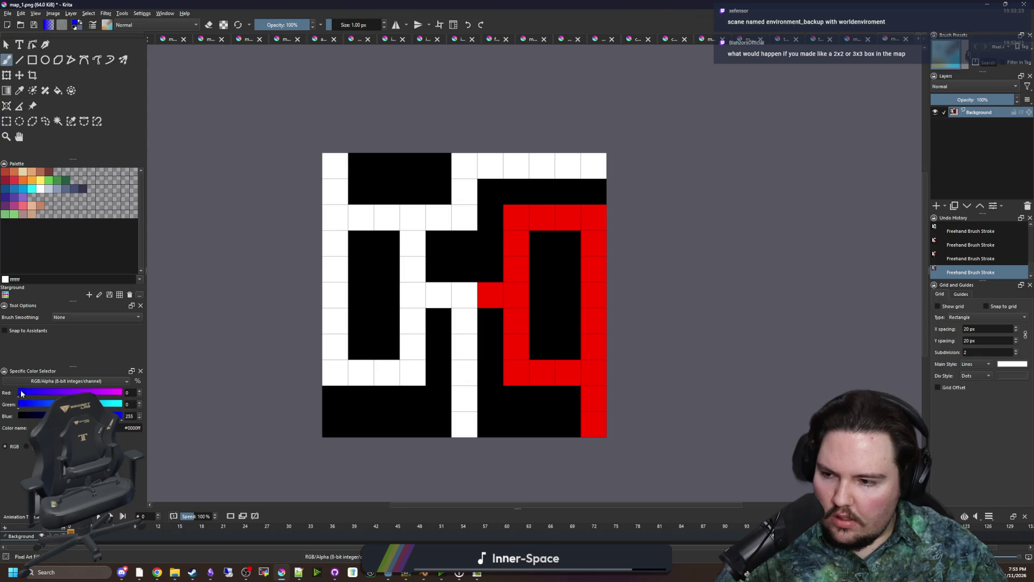
mouse_move(412, 345)
left_mouse_down()
mouse_move(414, 372)
mouse_move(337, 371)
mouse_move(326, 213)
mouse_move(361, 218)
mouse_move(410, 291)
mouse_move(412, 336)
left_mouse_up()
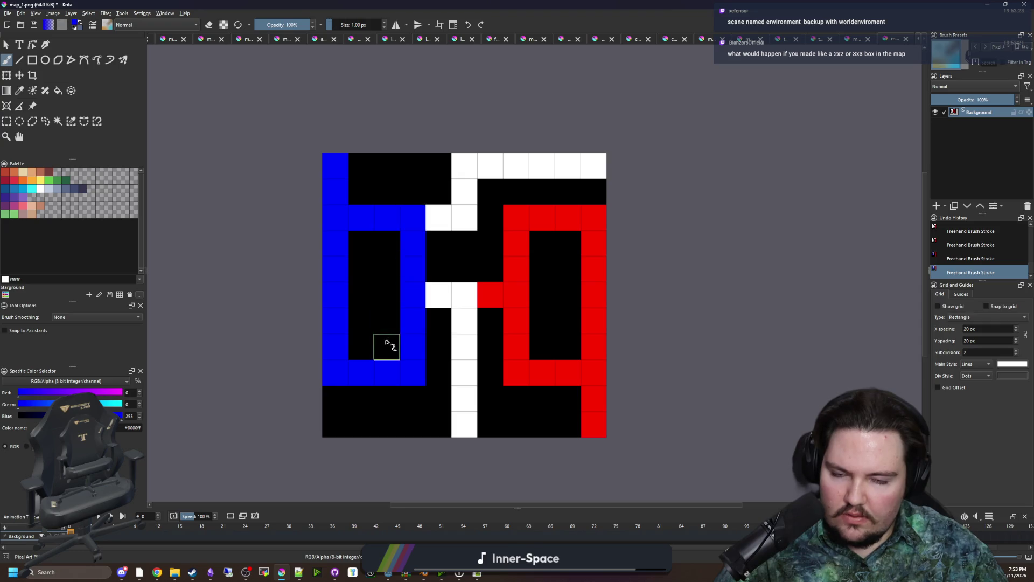
scroll(468, 340, "down", 4)
scroll(467, 341, "up", 3)
left_click(8, 13)
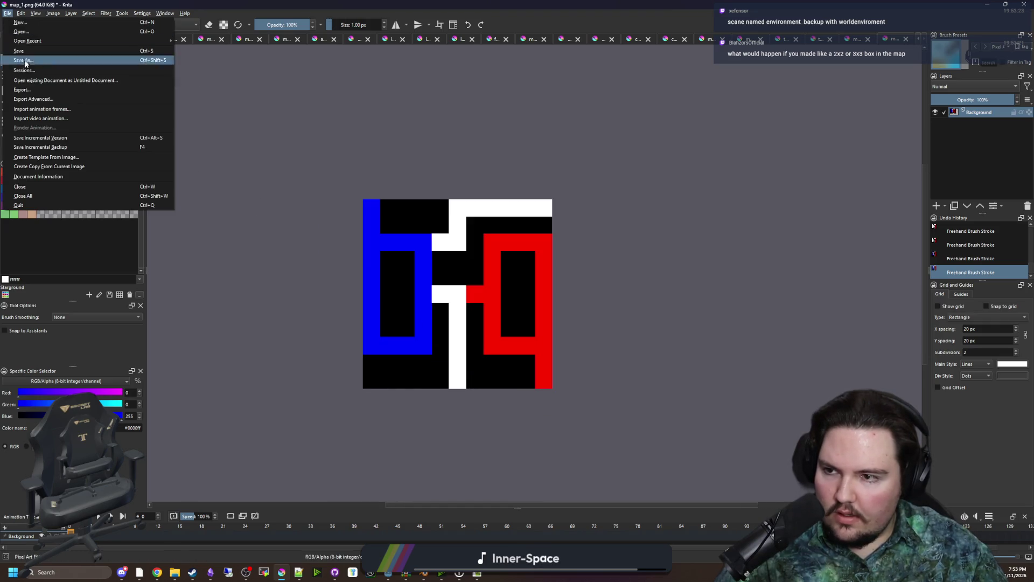
Save the map as the_compound.png in Maps/Medium, accepting the default PNG options
left_click(28, 63)
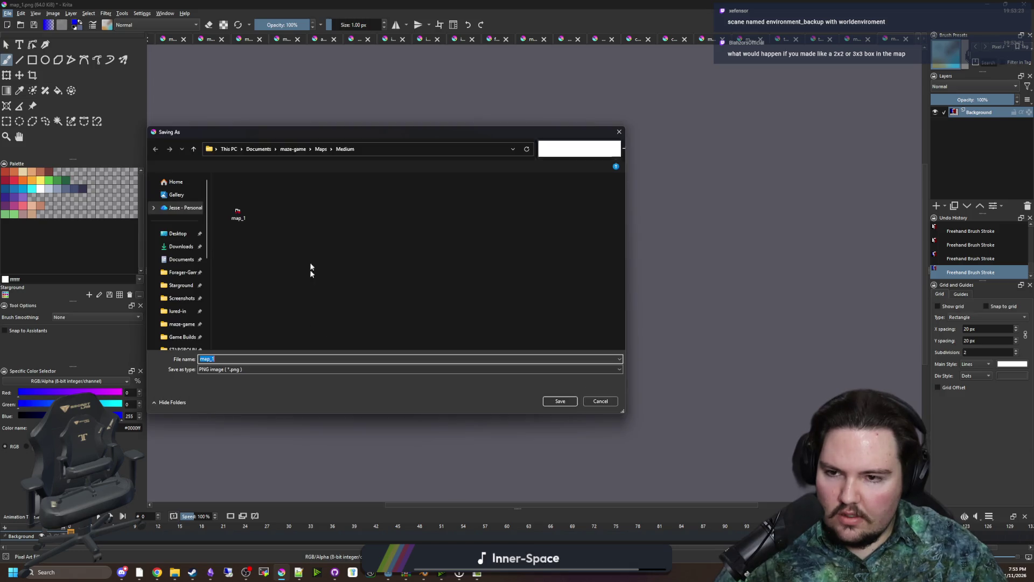
type("the_")
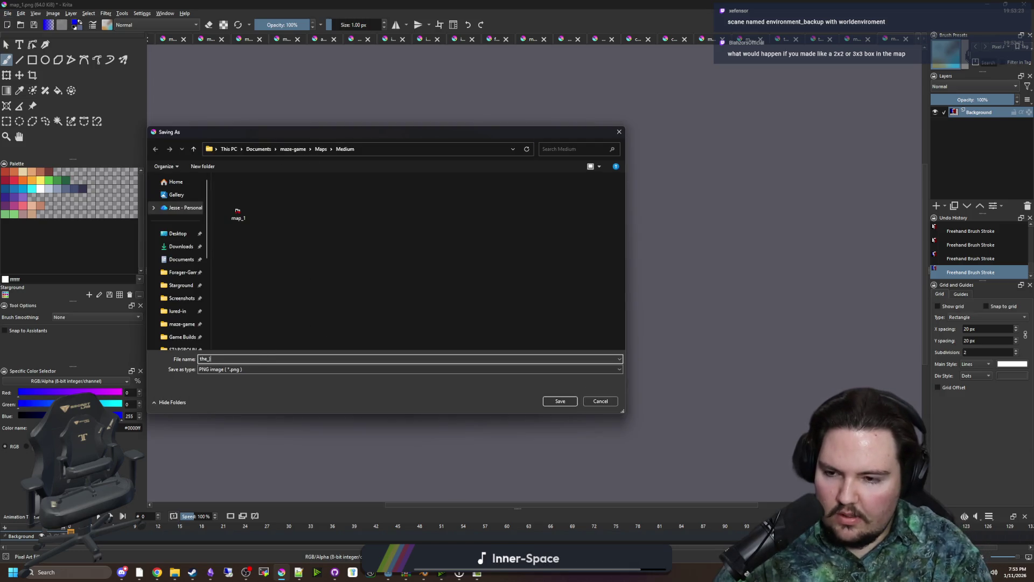
type("compound")
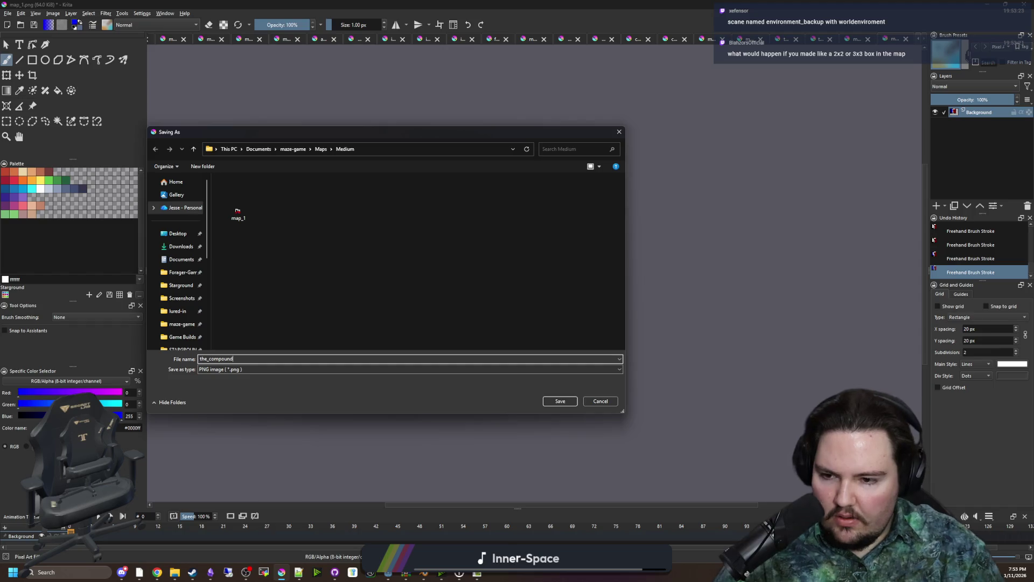
left_click(570, 402)
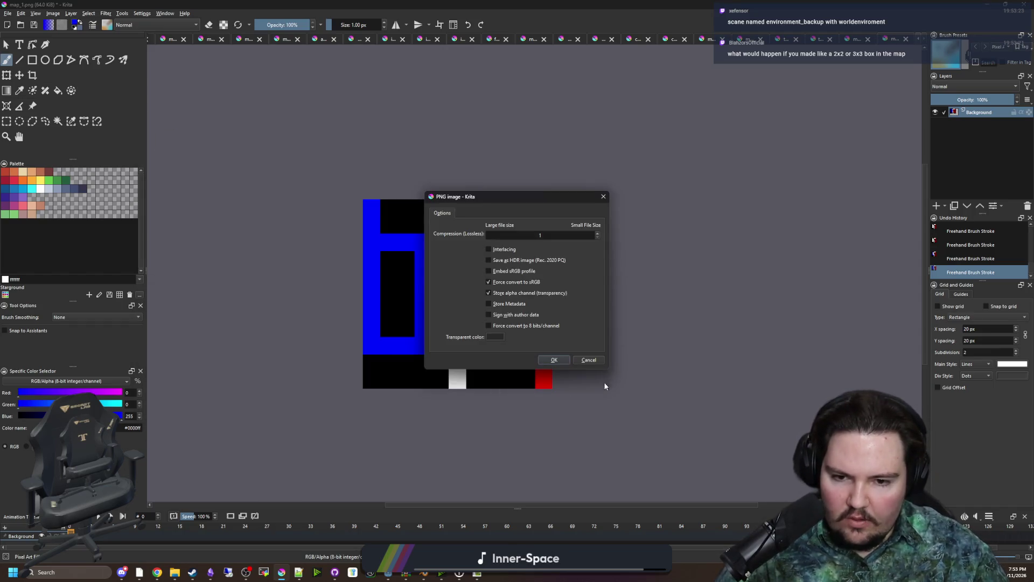
left_click(555, 360)
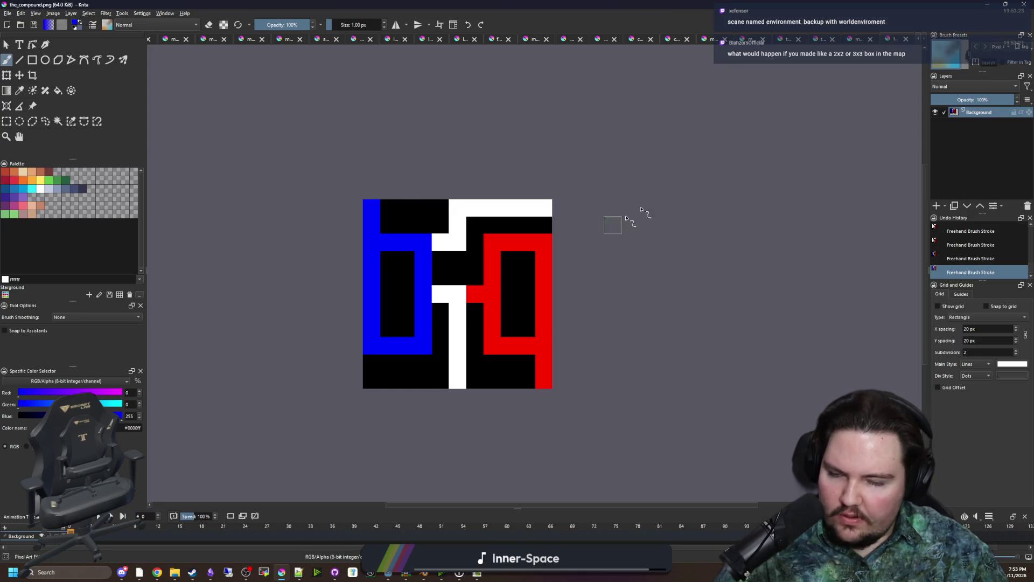
left_click(860, 43)
Select the whole map_2 canvas with a rectangular selection and copy it
scroll(423, 240, "down", 2)
scroll(530, 270, "up", 1)
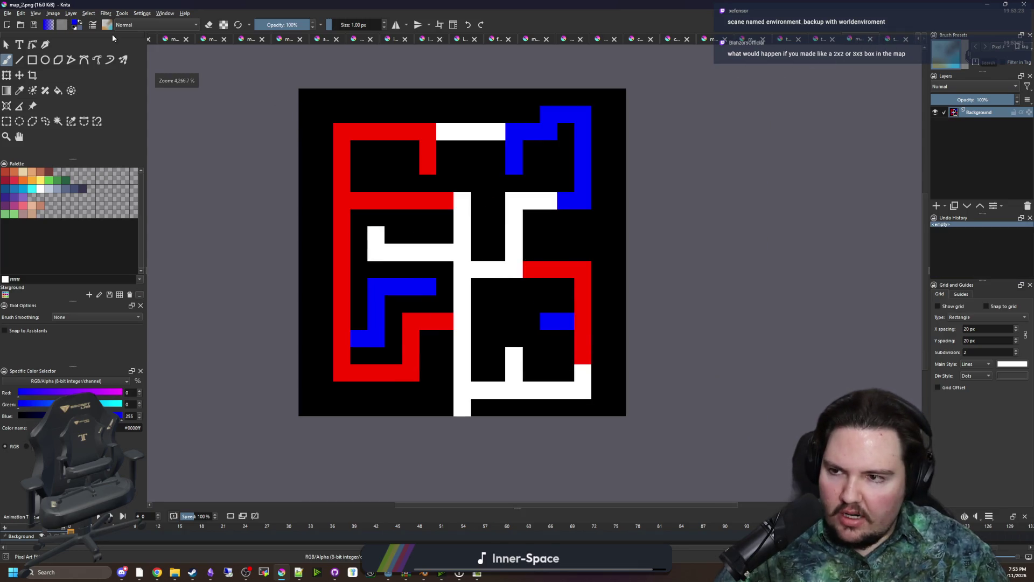
left_click(8, 122)
left_click_drag(626, 412, 298, 88)
key("ctrl+c")
Create a new 19×19 pixel document
left_click(7, 13)
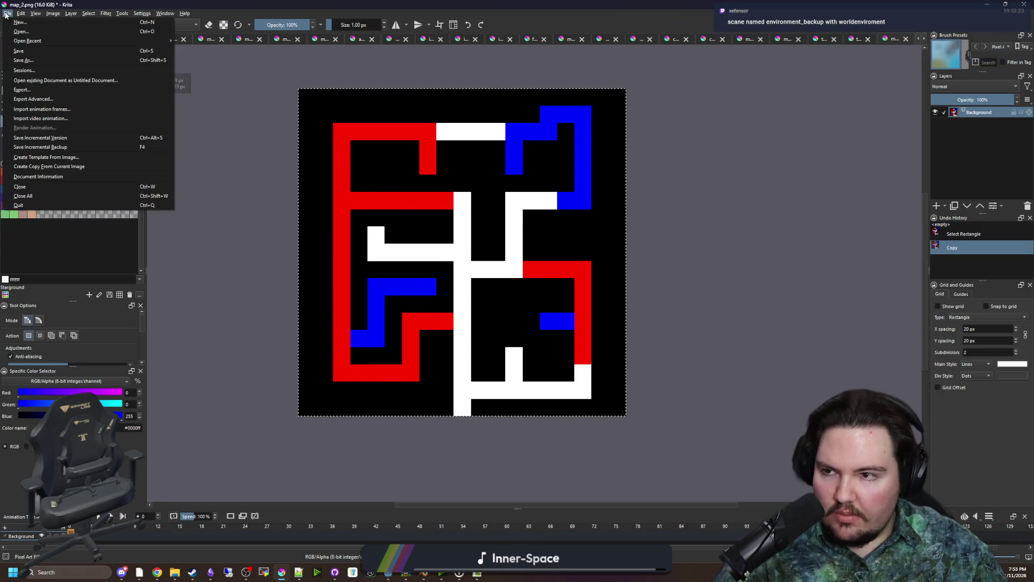
left_click(20, 22)
type("19")
key("Tab")
type("1")
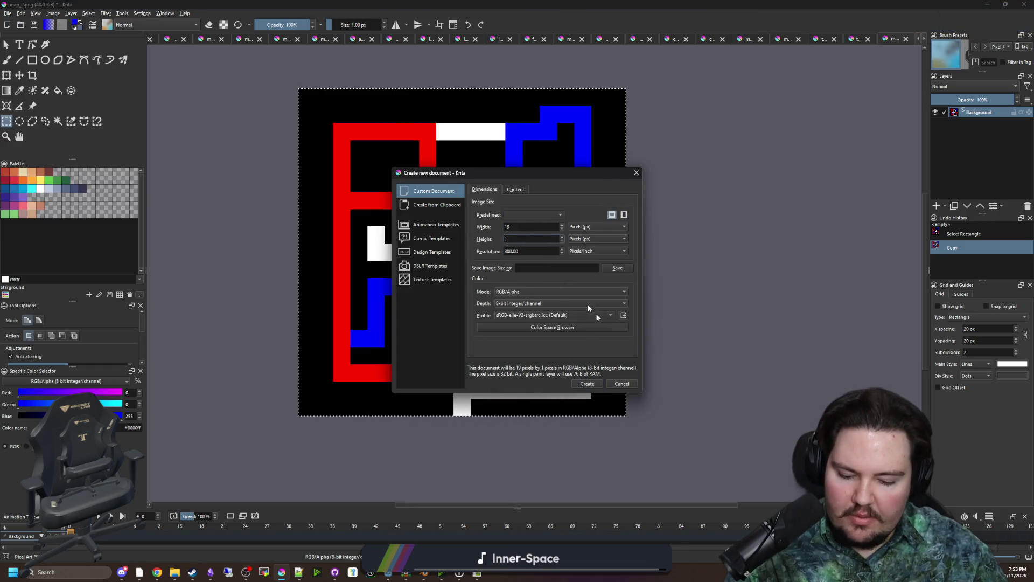
type("9")
left_click(593, 380)
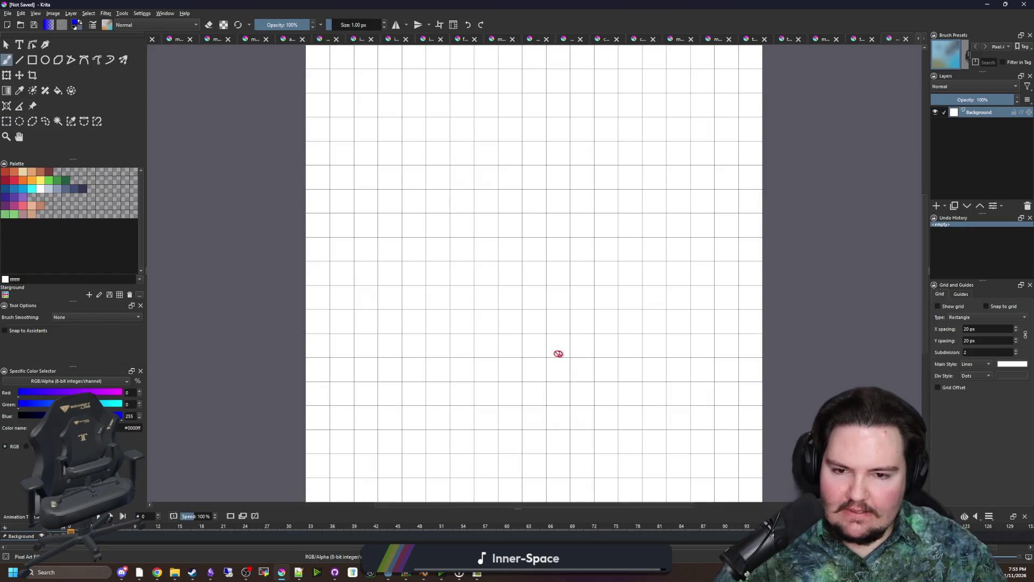
scroll(528, 349, "up", 1)
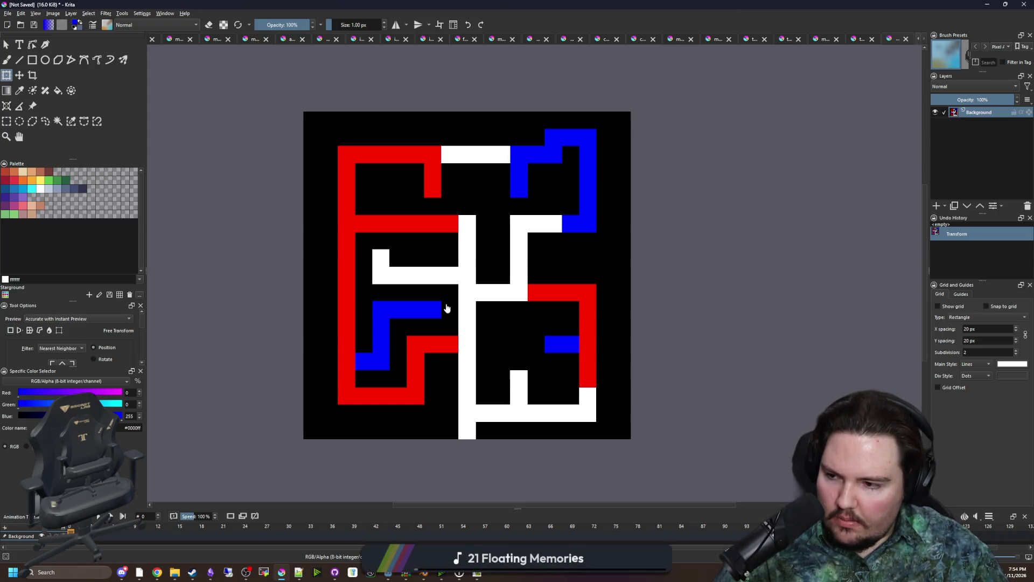
key("alt+Tab")
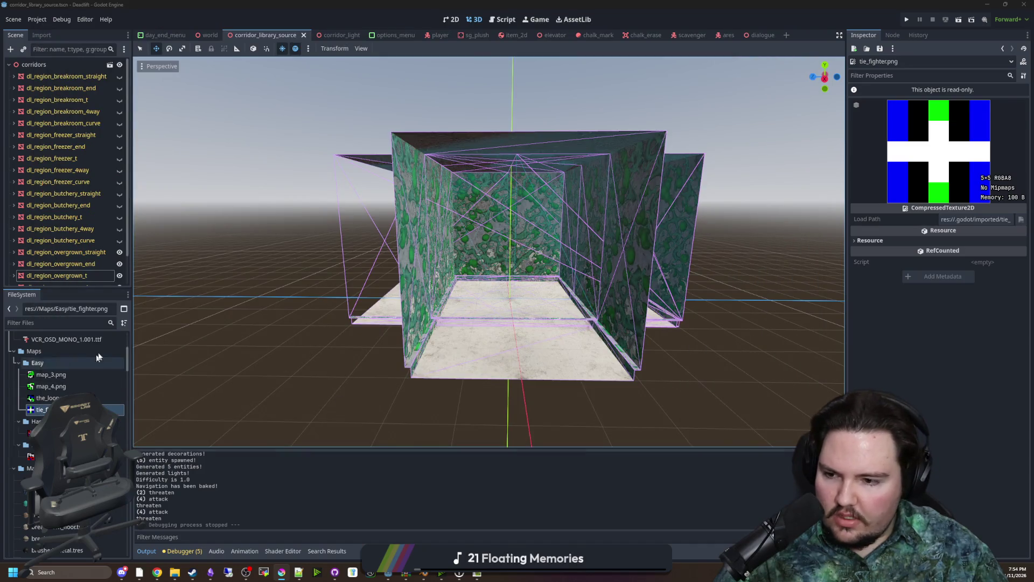
Filter files for 'environ', open environment_backup.tscn and inspect the WorldEnvironment background settings
left_click(100, 322)
type("environ")
double_click(88, 376)
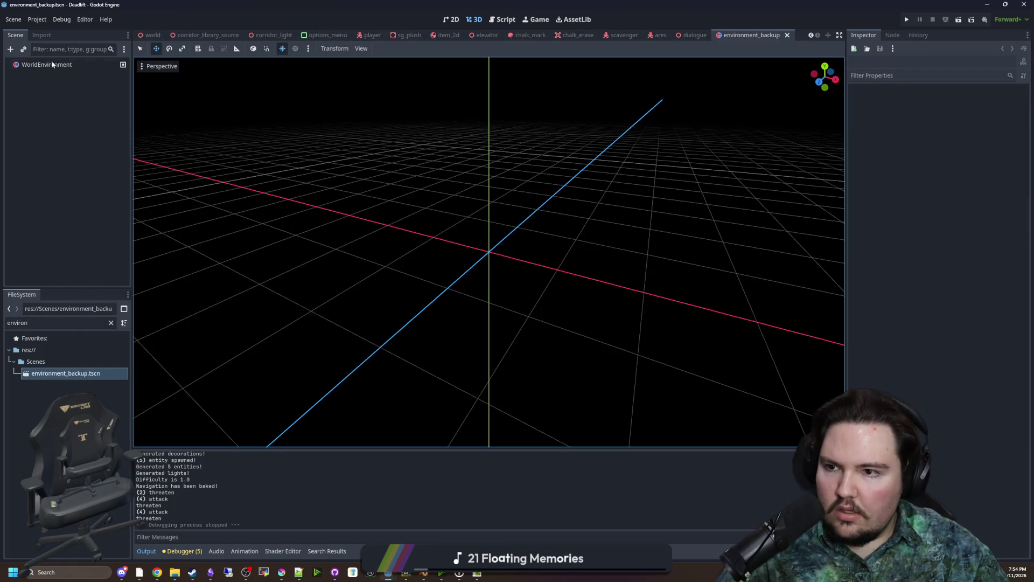
left_click(54, 66)
left_click(972, 103)
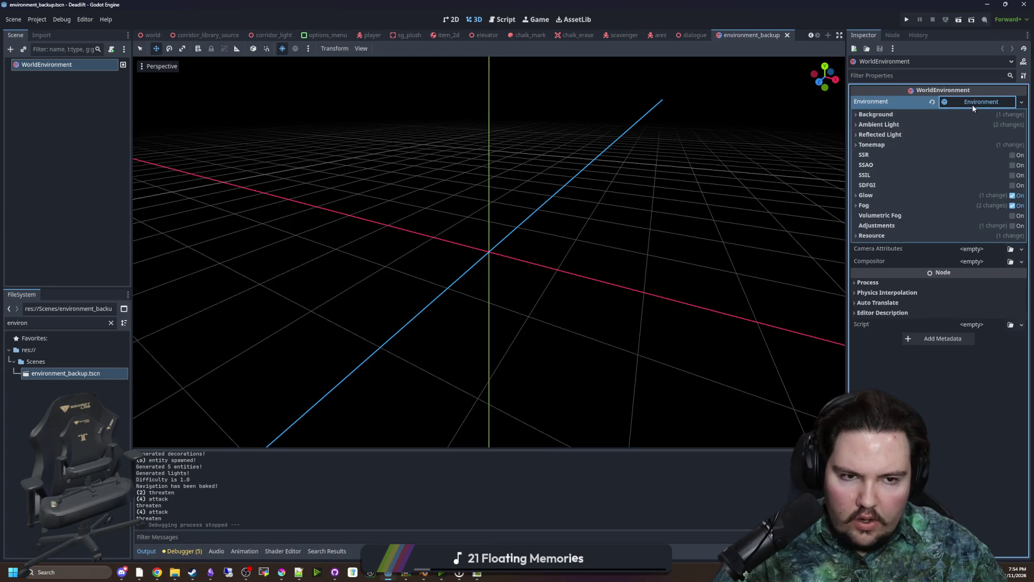
left_click(876, 114)
left_click(876, 114)
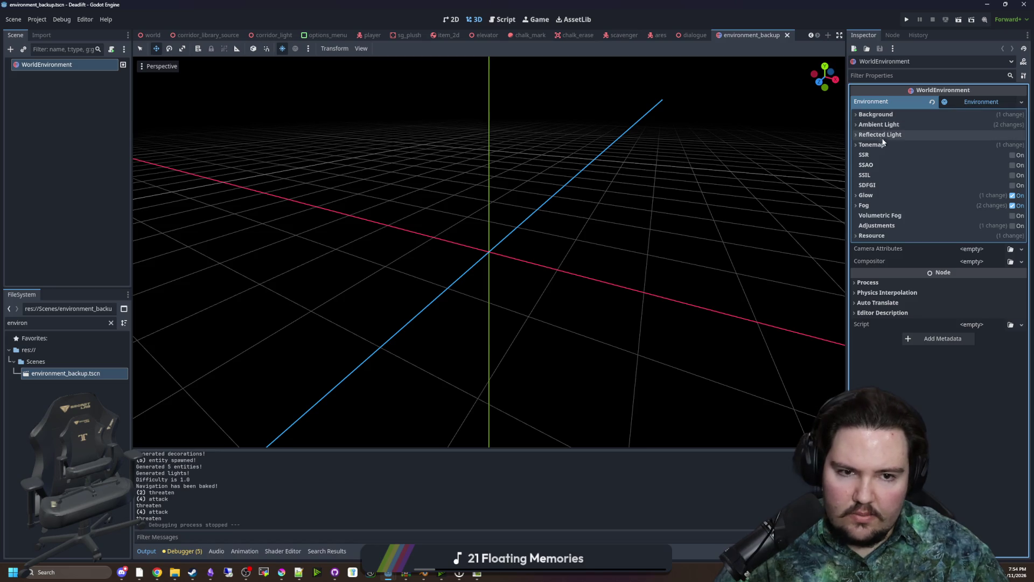
Clear the file filter and open the corridor_light scene and its script
left_click(111, 323)
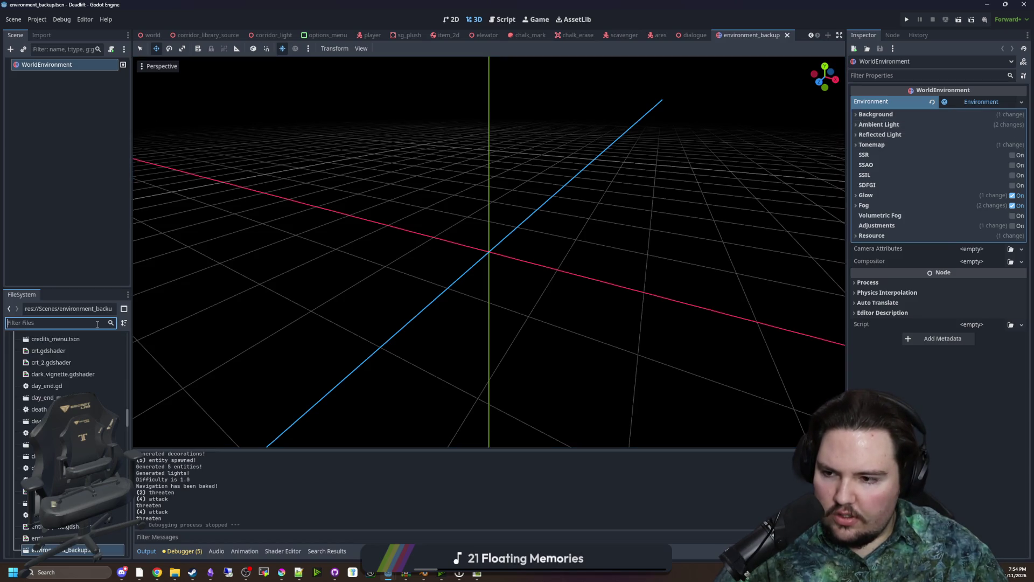
scroll(85, 383, "up", 10)
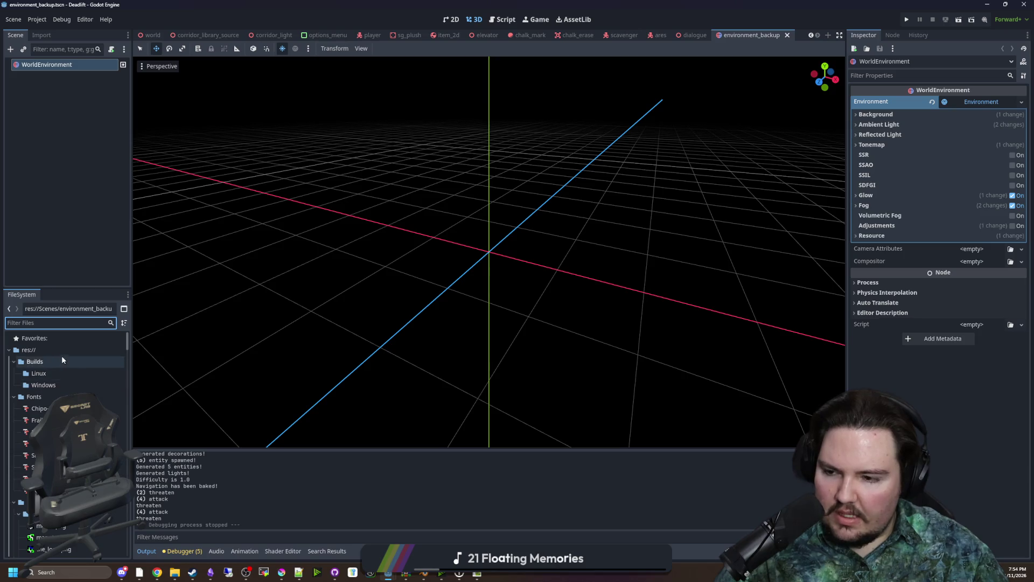
left_click(267, 36)
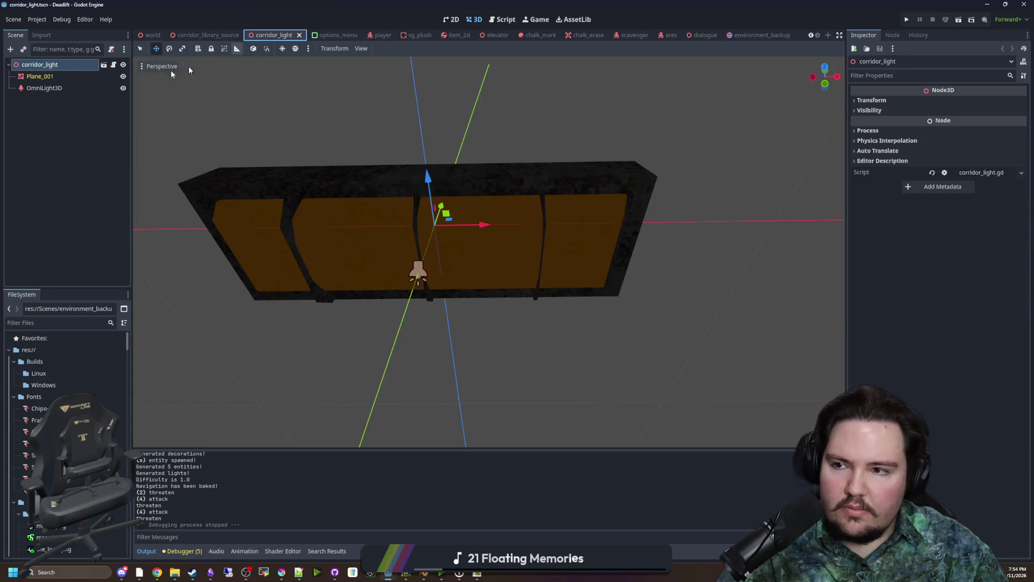
left_click(114, 64)
left_click(521, 185)
Search all project files for 'environment_backup', which finds nothing, then minimise Godot and Filter Forge
key("ctrl+shift+f")
type("e")
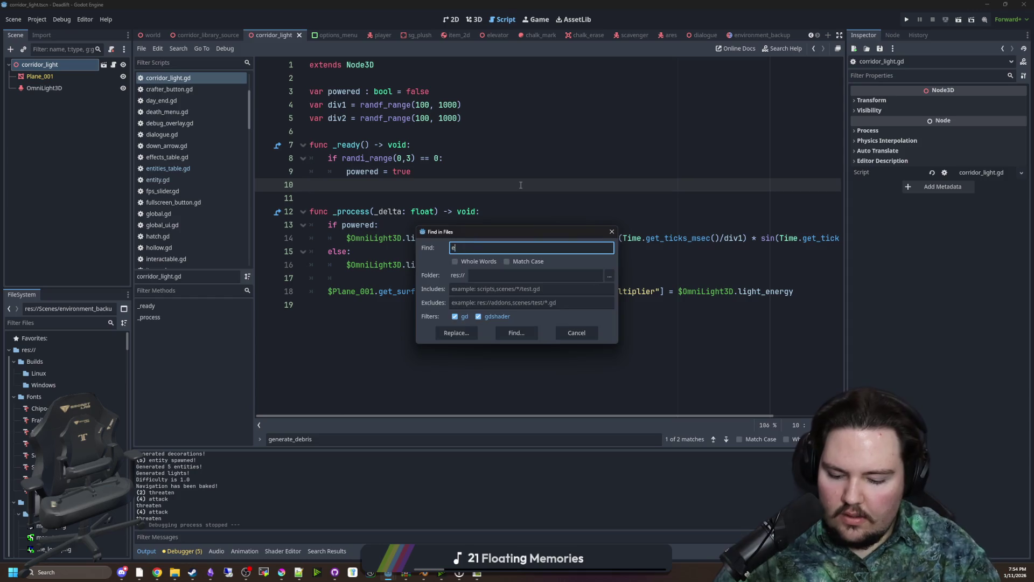
type("up")
key("Return")
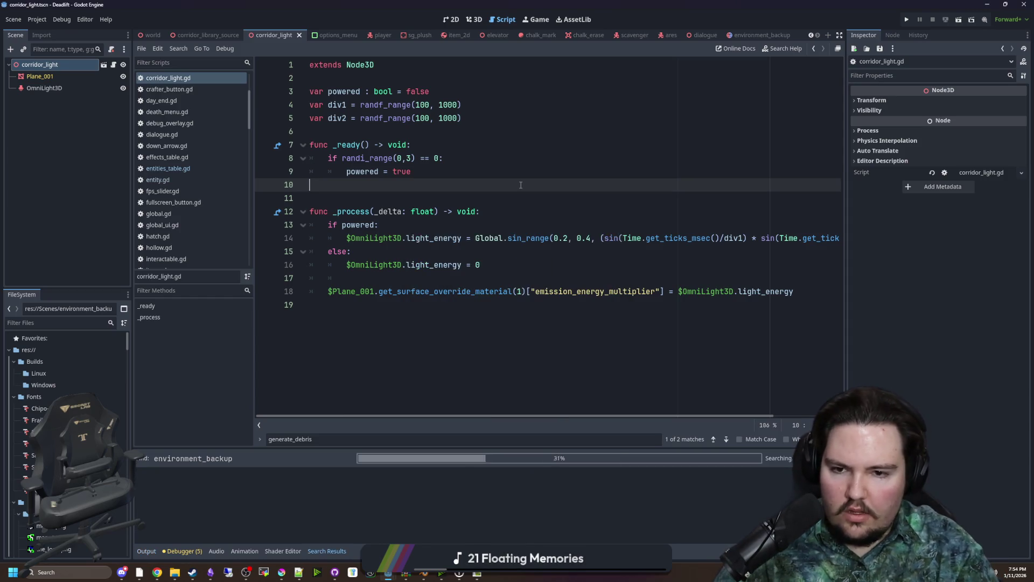
key("ctrl+z")
key("ctrl+z")
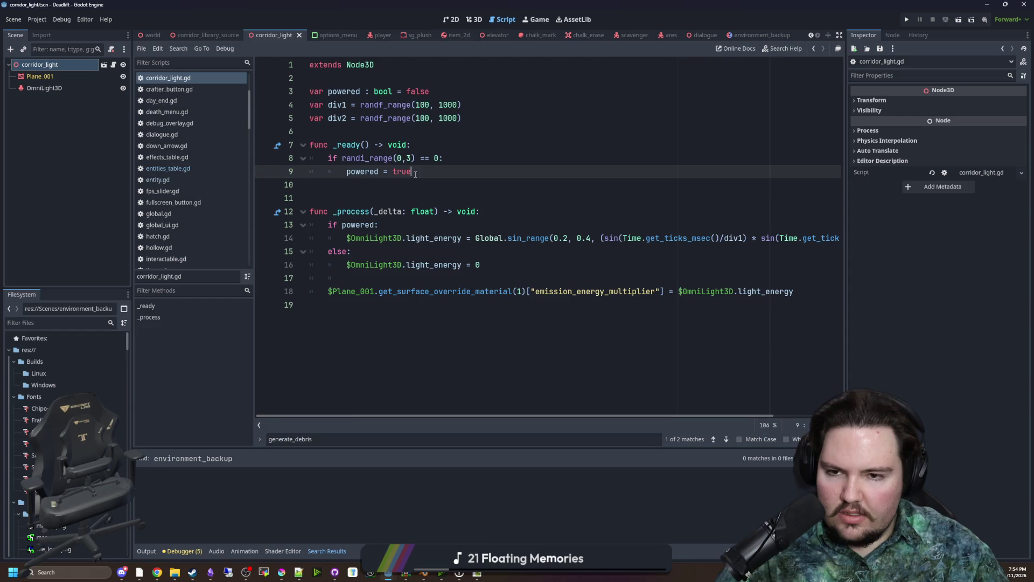
left_click(987, 5)
left_click(784, 101)
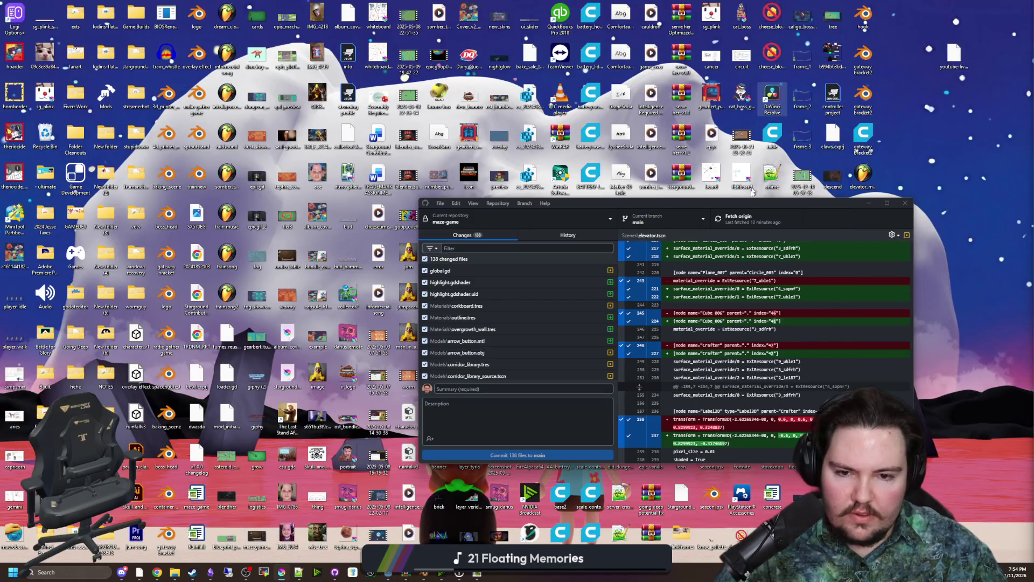
Back in Krita, try a red brush stroke down the white column and undo it
key("alt+Tab")
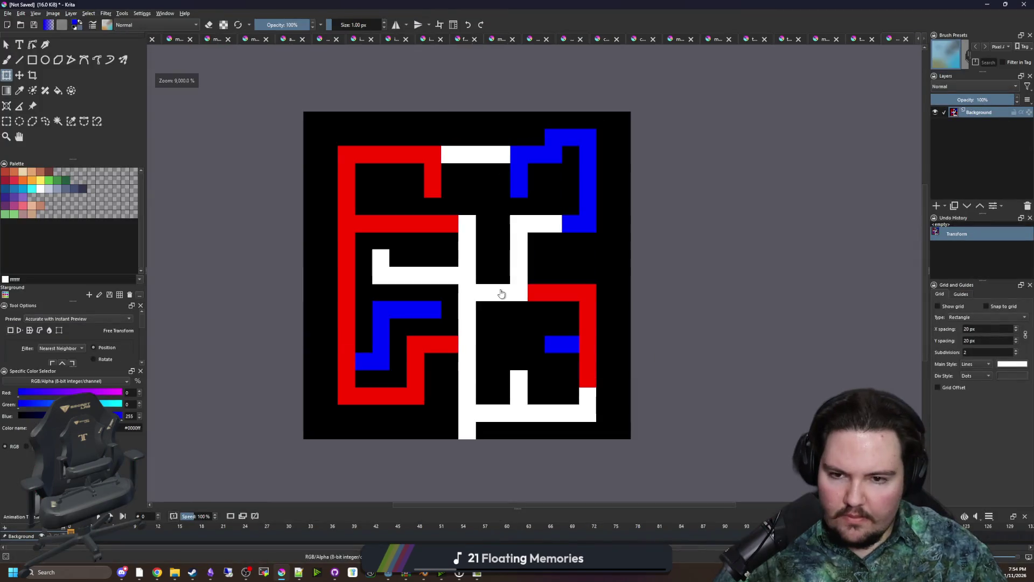
key("b")
left_click(434, 341, "ctrl")
left_click_drag(467, 342, 467, 418)
key("ctrl+z")
Sample black, cover the entire canvas with a filled rectangle, then pick white
key("p")
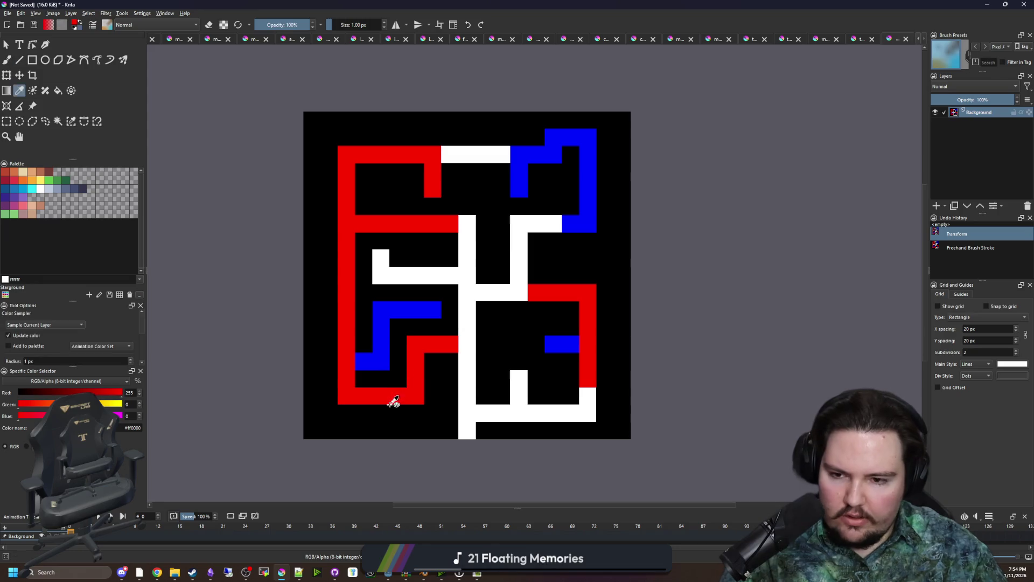
left_click(394, 408)
left_click(31, 60)
mouse_move(327, 115)
left_mouse_down()
mouse_move(651, 431)
mouse_move(644, 443)
left_mouse_up()
left_click(40, 188)
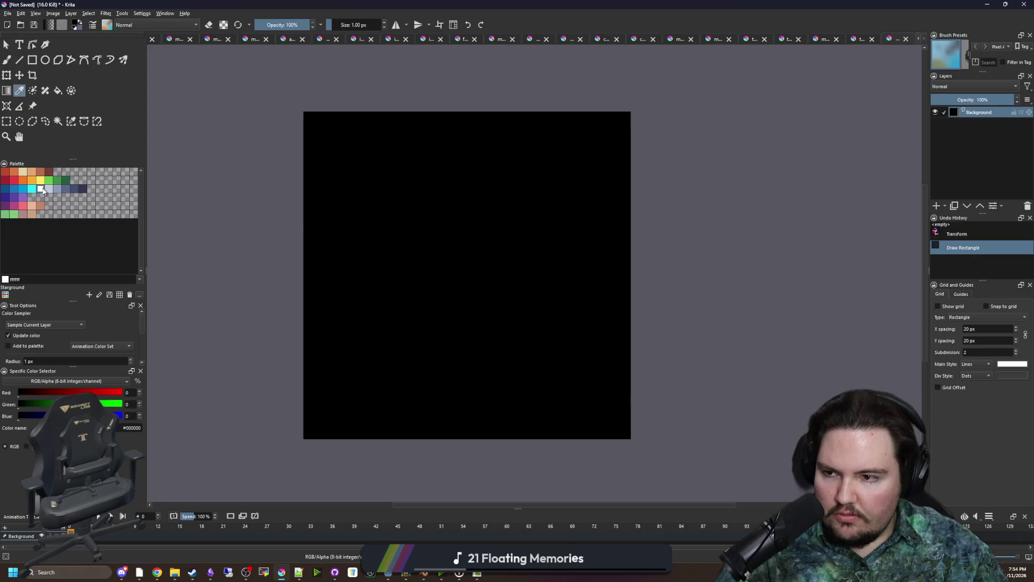
Paint the white entrance corridor at bottom centre and a corridor running left along the bottom
key("b")
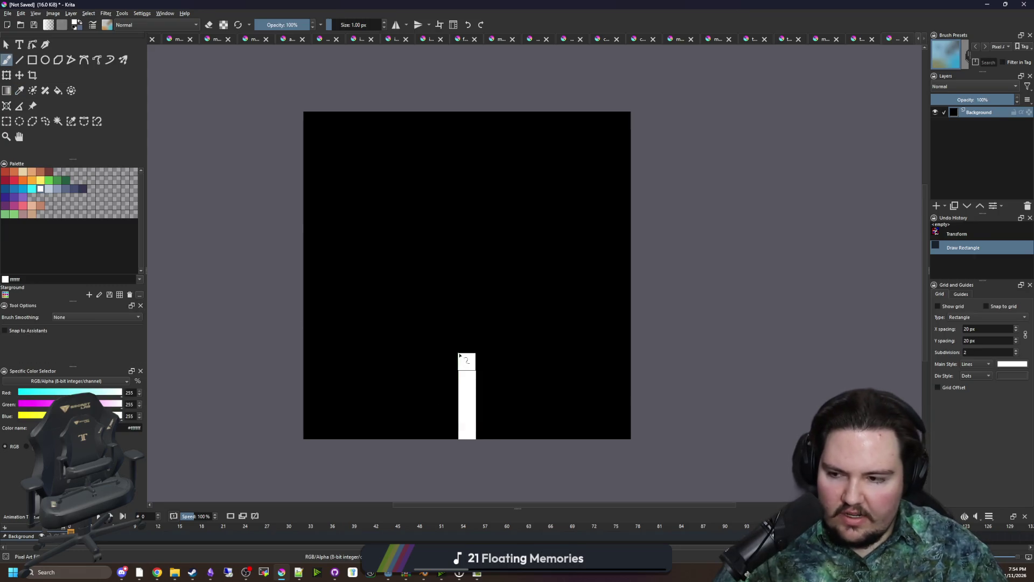
key("ctrl+z")
mouse_move(476, 438)
left_mouse_down()
mouse_move(466, 384)
mouse_move(327, 368)
mouse_move(354, 345)
mouse_move(467, 344)
mouse_move(465, 308)
mouse_move(353, 310)
mouse_move(330, 278)
mouse_move(489, 275)
mouse_move(501, 296)
mouse_move(490, 378)
left_mouse_up()
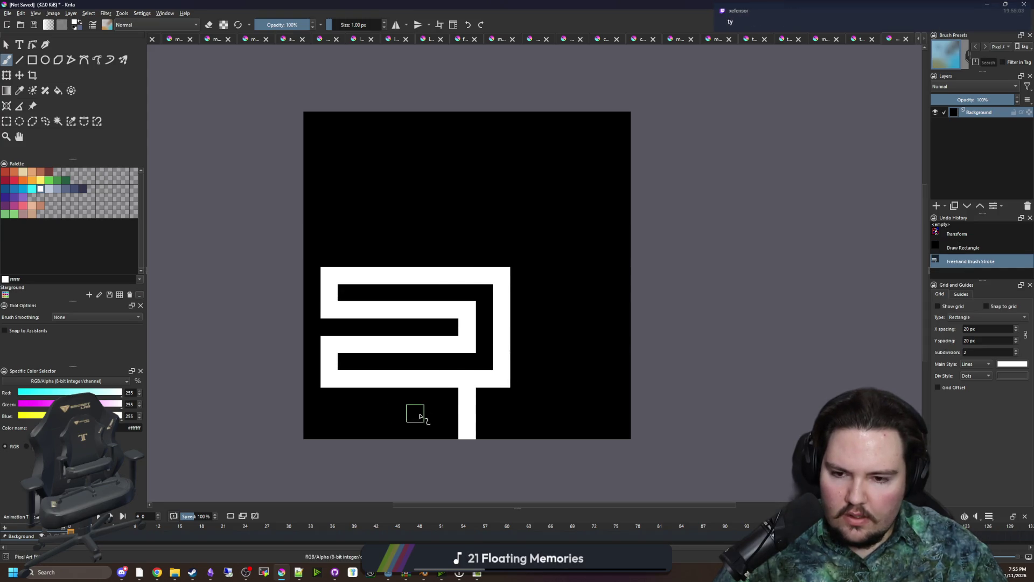
left_click_drag(455, 416, 420, 415)
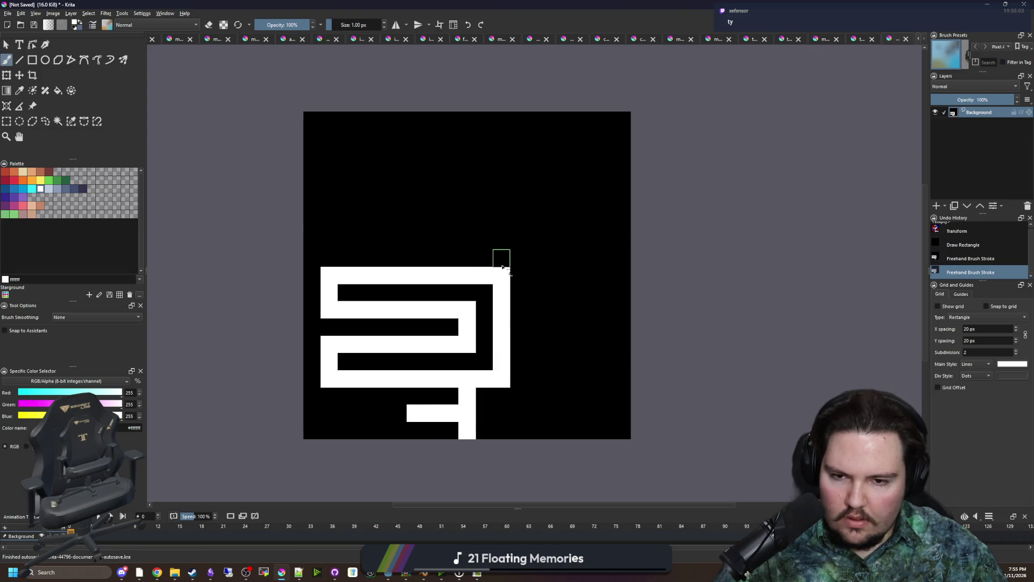
Add the E-shaped white branches on the right and a corridor up to the top left
mouse_move(512, 275)
left_mouse_down()
mouse_move(599, 270)
mouse_move(602, 145)
mouse_move(567, 142)
left_mouse_up()
left_click_drag(597, 172, 569, 171)
mouse_move(596, 207)
left_mouse_down()
mouse_move(575, 211)
mouse_move(586, 238)
mouse_move(563, 241)
left_mouse_up()
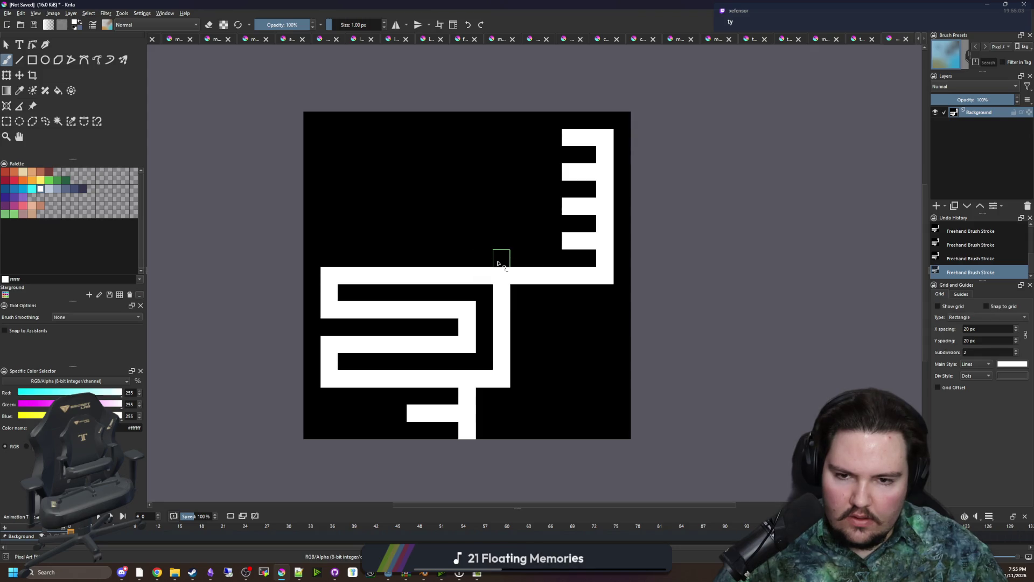
mouse_move(498, 264)
left_mouse_down()
mouse_move(501, 139)
mouse_move(462, 120)
mouse_move(329, 121)
mouse_move(330, 155)
mouse_move(372, 158)
mouse_move(370, 143)
mouse_move(327, 201)
mouse_move(358, 171)
mouse_move(377, 185)
mouse_move(468, 185)
mouse_move(395, 175)
mouse_move(420, 138)
mouse_move(434, 171)
mouse_move(469, 152)
mouse_move(464, 222)
mouse_move(340, 222)
mouse_move(358, 203)
mouse_move(431, 203)
mouse_move(439, 218)
left_mouse_up()
key("ctrl+z")
scroll(458, 242, "down", 4)
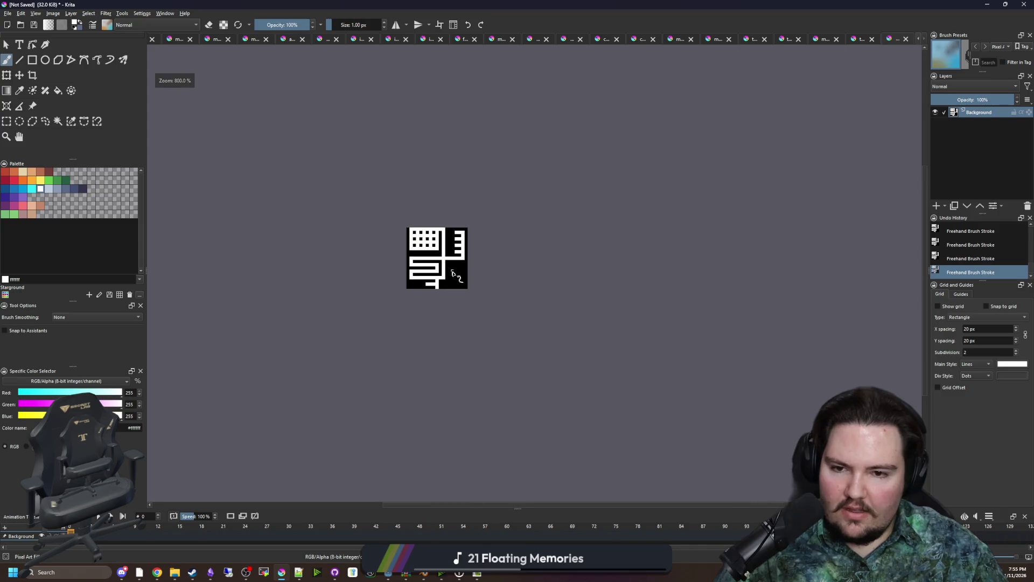
Try filling the upper-left black cells white, then undo the fill
scroll(438, 260, "up", 5)
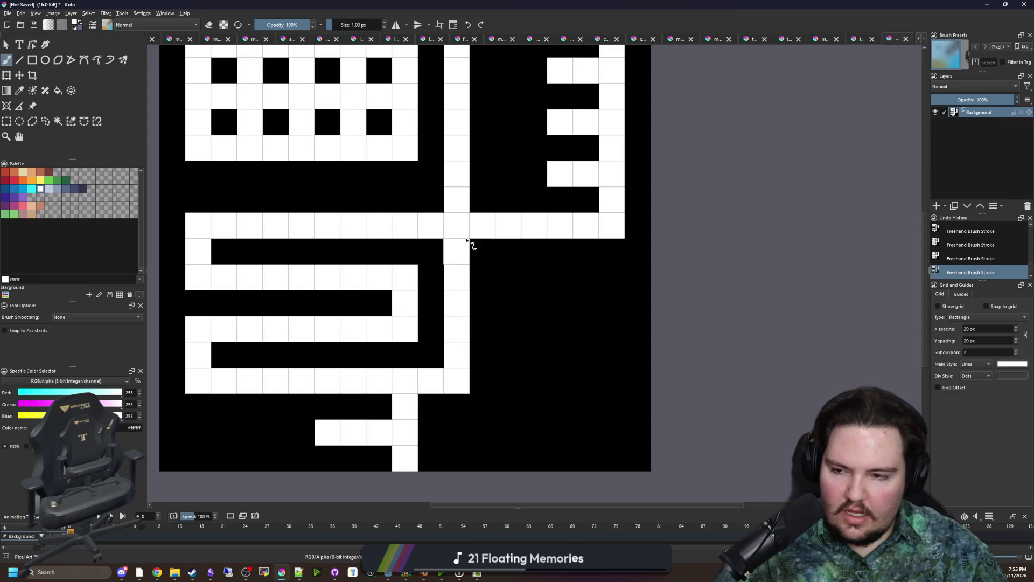
scroll(467, 241, "down", 3)
scroll(467, 243, "up", 1)
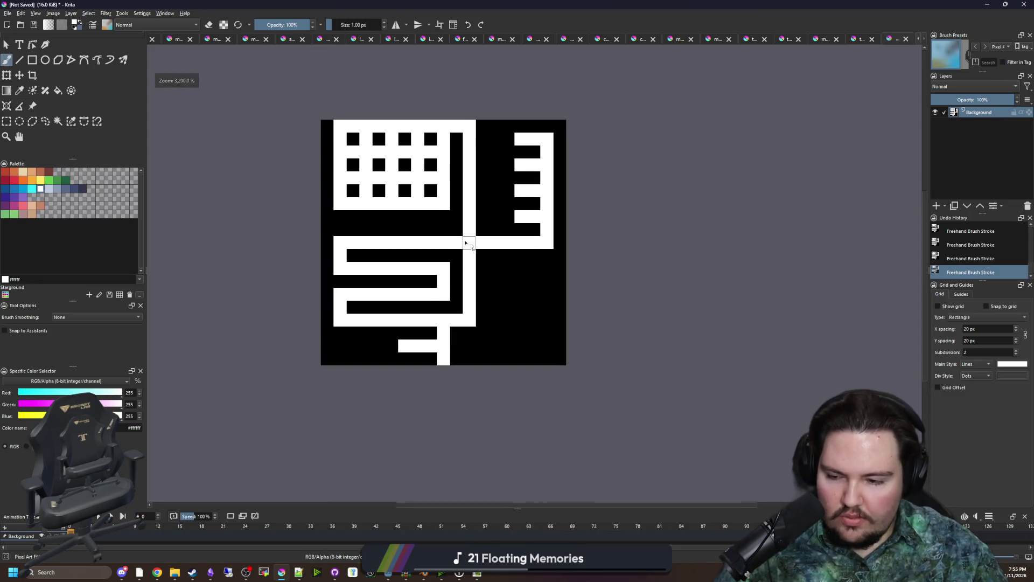
scroll(467, 243, "up", 3)
mouse_move(474, 321)
left_mouse_down()
mouse_move(404, 300)
mouse_move(438, 242)
mouse_move(512, 196)
mouse_move(352, 189)
left_mouse_up()
key("ctrl+z")
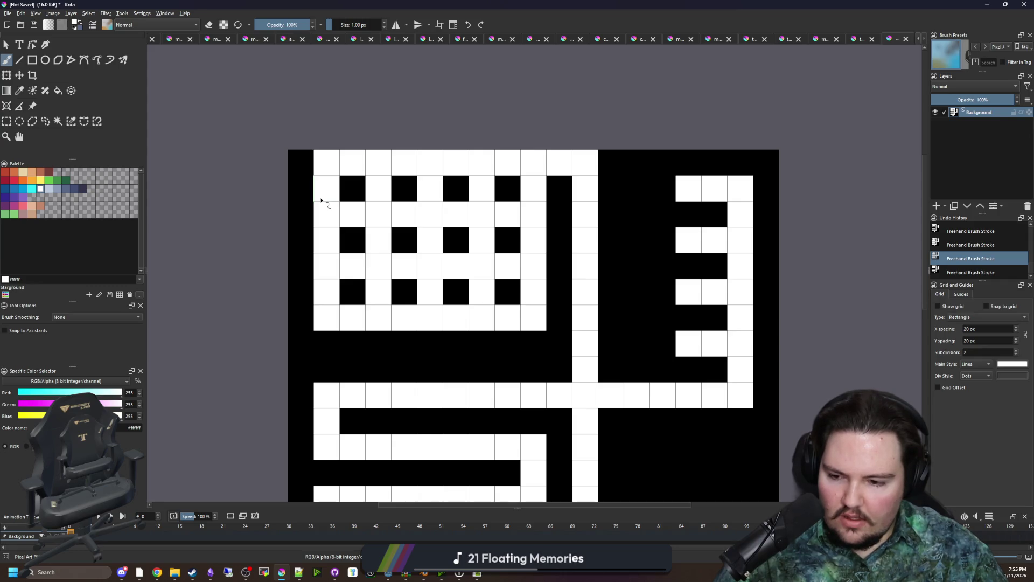
scroll(457, 274, "down", 2)
scroll(406, 351, "up", 1)
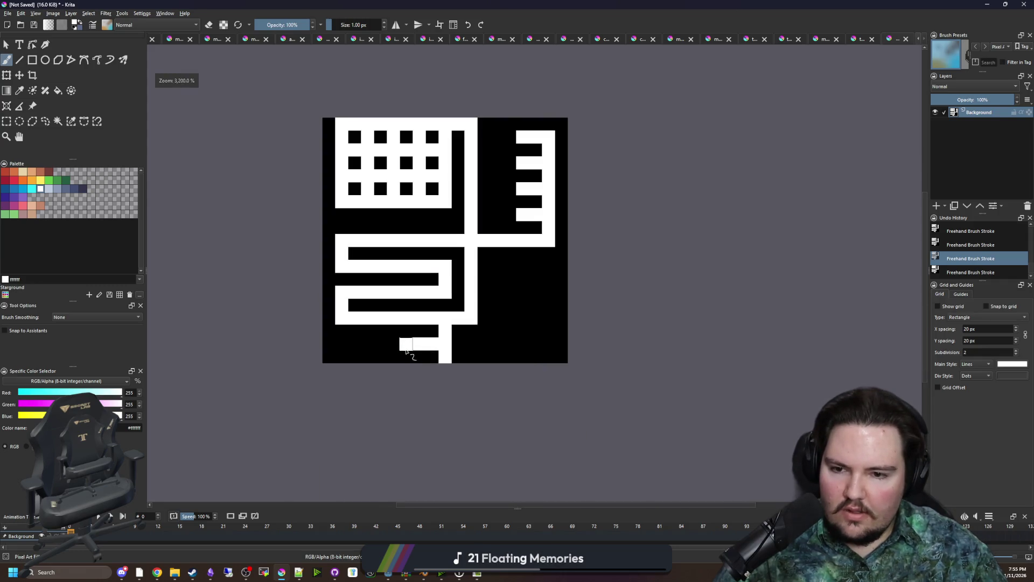
scroll(397, 267, "up", 1)
Set the colour to pure red #ff0000 and paint red up the column beside the squares
left_click(14, 180)
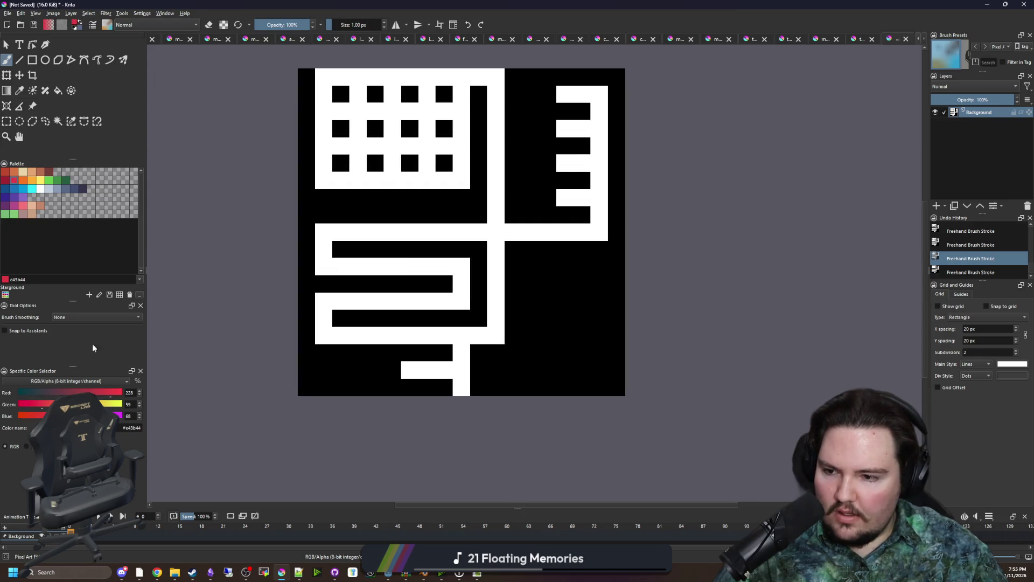
mouse_move(37, 404)
left_mouse_down()
mouse_move(19, 404)
mouse_move(8, 419)
left_mouse_up()
left_click_drag(108, 392, 121, 392)
scroll(475, 291, "up", 1)
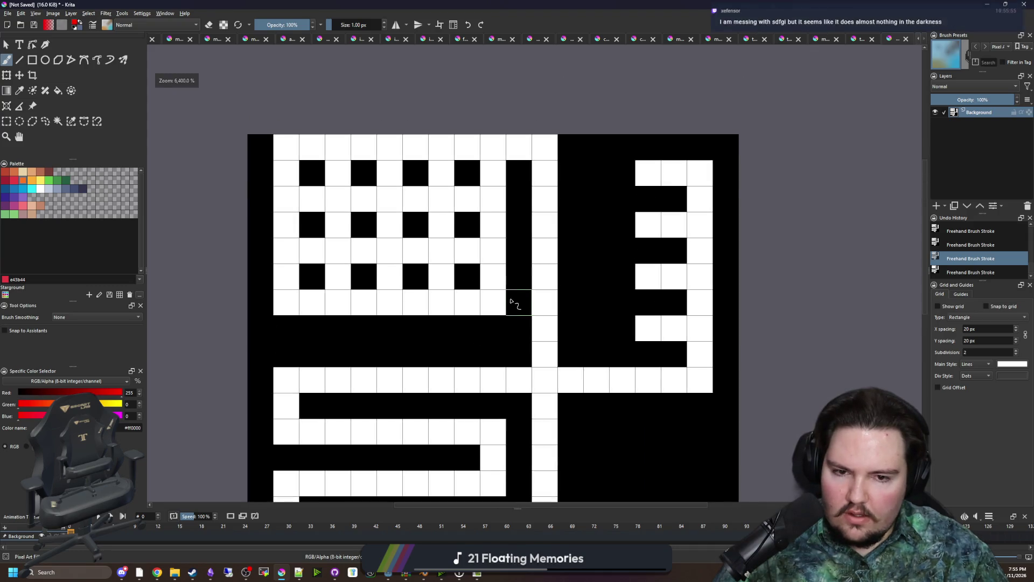
scroll(515, 303, "down", 1)
left_click_drag(498, 306, 505, 202)
Flood-fill the block around the squares red and paint the right-hand E-shaped comb blue
left_click(468, 209)
scroll(431, 248, "right", 3)
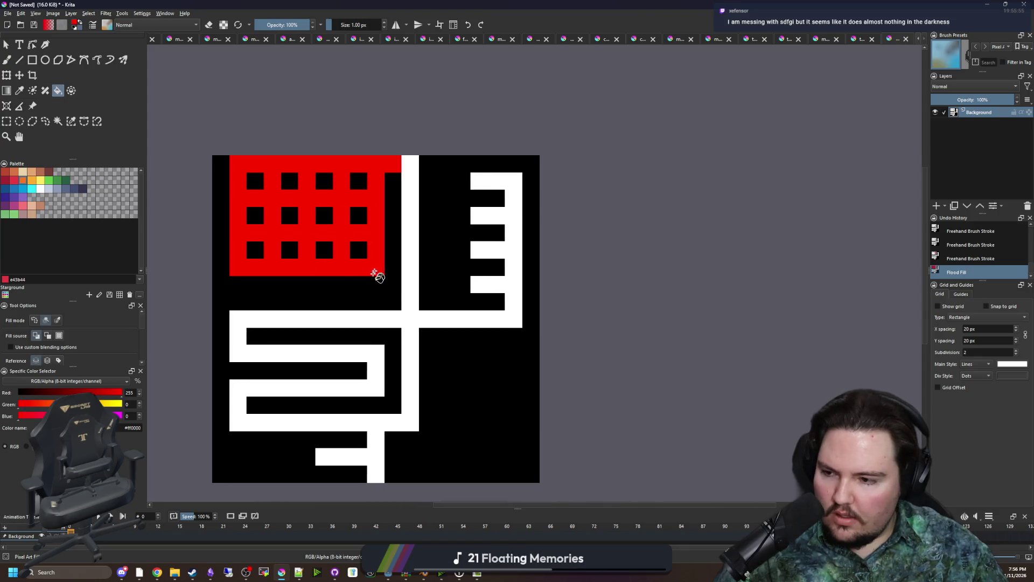
left_click(5, 197)
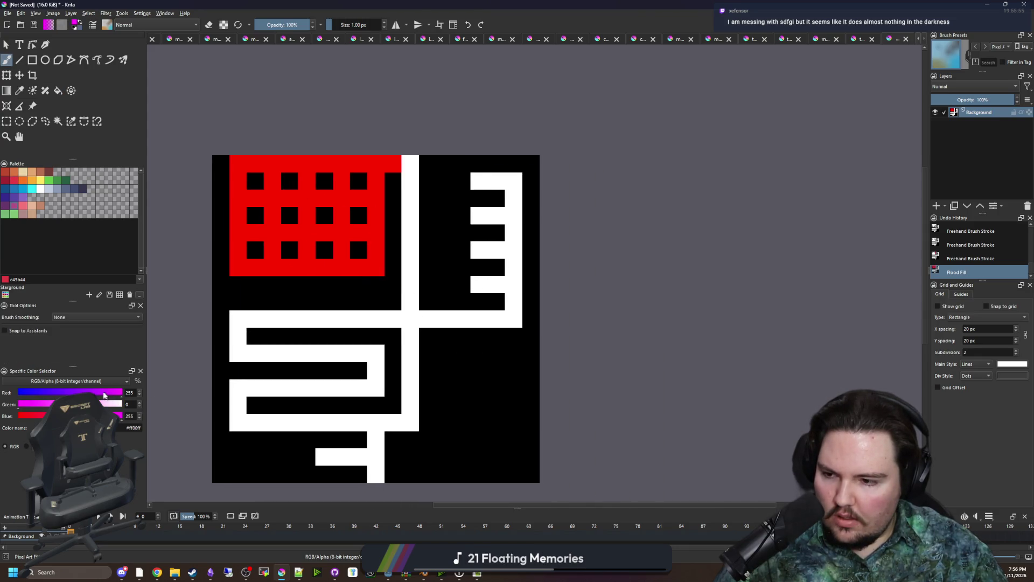
mouse_move(473, 285)
left_mouse_down()
mouse_move(512, 296)
mouse_move(458, 319)
left_mouse_up()
mouse_move(507, 277)
left_mouse_down()
mouse_move(517, 180)
mouse_move(474, 181)
left_mouse_up()
mouse_move(489, 215)
left_mouse_down()
mouse_move(473, 216)
mouse_move(473, 250)
left_mouse_up()
left_click_drag(370, 311, 410, 290)
Sample red and repaint the lower winding path and its stubs red
left_click(402, 247, "ctrl")
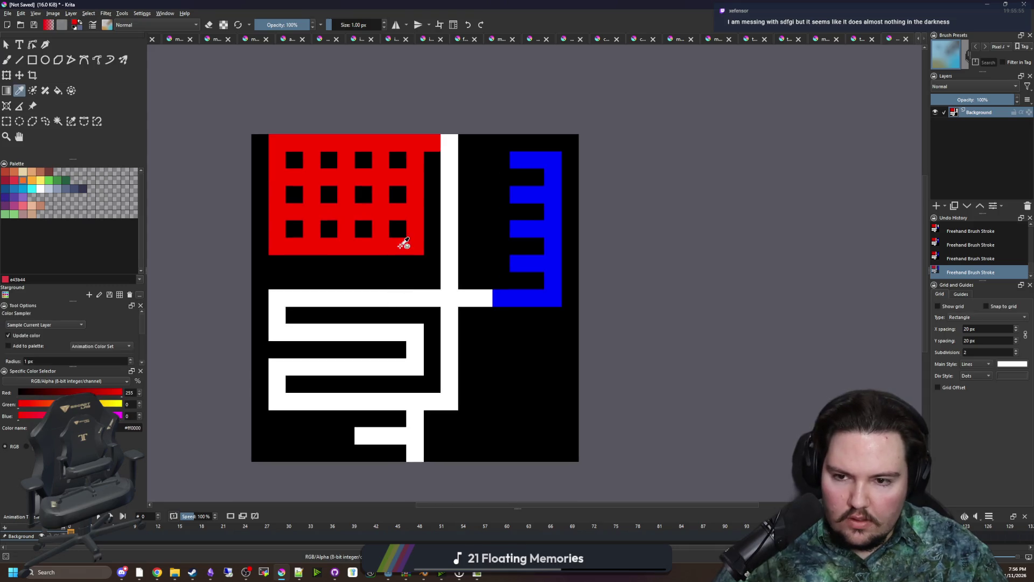
mouse_move(397, 404)
left_mouse_down()
mouse_move(273, 399)
mouse_move(283, 374)
left_mouse_up()
key("ctrl+z")
mouse_move(397, 401)
left_mouse_down()
mouse_move(279, 398)
mouse_move(358, 366)
mouse_move(415, 367)
mouse_move(378, 331)
mouse_move(284, 328)
mouse_move(334, 296)
mouse_move(434, 297)
left_mouse_up()
left_click(283, 370)
Sample black and paint over the stray red square and stub
left_click(331, 348, "ctrl")
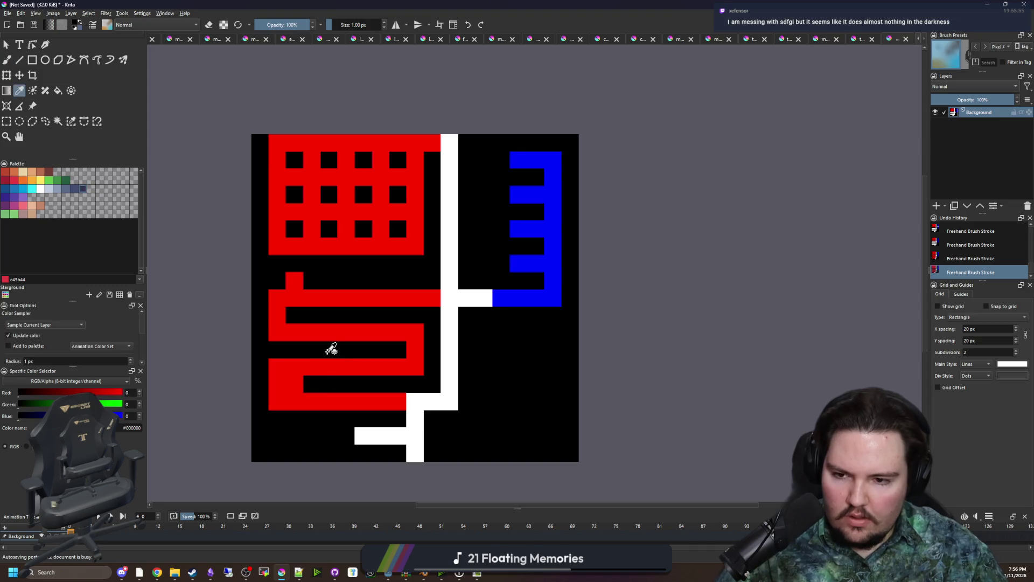
left_click(296, 384)
left_click(298, 278)
scroll(392, 268, "down", 2)
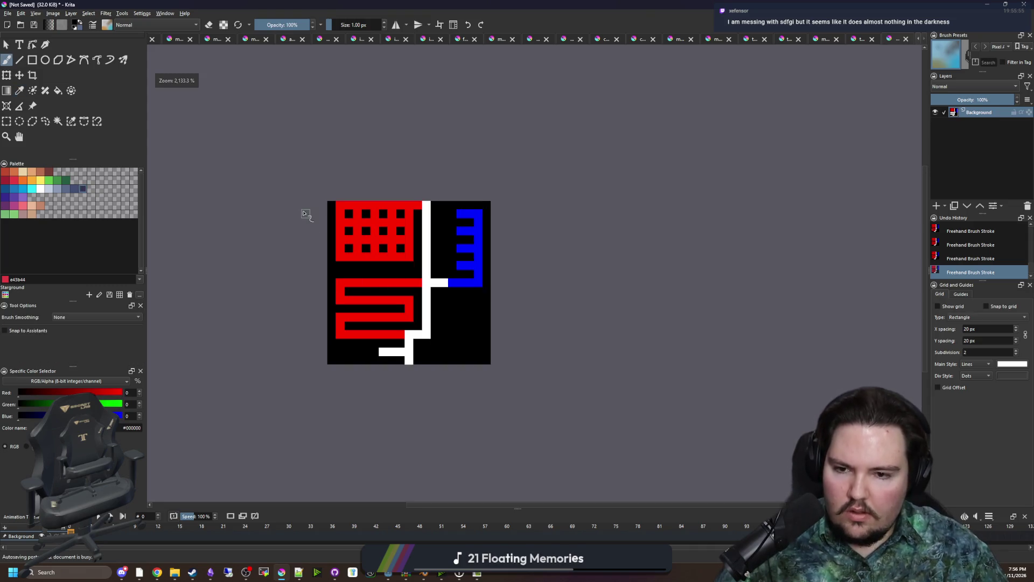
Save the maze as PNG image the_blender in Maps > Hard, accept the PNG options, and minimise Krita
left_click(8, 13)
key("Escape")
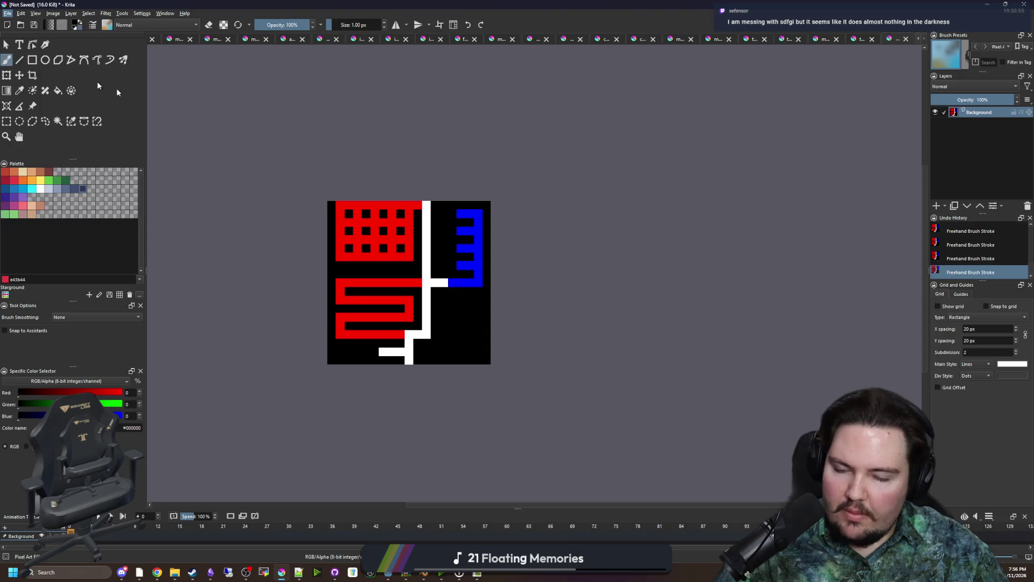
left_click(321, 149)
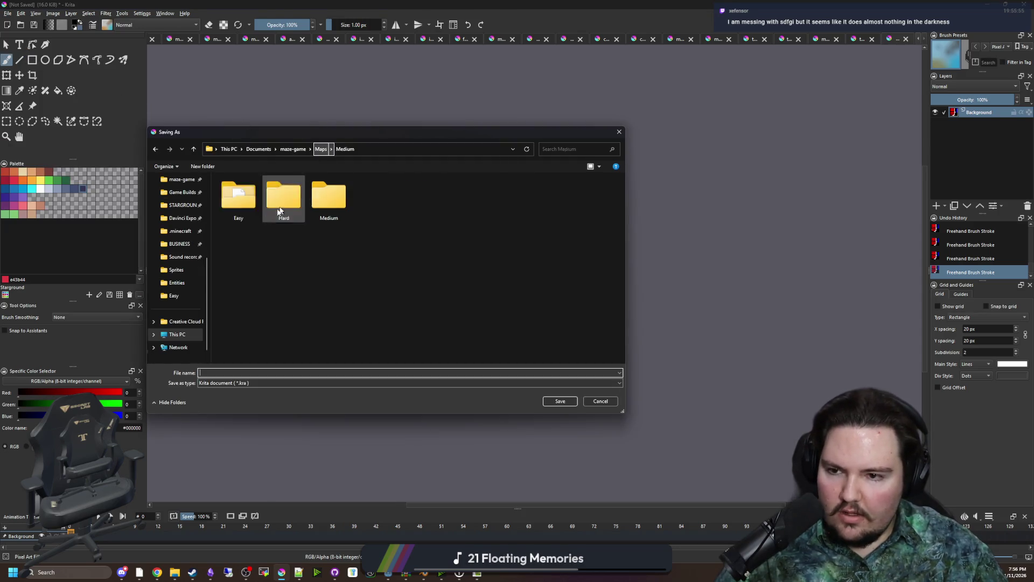
double_click(281, 202)
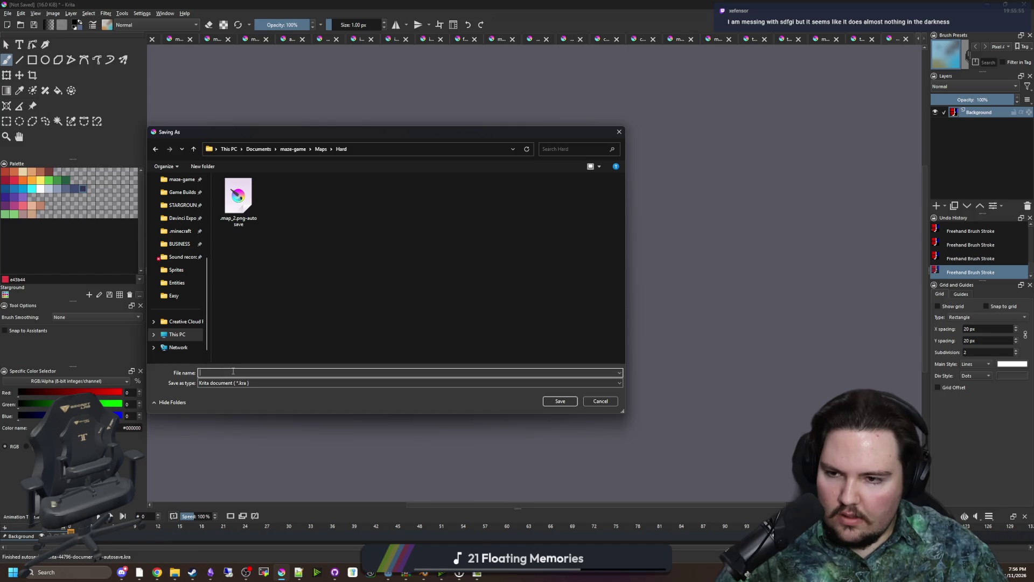
type("he_blender")
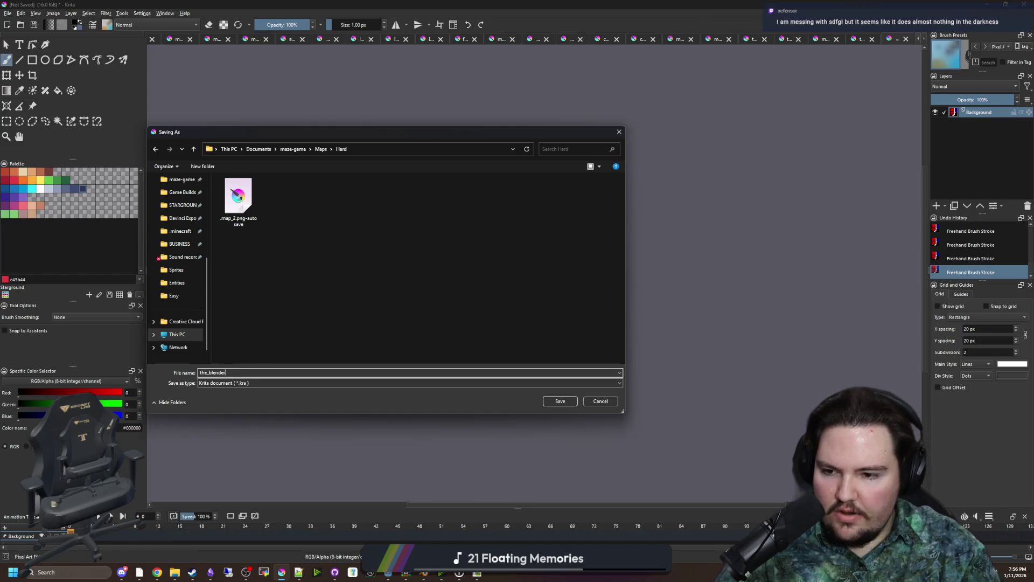
left_click(229, 382)
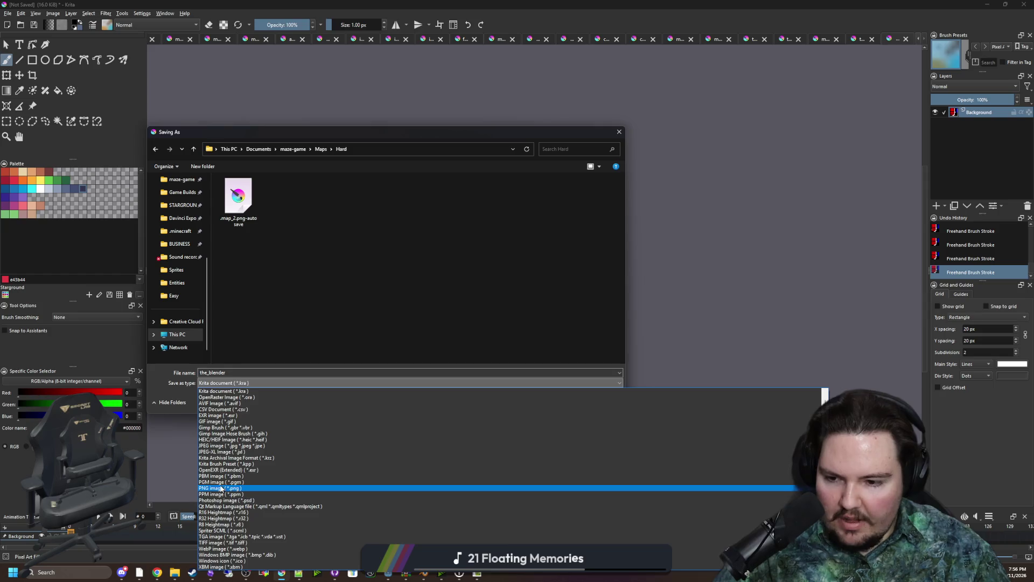
left_click(221, 488)
left_click(560, 400)
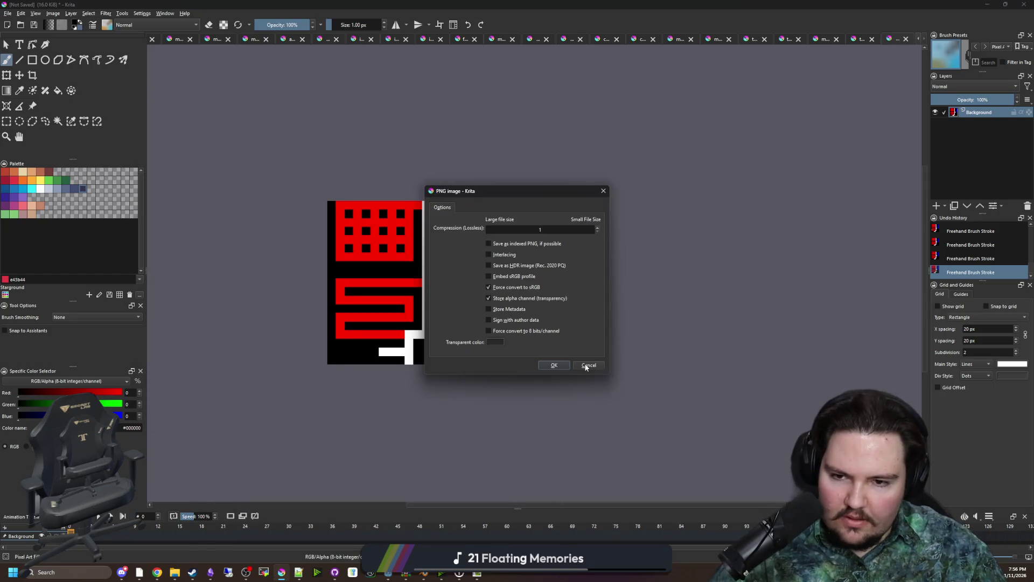
left_click(554, 366)
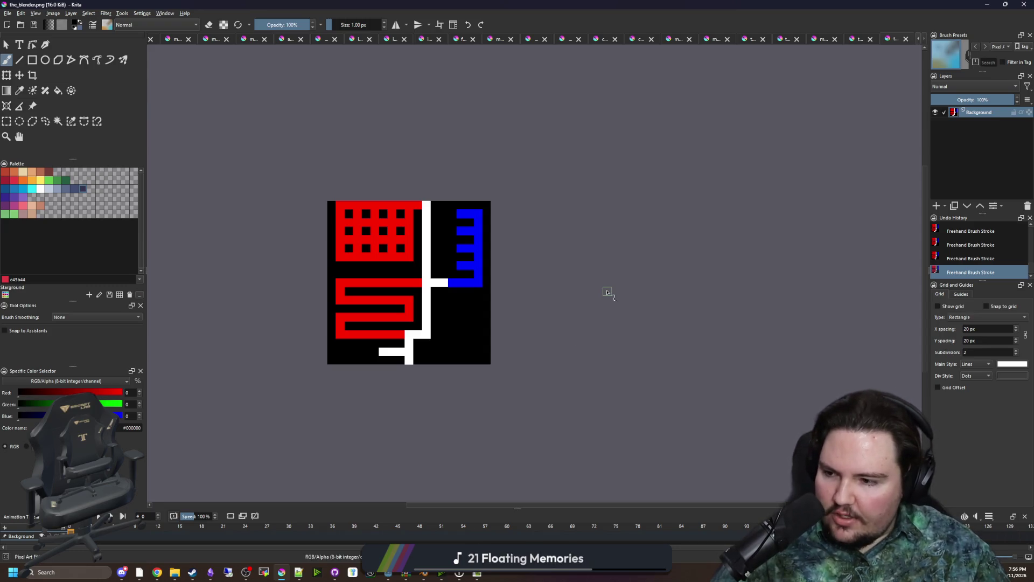
scroll(349, 250, "up", 1)
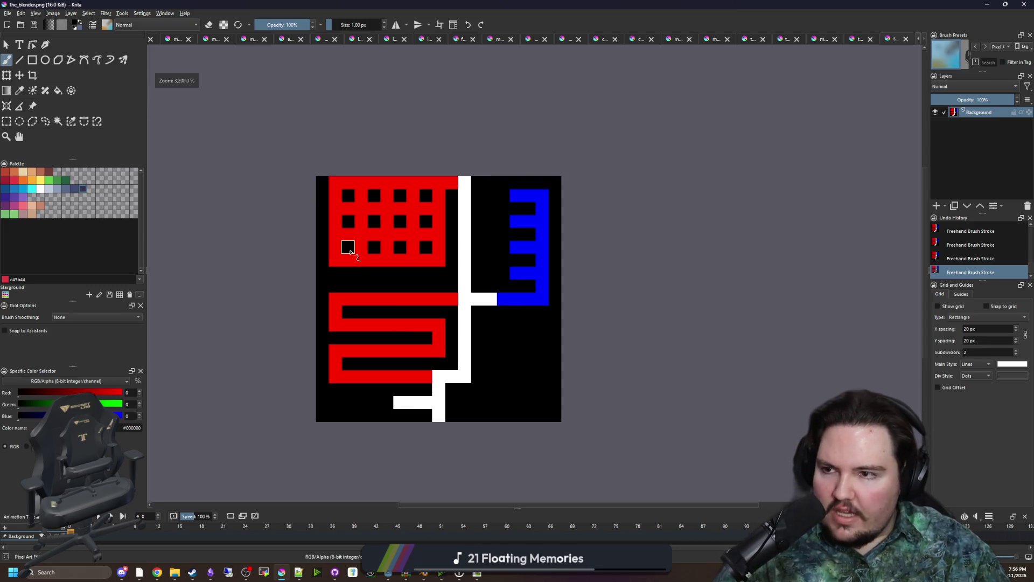
left_click(990, 5)
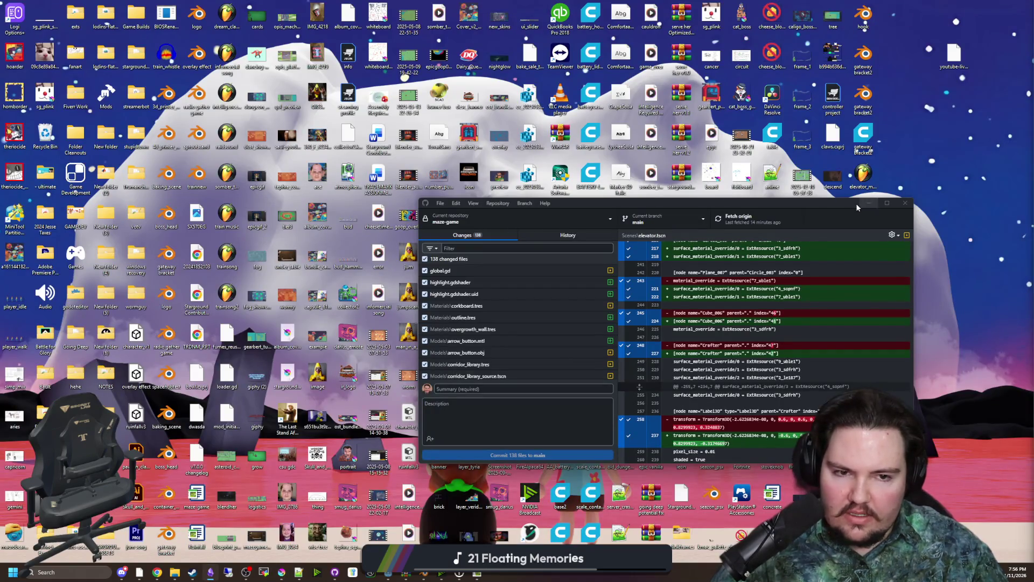
Minimise GitHub Desktop and bring the Godot editor to the front
left_click_drag(859, 208, 688, 214)
left_click(699, 210)
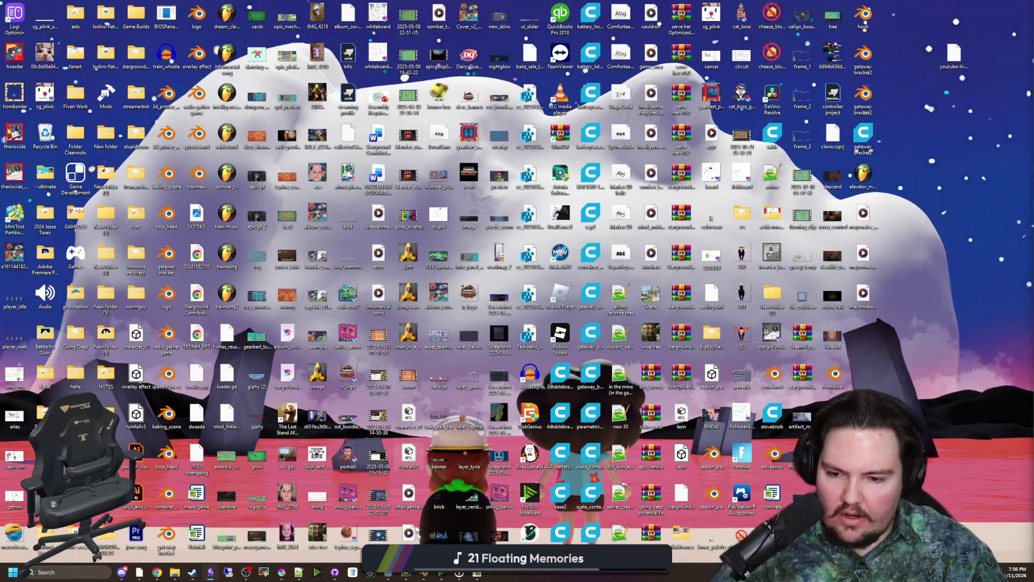
mouse_move(389, 573)
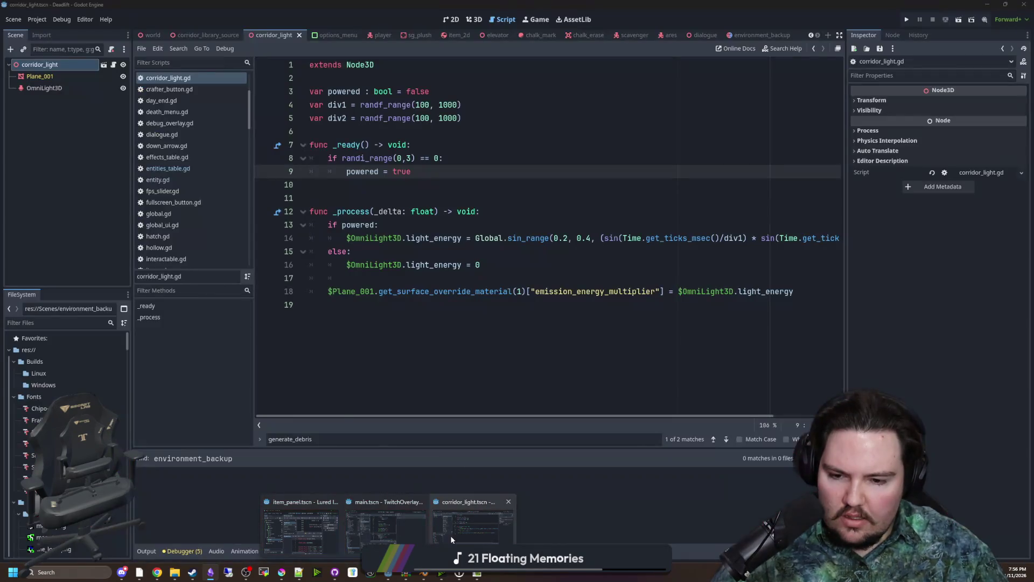
left_click(452, 539)
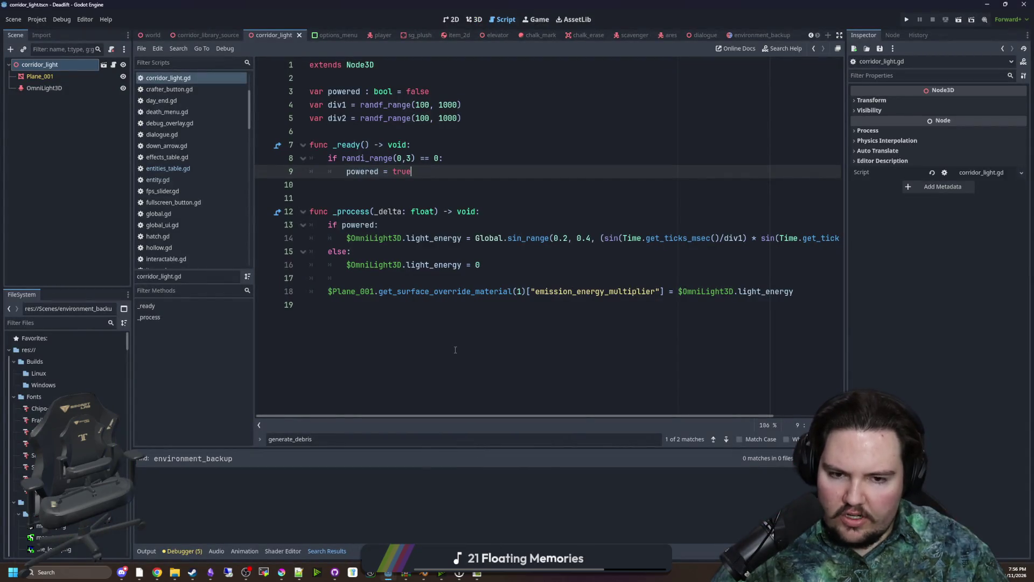
Filter the project files for 'map', then clear the filter
left_click(386, 198)
left_click(111, 323)
type("map")
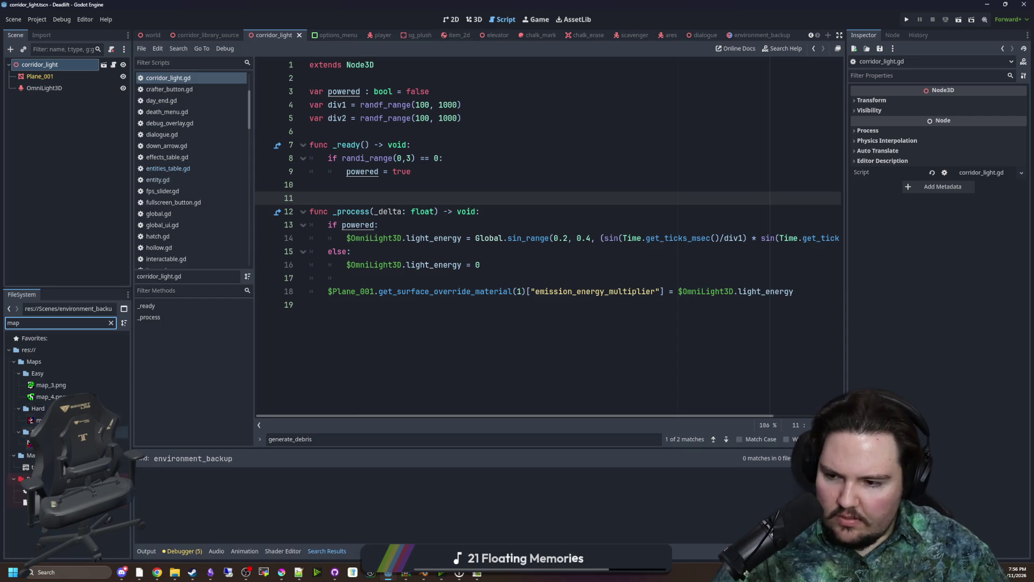
key("Return")
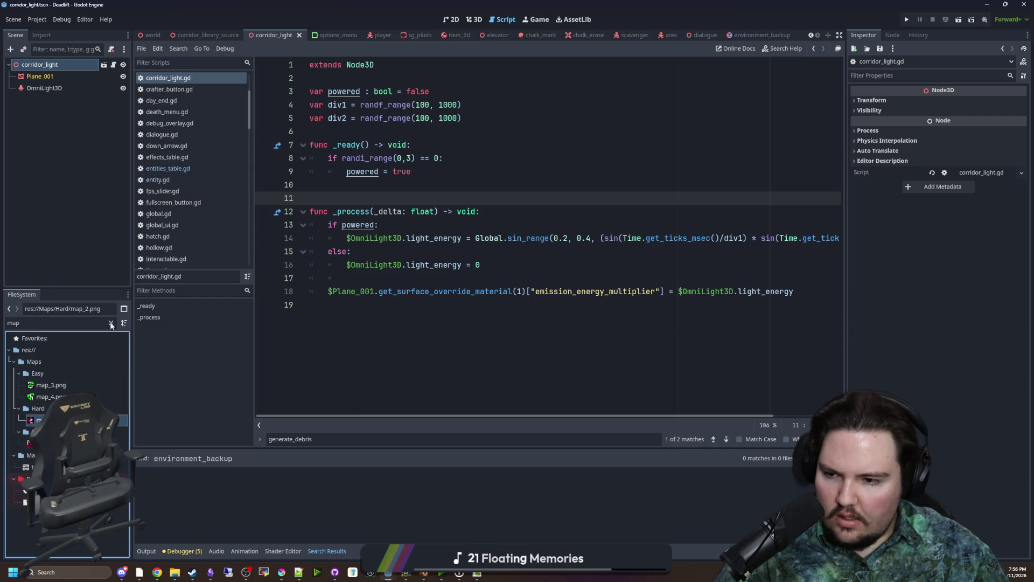
left_click(111, 323)
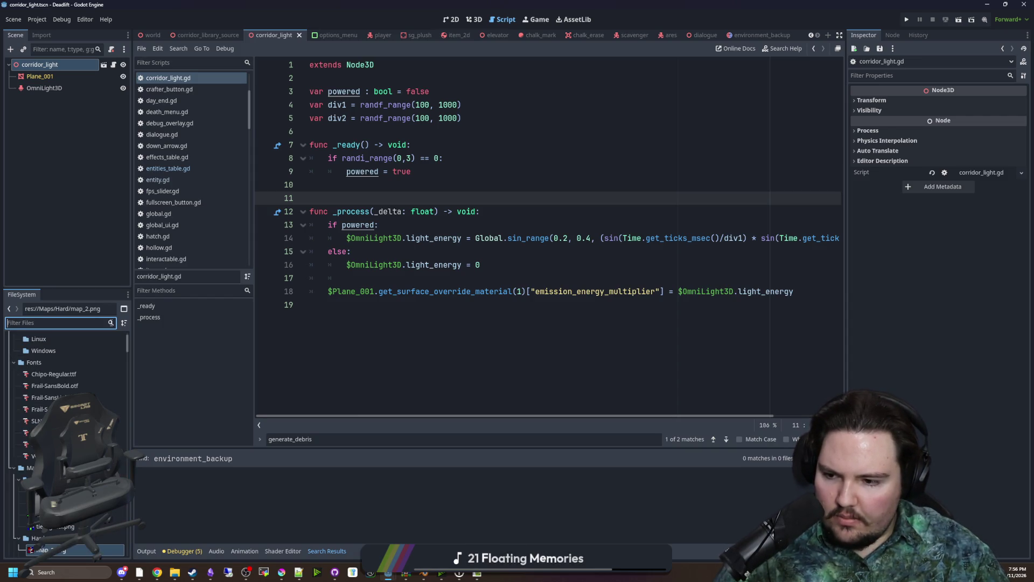
left_click(441, 283)
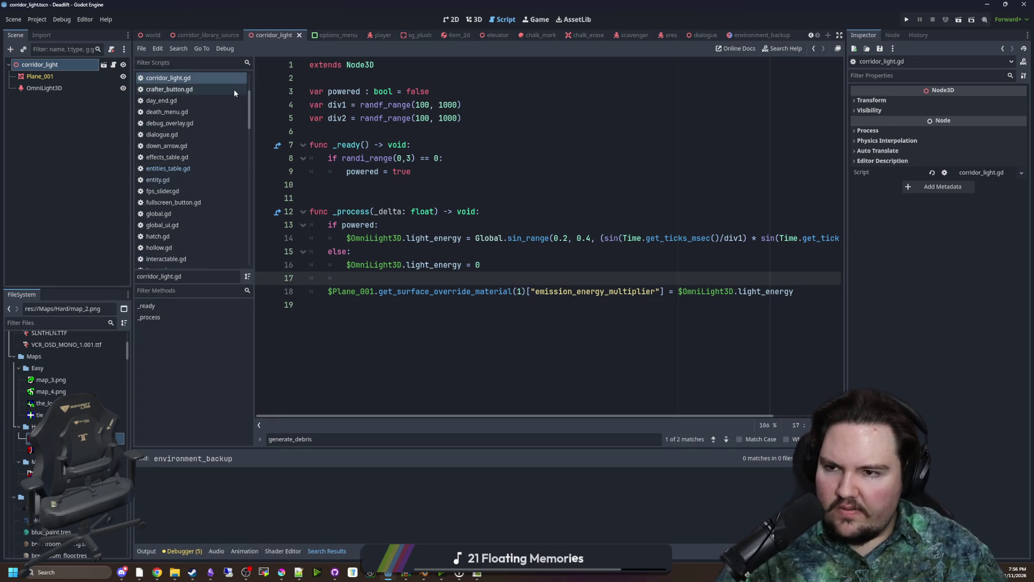
Open the maps_table.gd script by filtering the files for 'map'
left_click(392, 132)
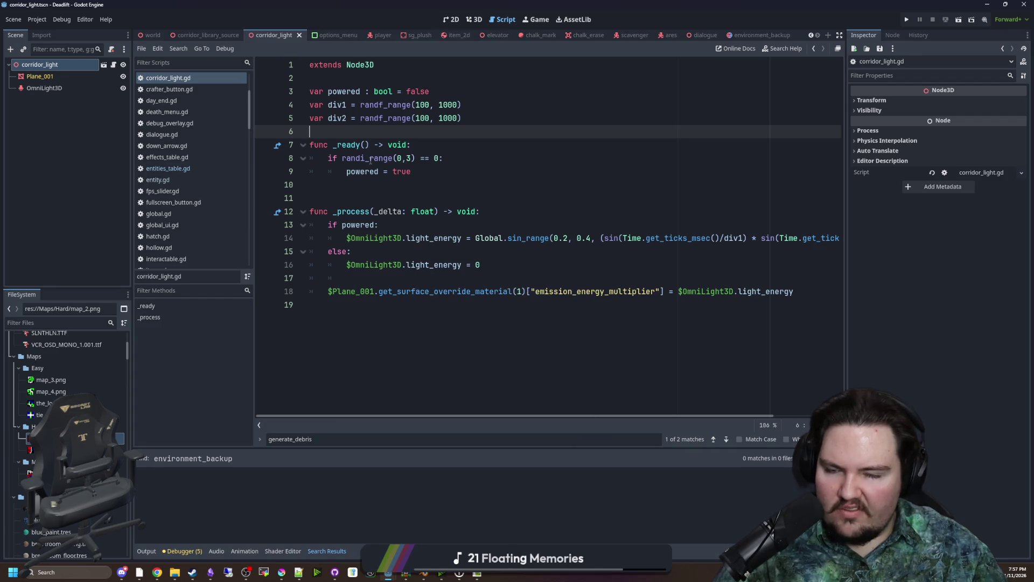
left_click(110, 325)
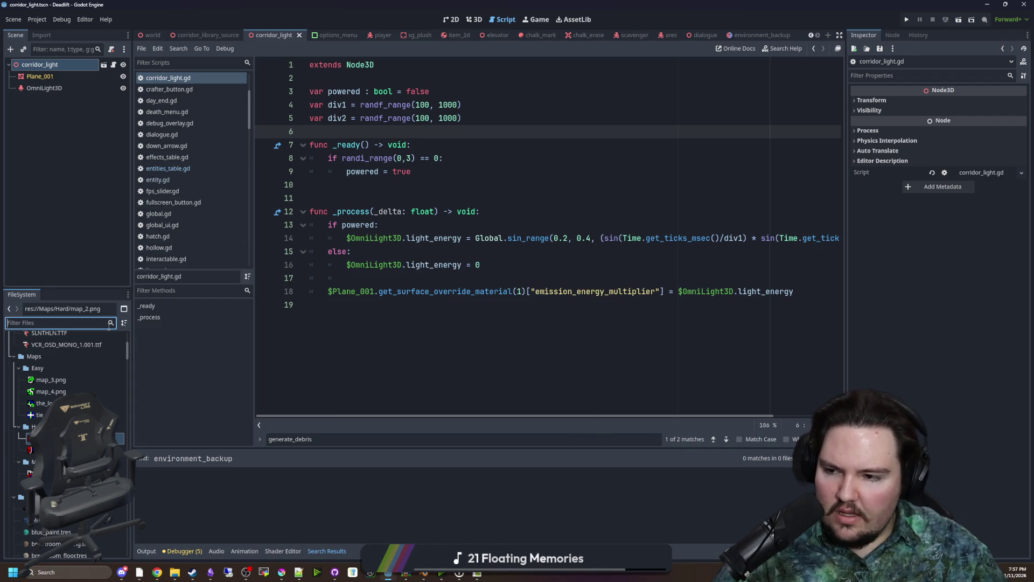
type("map")
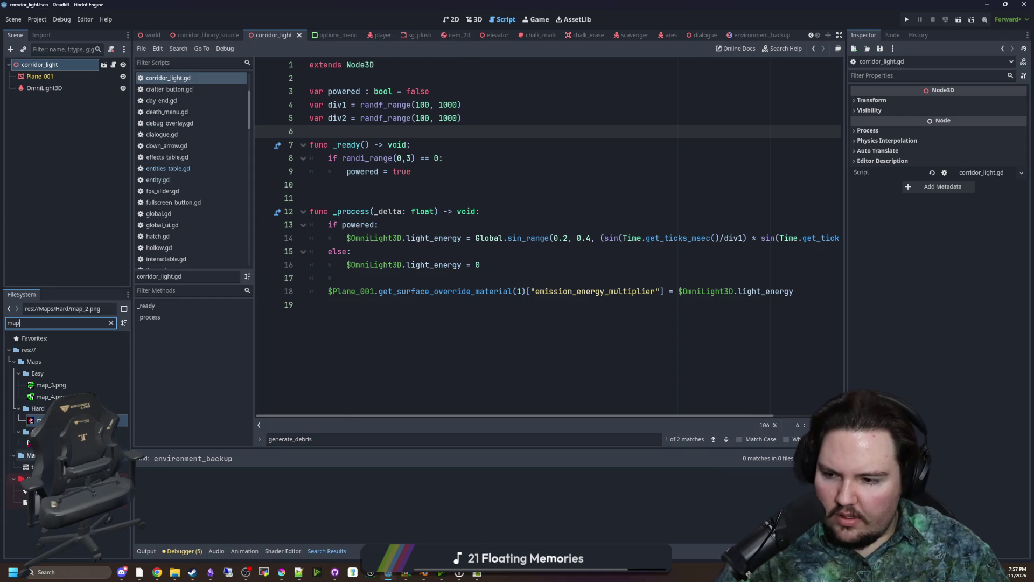
double_click(30, 490)
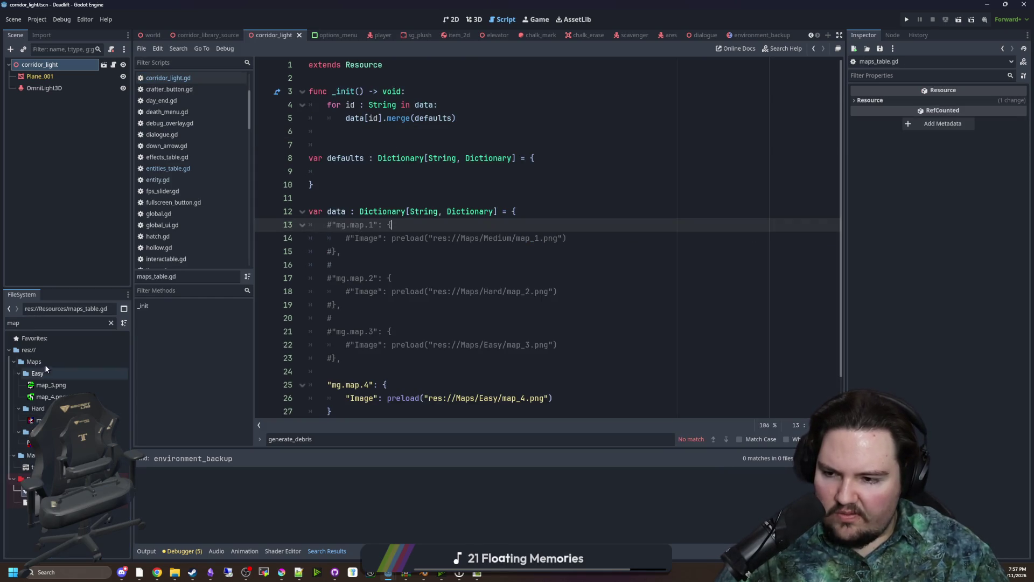
left_click(111, 323)
Inspect the commented-out map entries on lines 13–23 of maps_table.gd
scroll(371, 325, "down", 1)
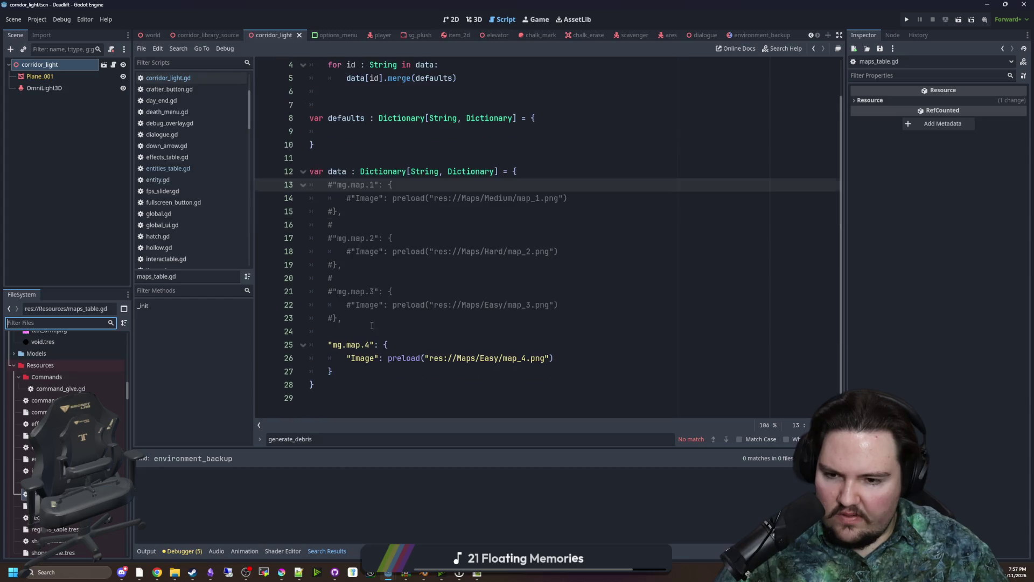
left_click_drag(359, 317, 305, 188)
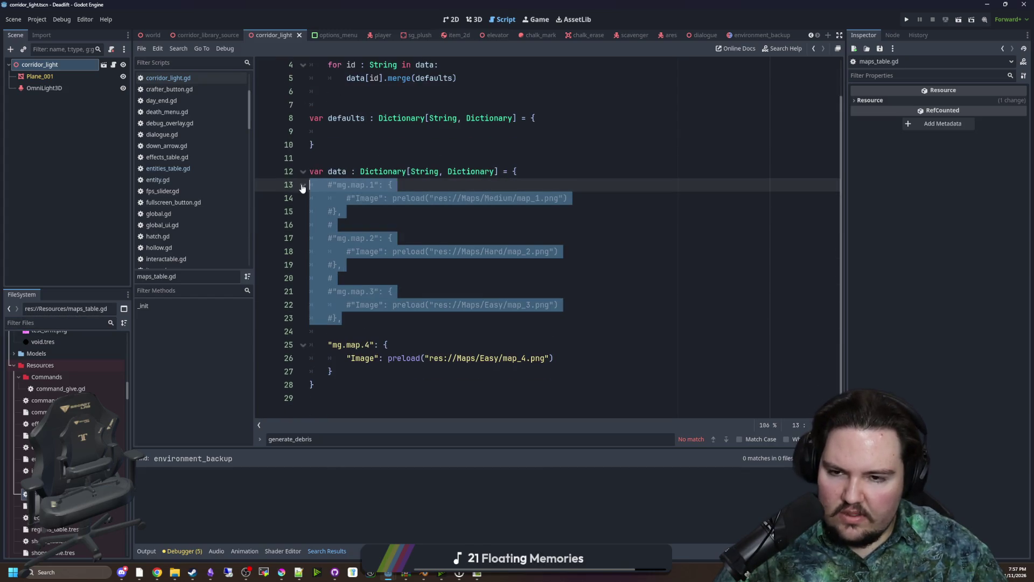
scroll(459, 226, "up", 1)
left_click(362, 147)
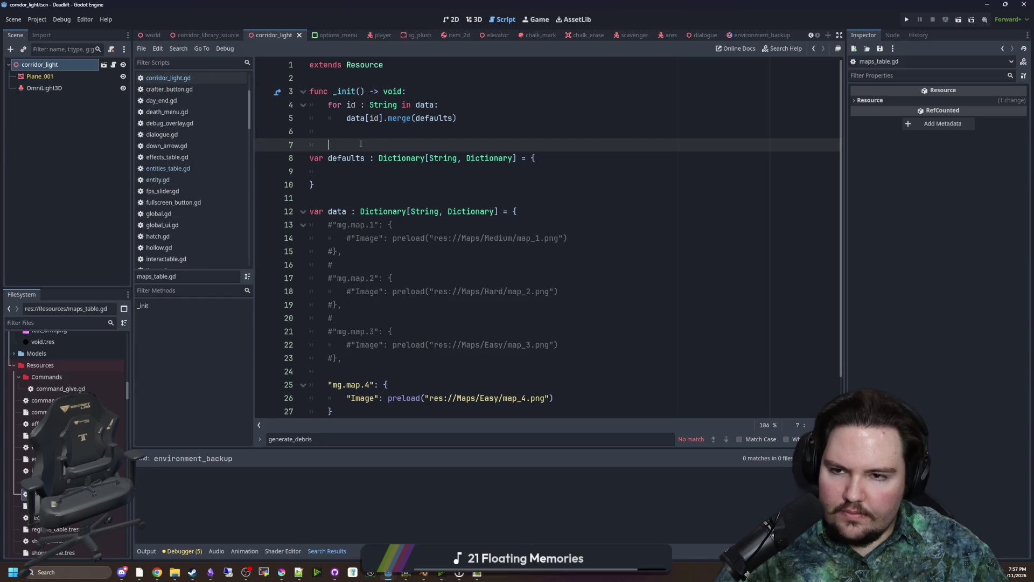
Open global.gd from the Scripts list and scroll to its top
scroll(178, 226, "up", 3)
scroll(181, 216, "down", 1)
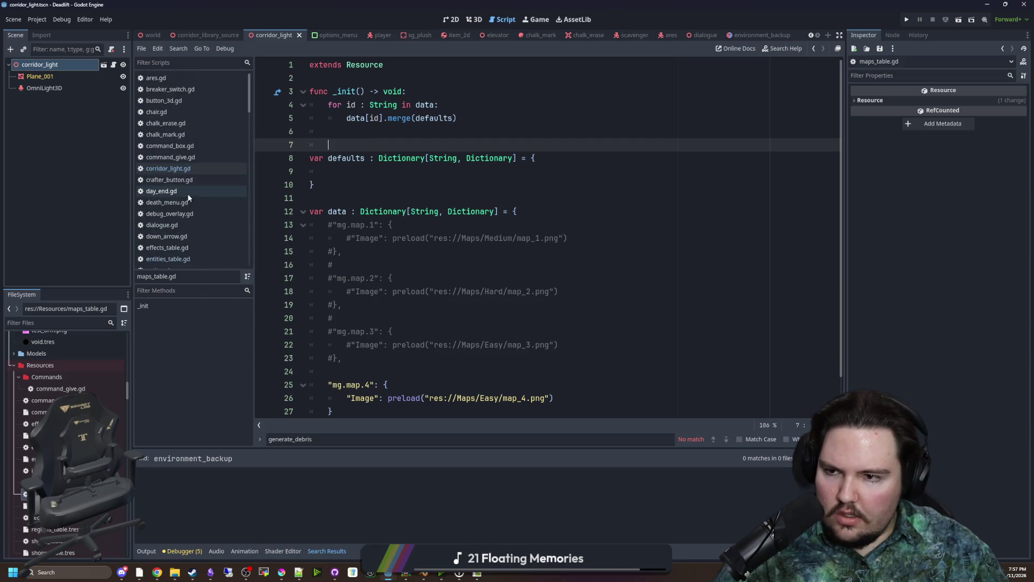
scroll(193, 189, "down", 1)
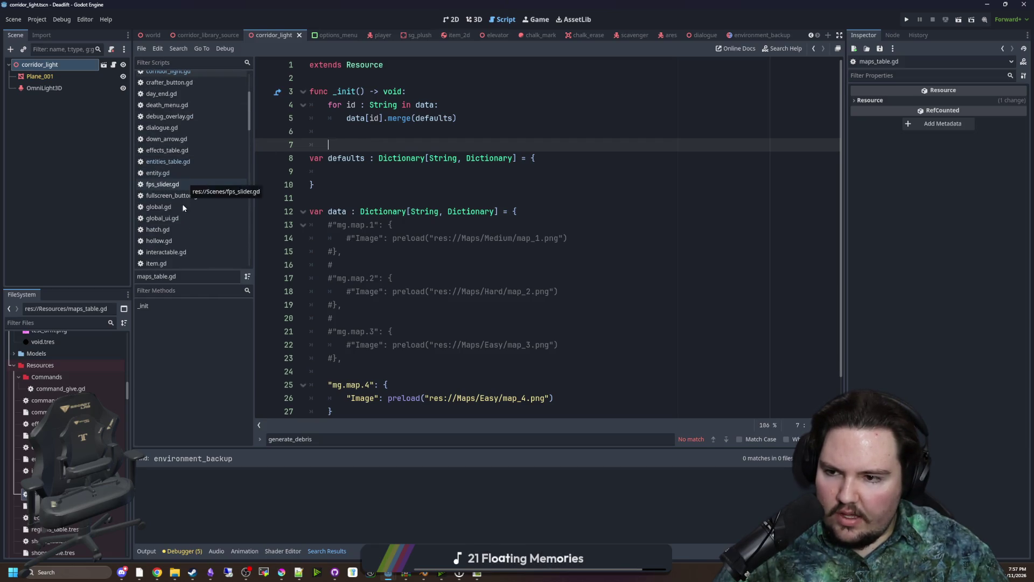
left_click(161, 207)
scroll(685, 141, "up", 10)
scroll(685, 141, "up", 5)
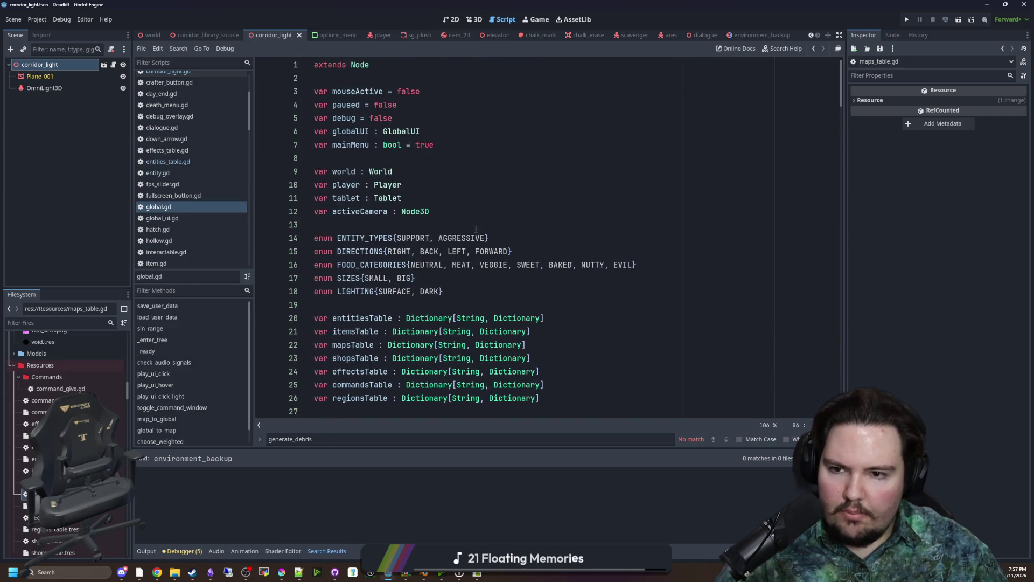
Add enum MAP_DIFFICULTIES {EASY, MEDIUM, HARD, EXTREME} below the activeCamera declaration
left_click(345, 219)
key("Return")
key("Return")
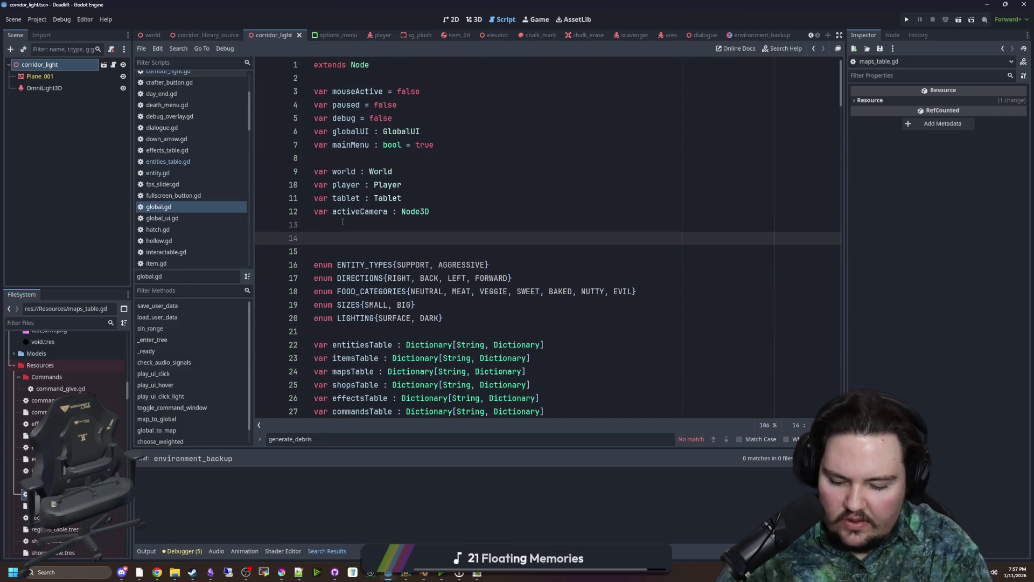
type("var")
key("Escape")
key("BackSpace")
key("BackSpace")
key("BackSpace")
type("enum MAP_DIFFICULTIES{")
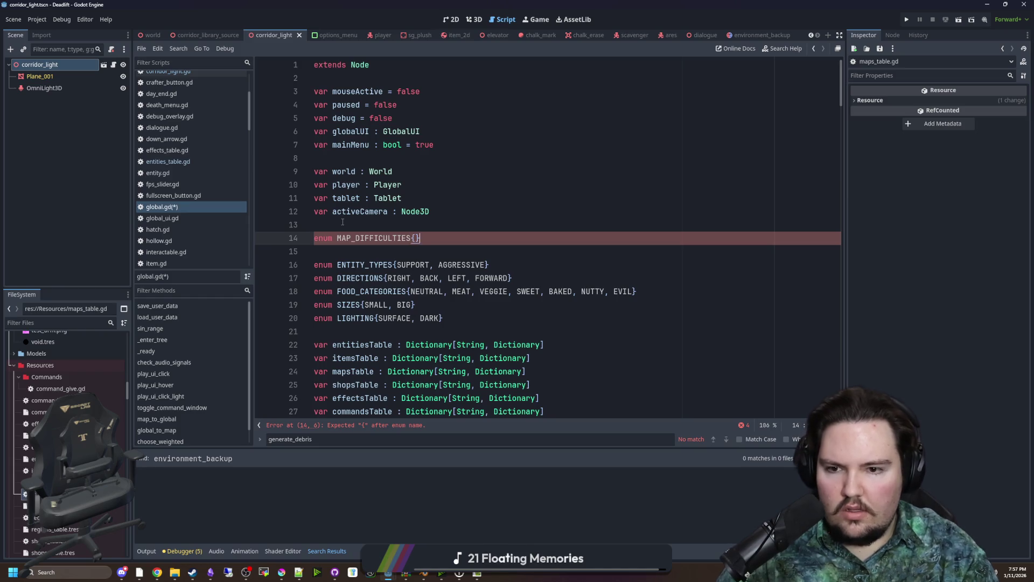
type("EASY, MEDIUM, HARD, EX")
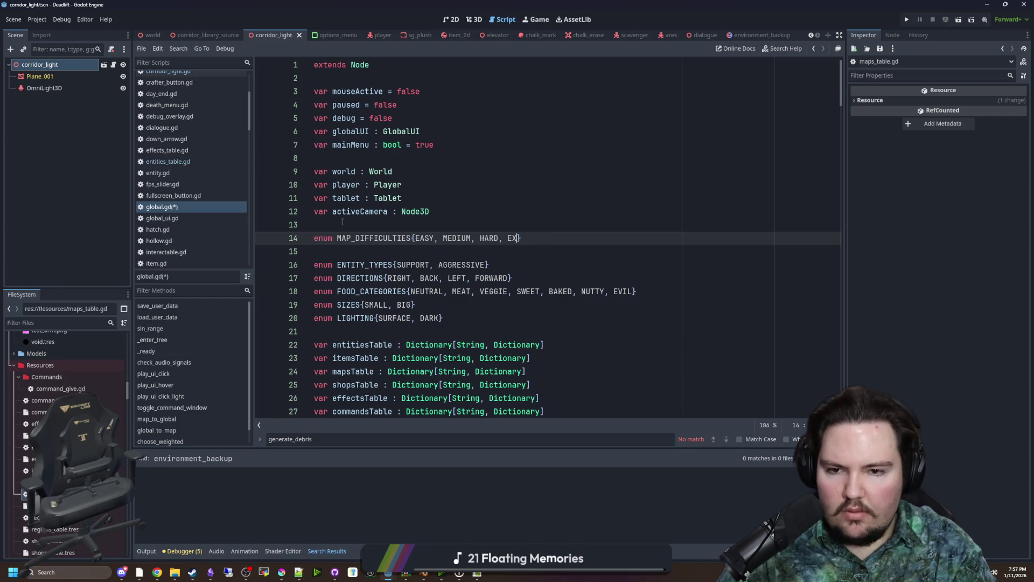
type(", EXTREME")
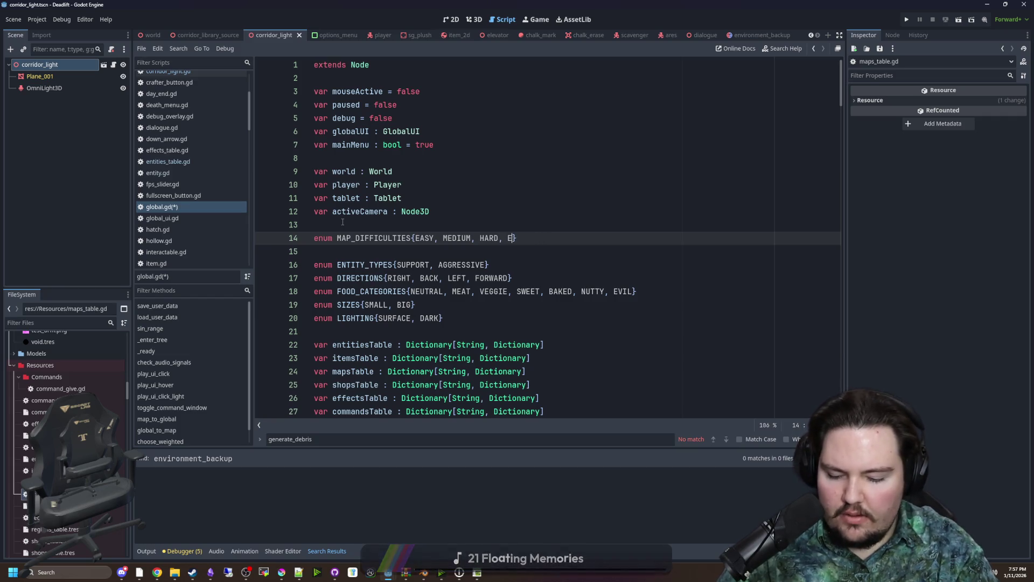
Rename the enum from MAP_DIFFICULTIES to MAP_TIERS
left_click(343, 222)
double_click(383, 237)
left_click(383, 237)
double_click(383, 238)
left_click(392, 231)
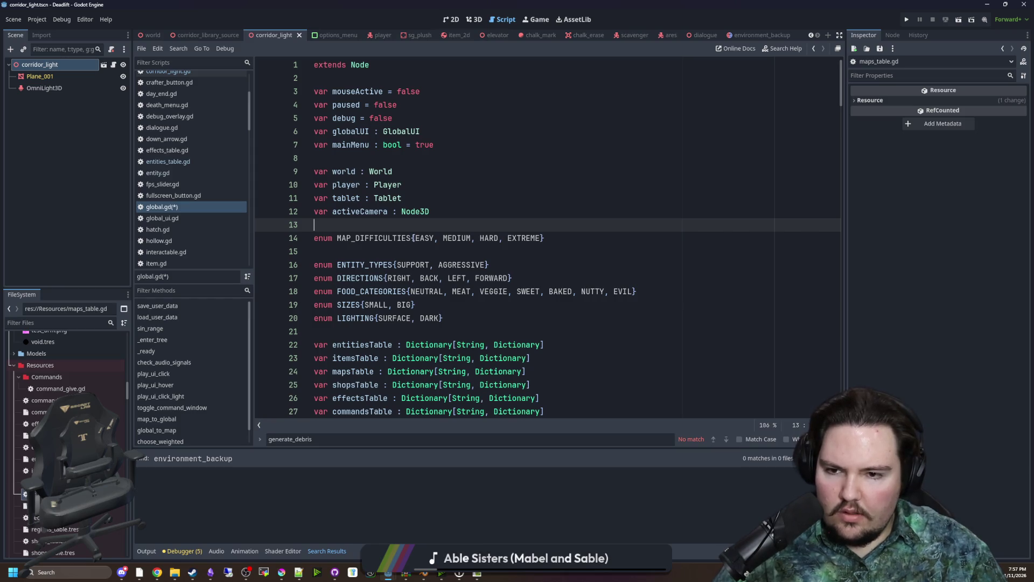
left_click_drag(410, 238, 356, 238)
type("TIERS")
Check the MAP_TIERS enum name and save global.gd
double_click(359, 242)
left_click(374, 232)
double_click(358, 238)
left_click(374, 231)
left_click(373, 225)
double_click(362, 232)
left_click(371, 226)
double_click(363, 231)
left_click(362, 226)
double_click(363, 237)
left_click(365, 224)
key("ctrl+s")
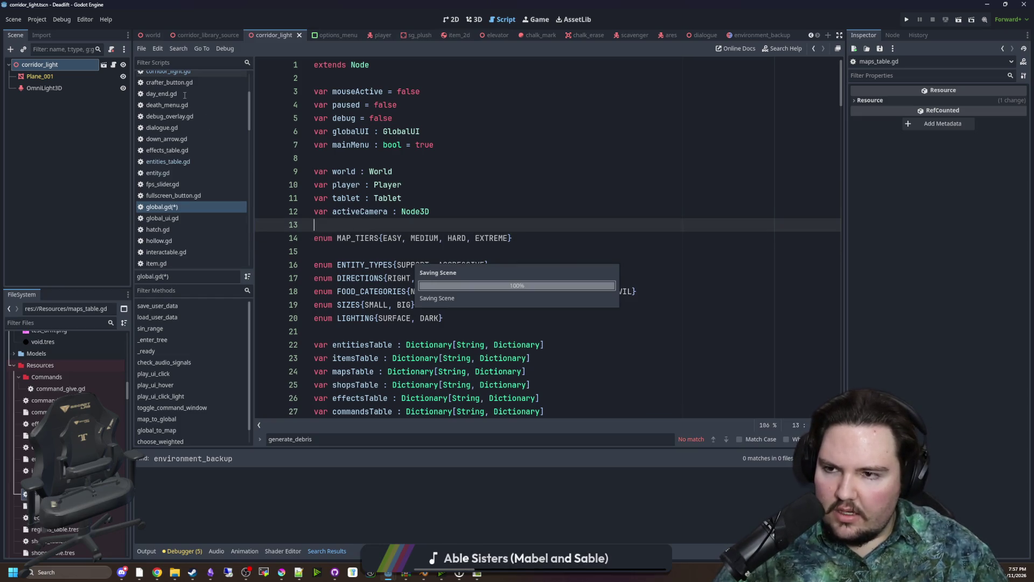
left_click(106, 321)
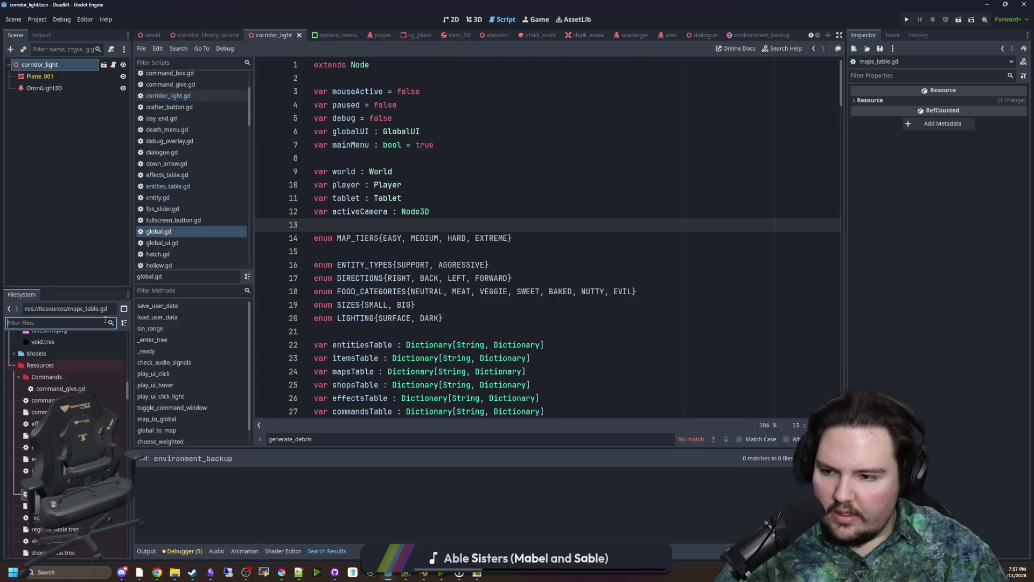
Open maps_table.gd and uncomment the old map entries on lines 13–23
type("MAP")
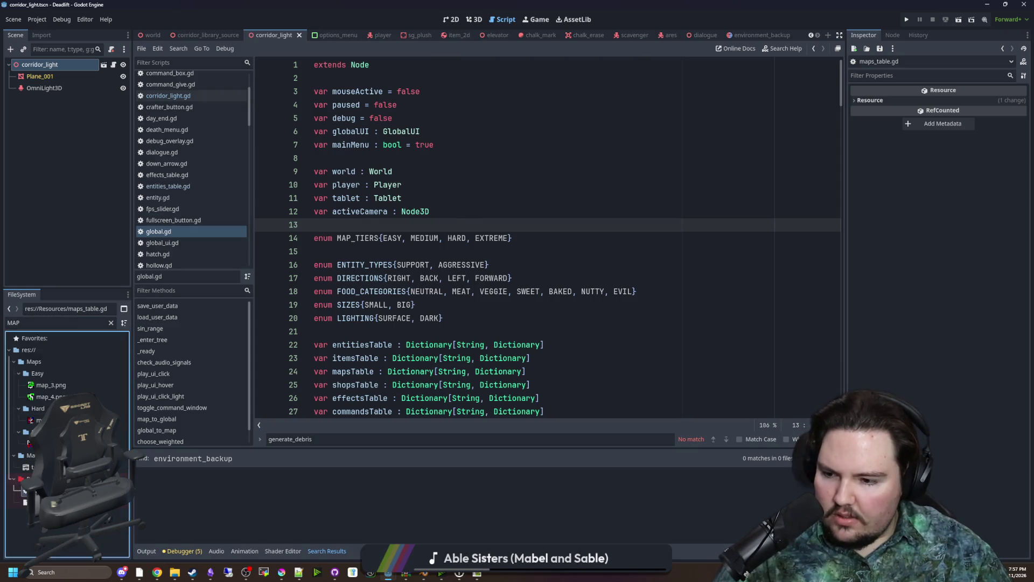
double_click(43, 491)
scroll(352, 263, "down", 1)
left_click_drag(352, 314, 264, 188)
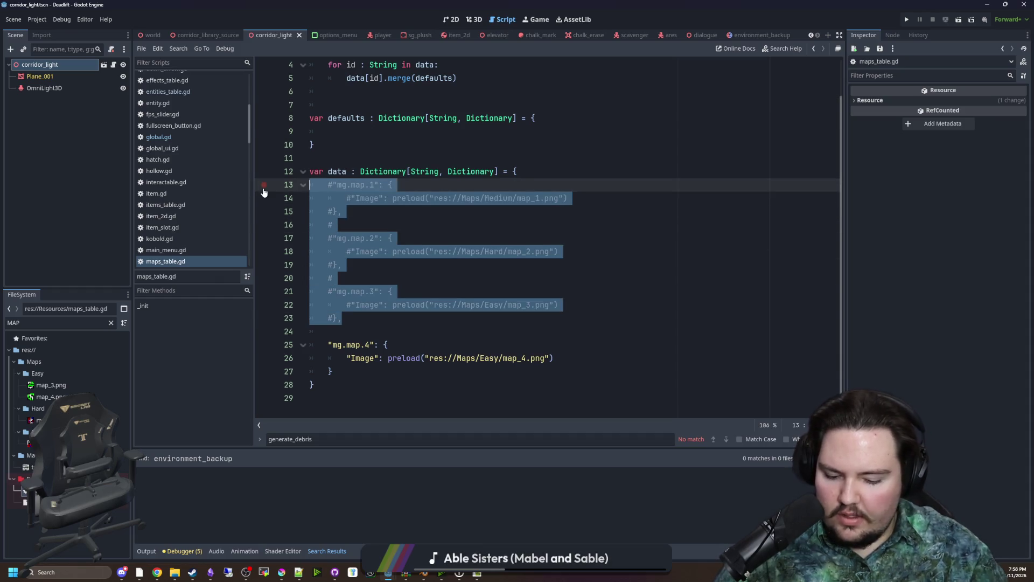
key("ctrl+k")
Insert blank lines above the mg.map.1 entry, removing stray quotes
key("Return")
key("Return")
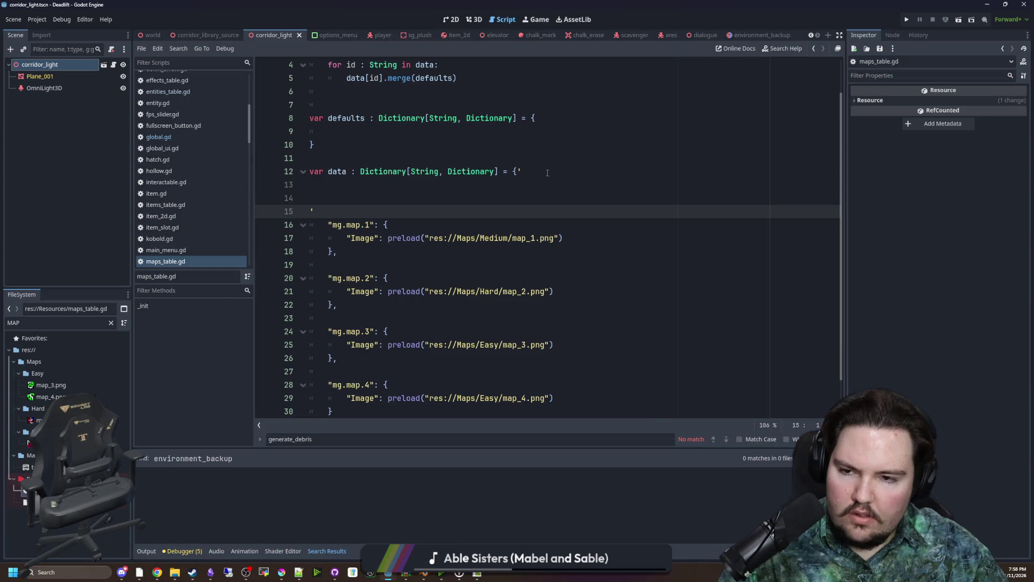
type("'")
key("BackSpace")
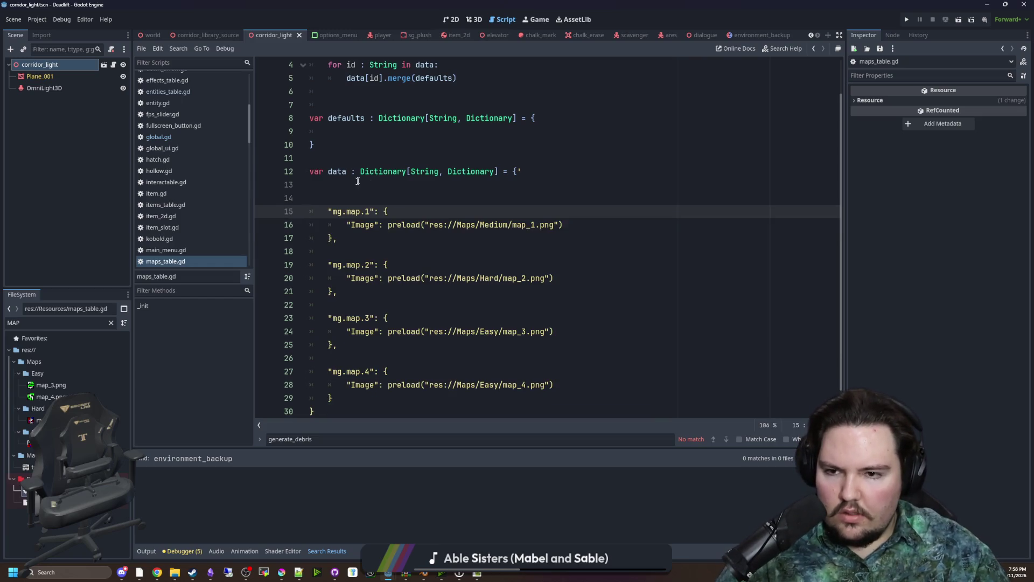
left_click(358, 181)
scroll(389, 239, "down", 1)
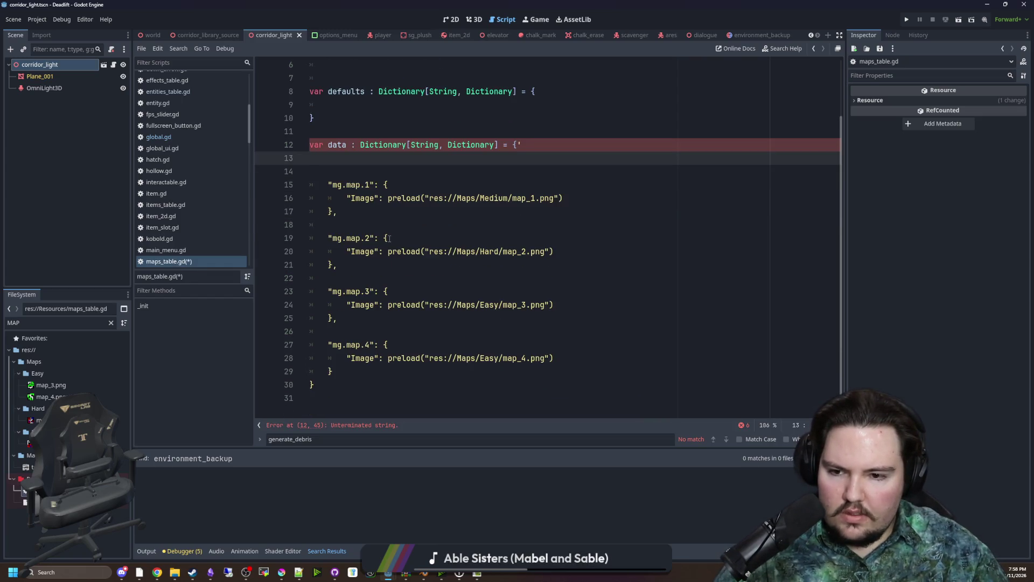
key("Up")
key("End")
key("BackSpace")
Add an empty mg.map.the_blender entry with its brace block
left_click(355, 156)
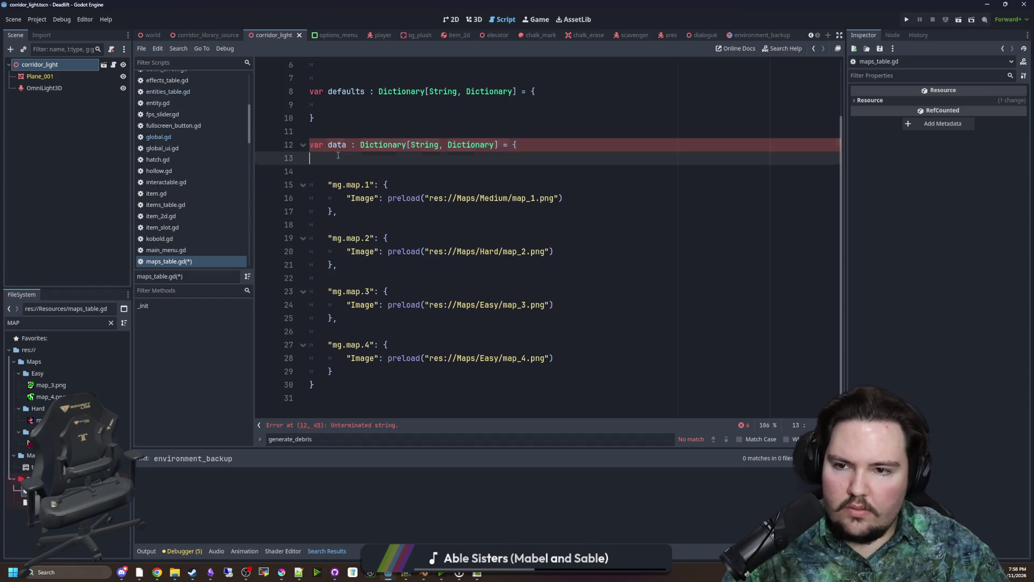
key("BackSpace")
key("BackSpace")
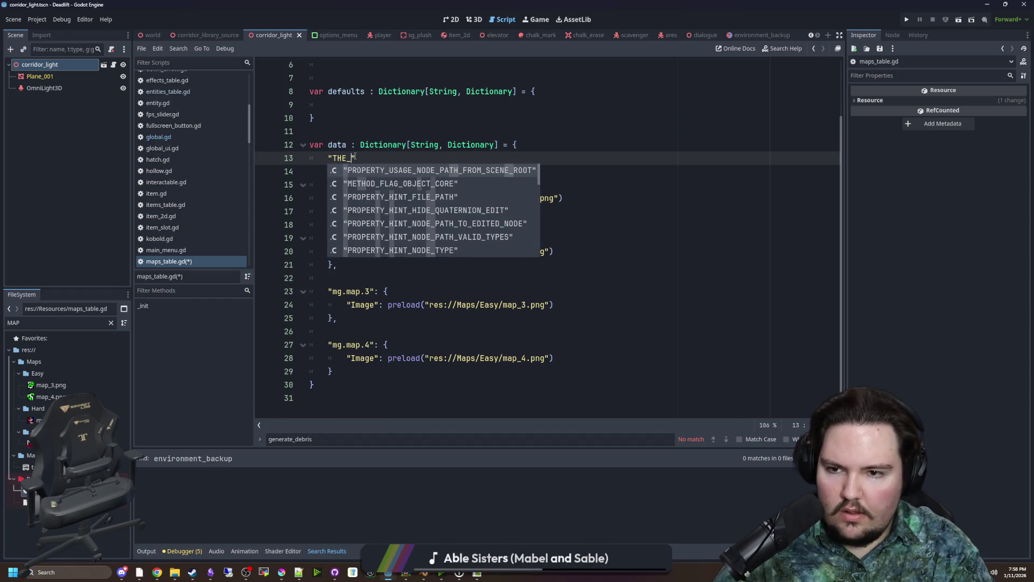
type("th")
key("BackSpace")
key("BackSpace")
type("mg.map.t")
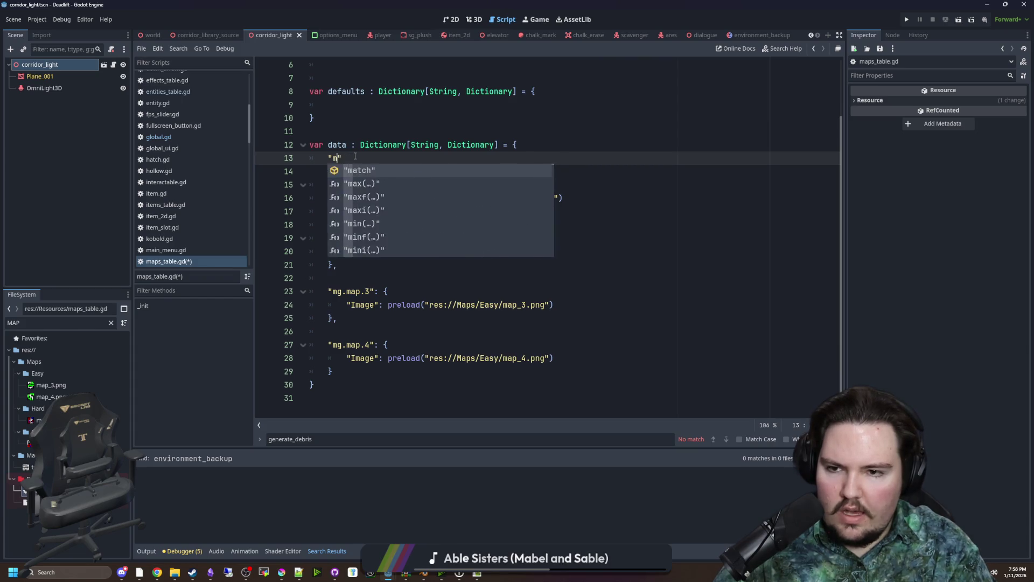
type("he_blender")
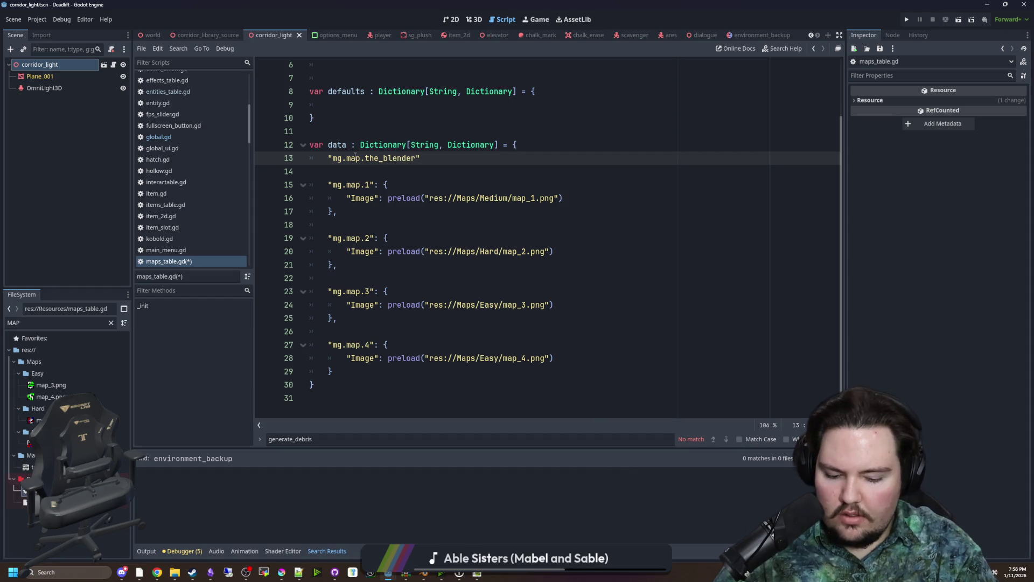
key("Return")
key("Down")
key("Return")
key("Return")
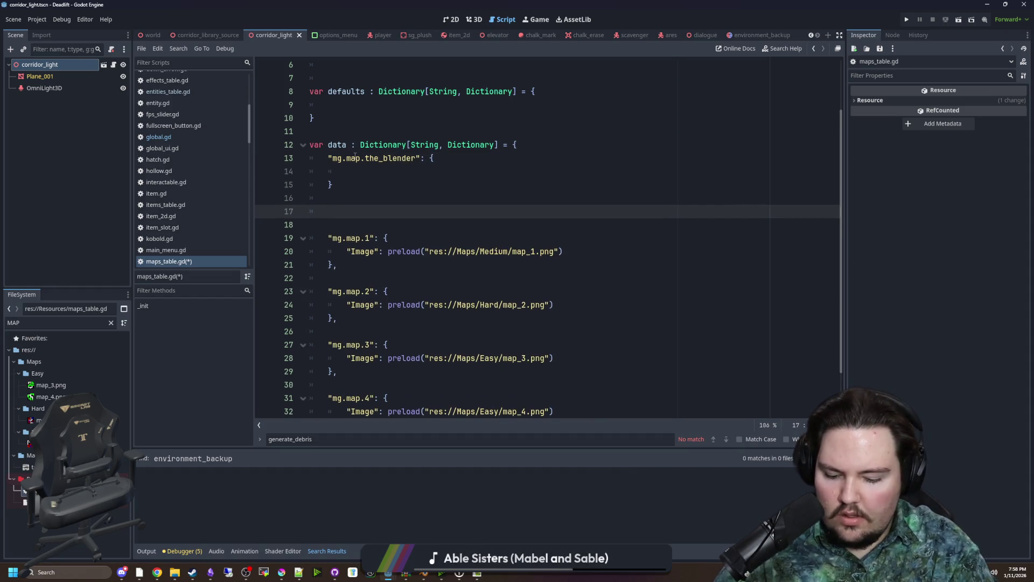
Add an empty mg.map.the_compound entry below the_blender
type("mg.map.ti")
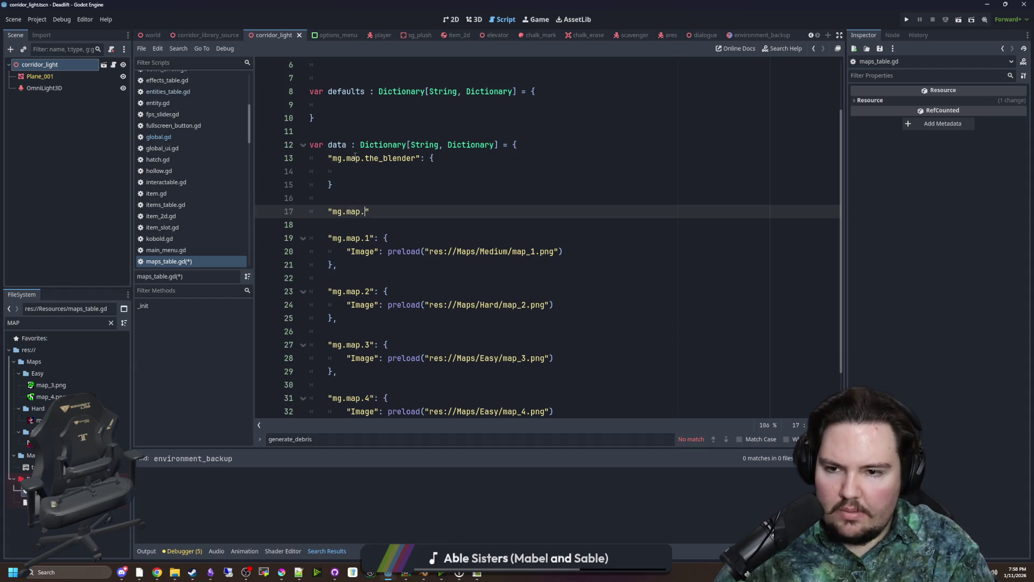
type("e_fighter")
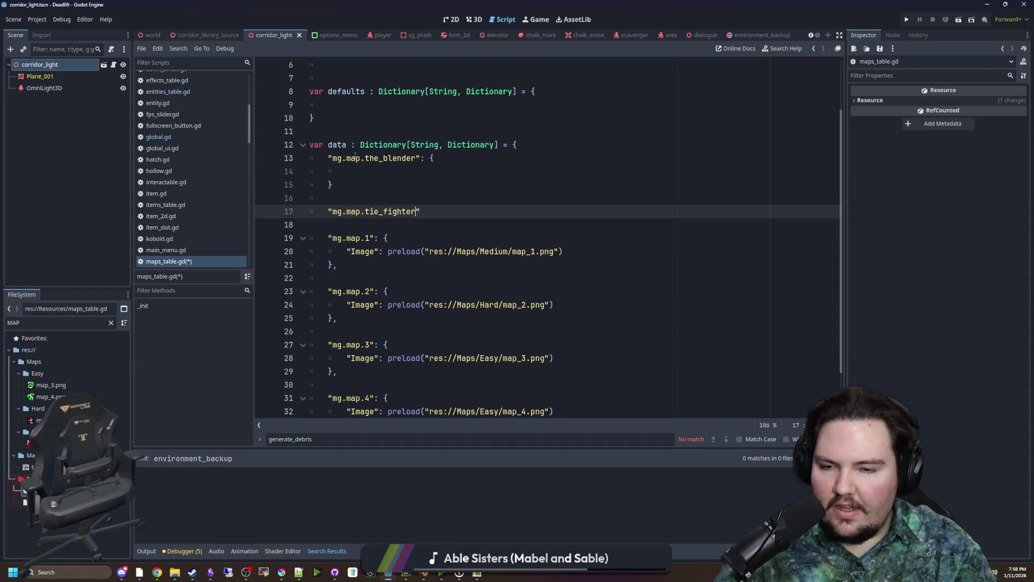
key("ctrl+shift+Left")
key("BackSpace")
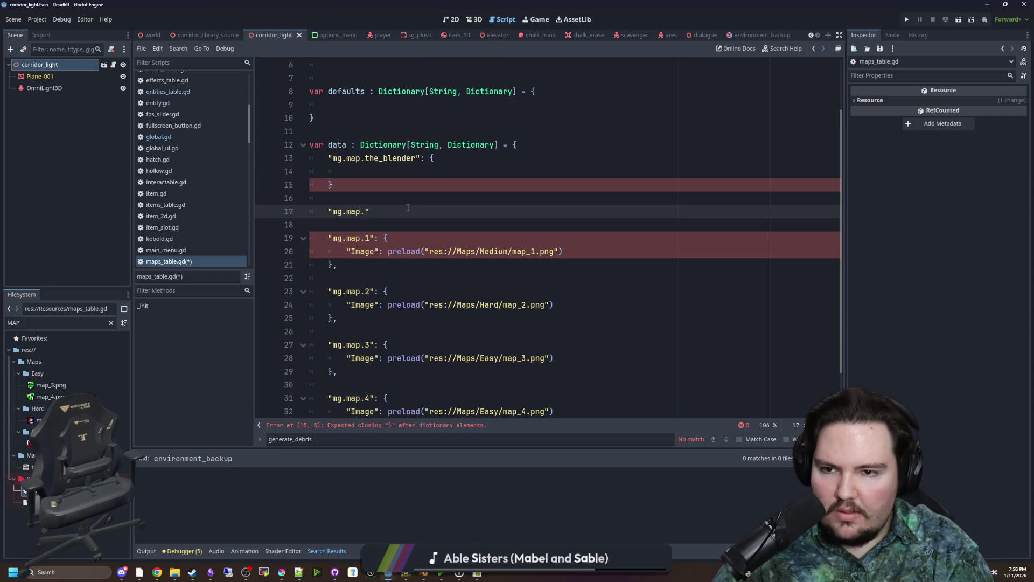
type("the_compound")
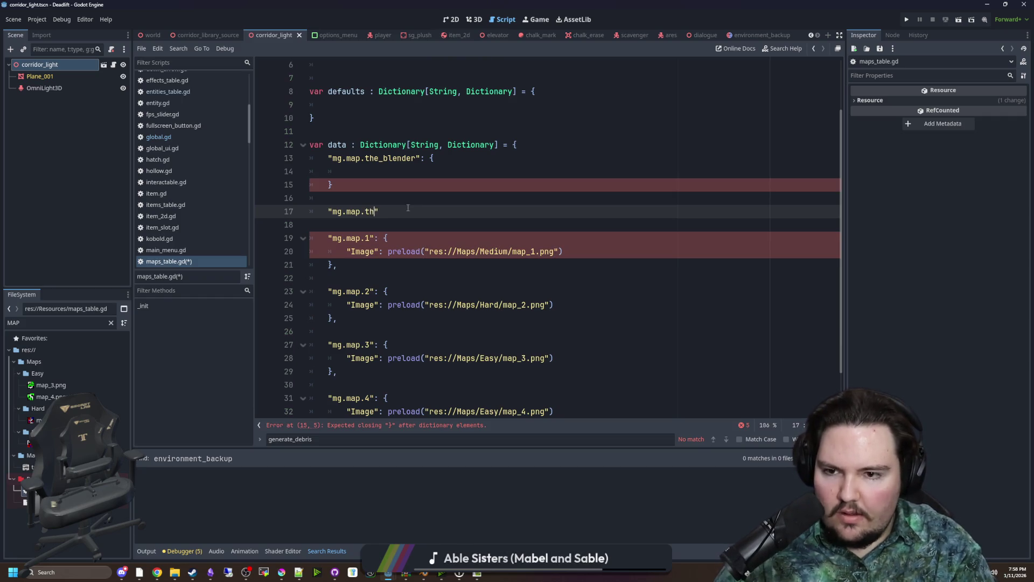
left_click(443, 204)
left_click(461, 212)
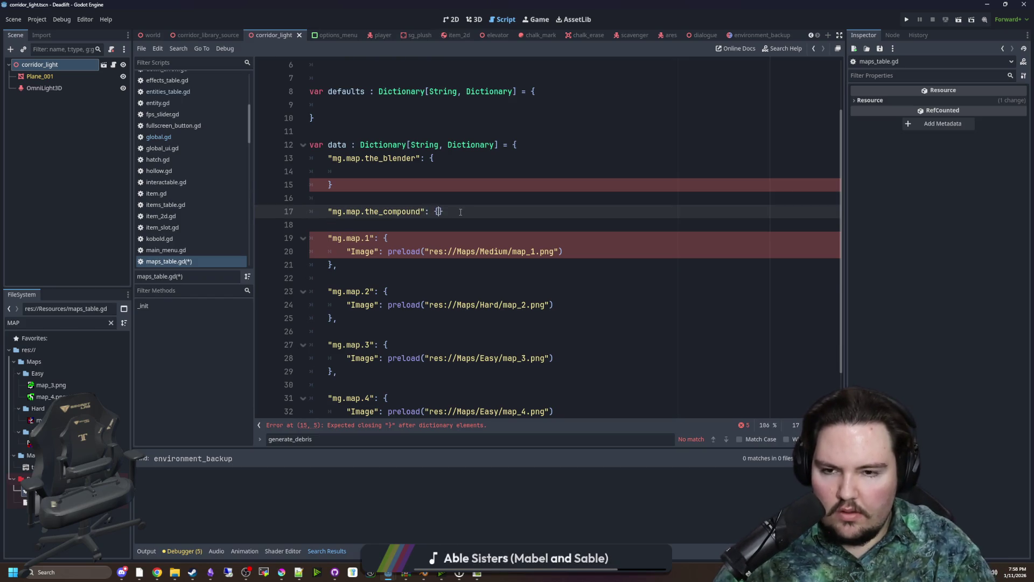
key("Return")
Insert a #region easy header at the top of the data dictionary
left_click_drag(563, 278, 349, 278)
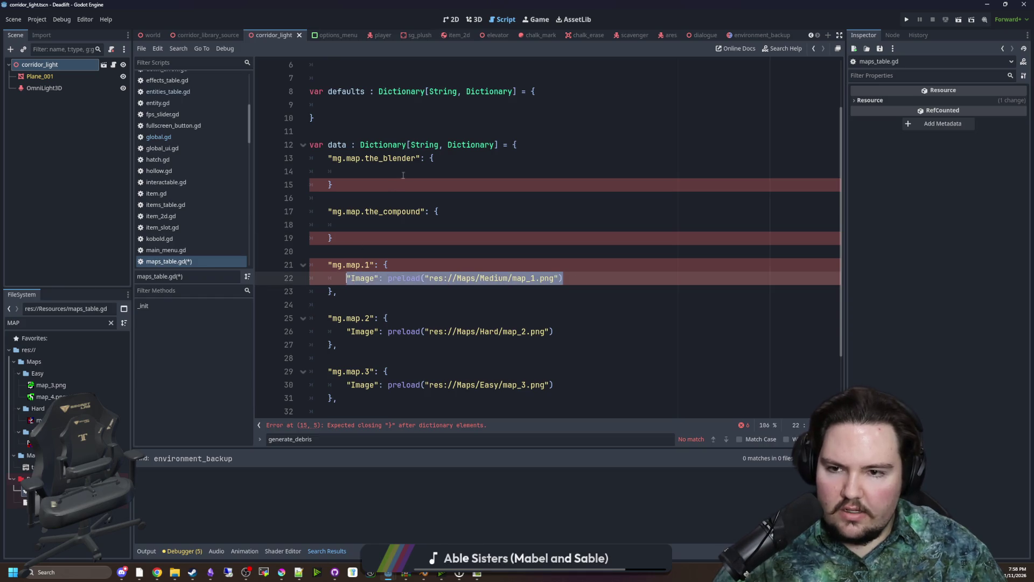
left_click(538, 147)
key("Return")
key("Return")
key("Up")
type("region easy")
key("Return")
key("Return")
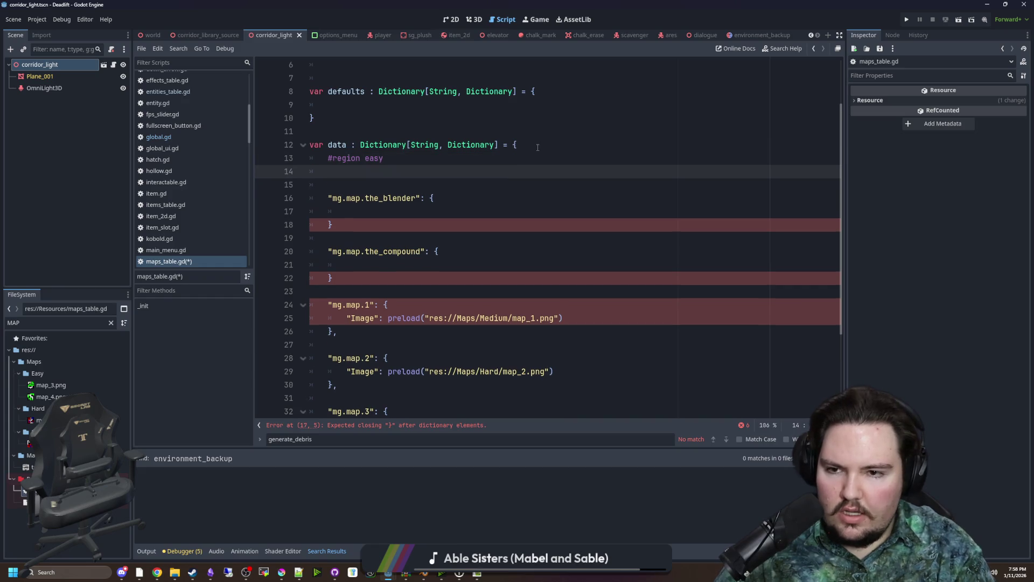
Close the easy region and add medium and hard regions with #endregion markers
type("#")
type("endregion")
key("Return")
key("Return")
type("#re")
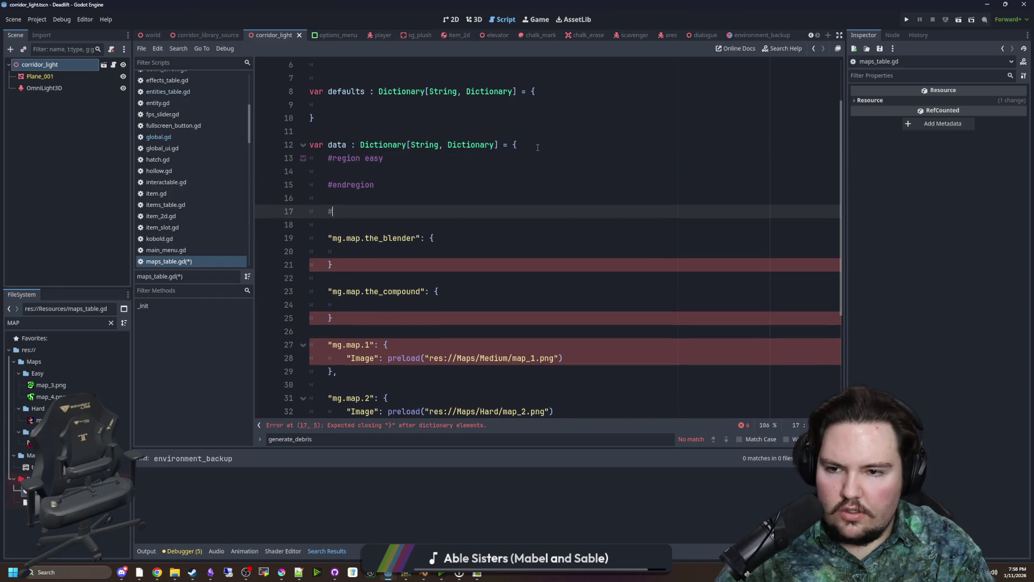
type("gion medium")
key("Return")
key("Return")
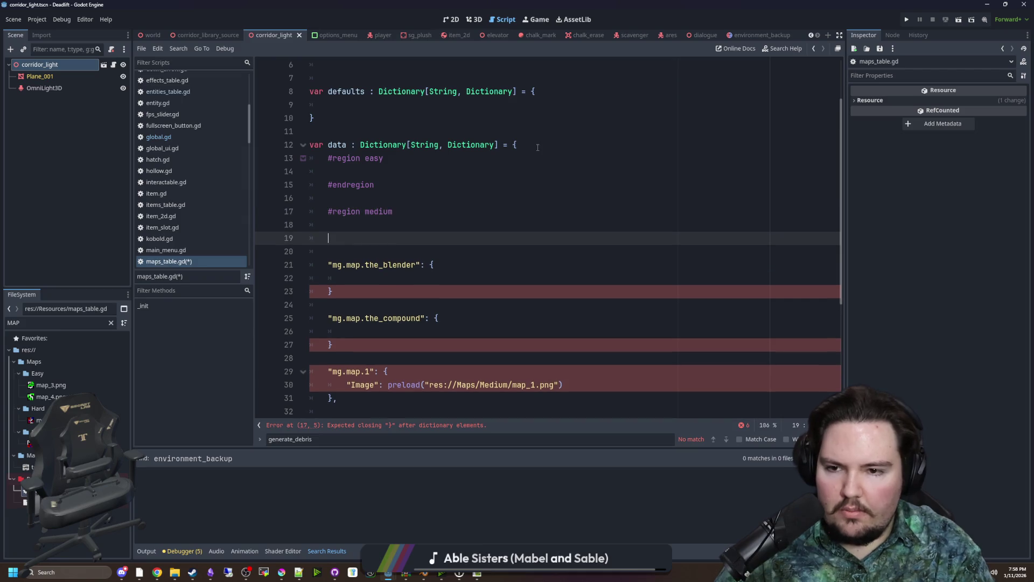
type("#endregion")
key("Return")
key("Return")
type("#r")
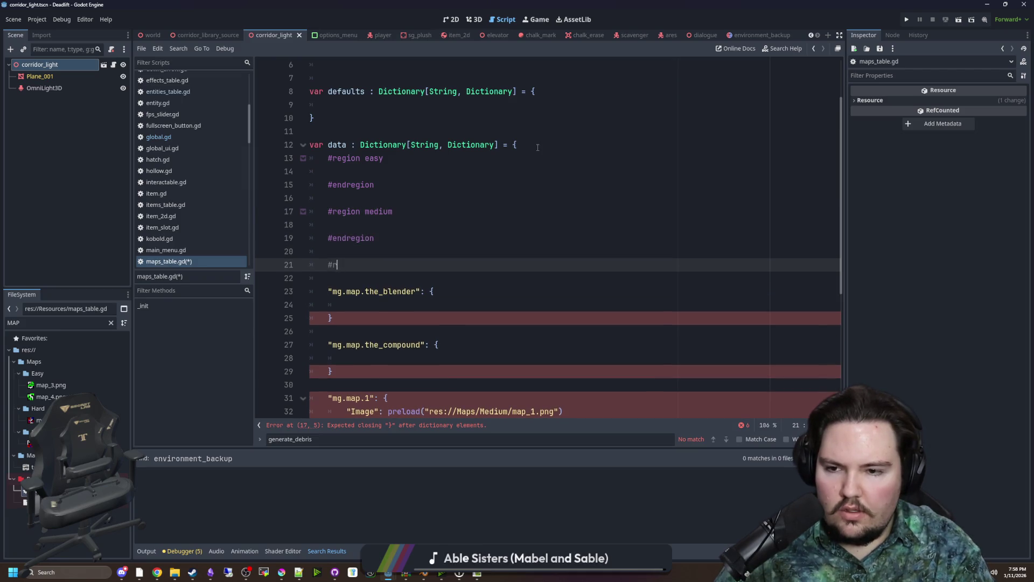
type("egion hard")
key("Return")
type("#")
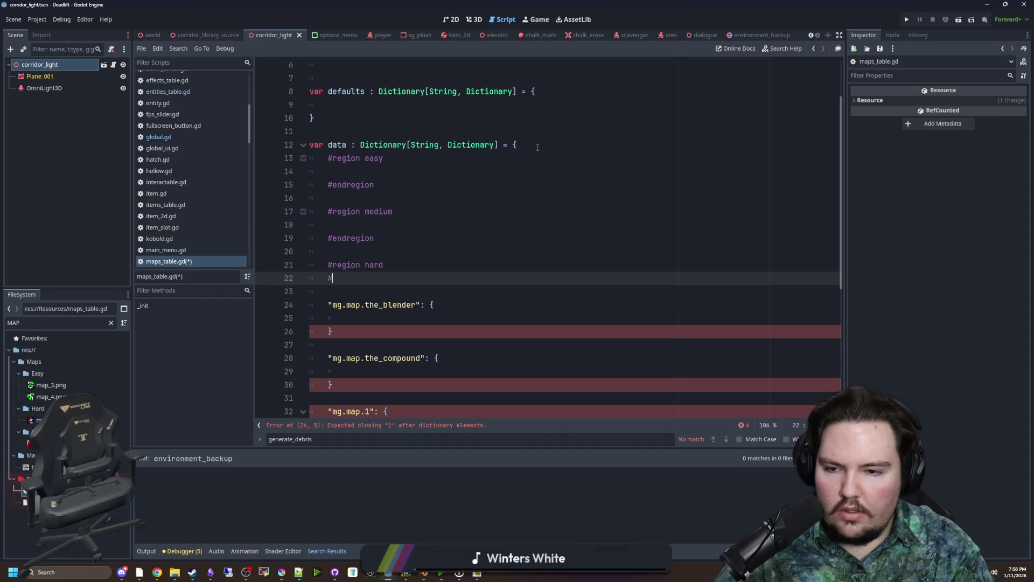
type("endregion")
Move the the_blender entry block into the hard region and fix its indent
left_click(427, 265)
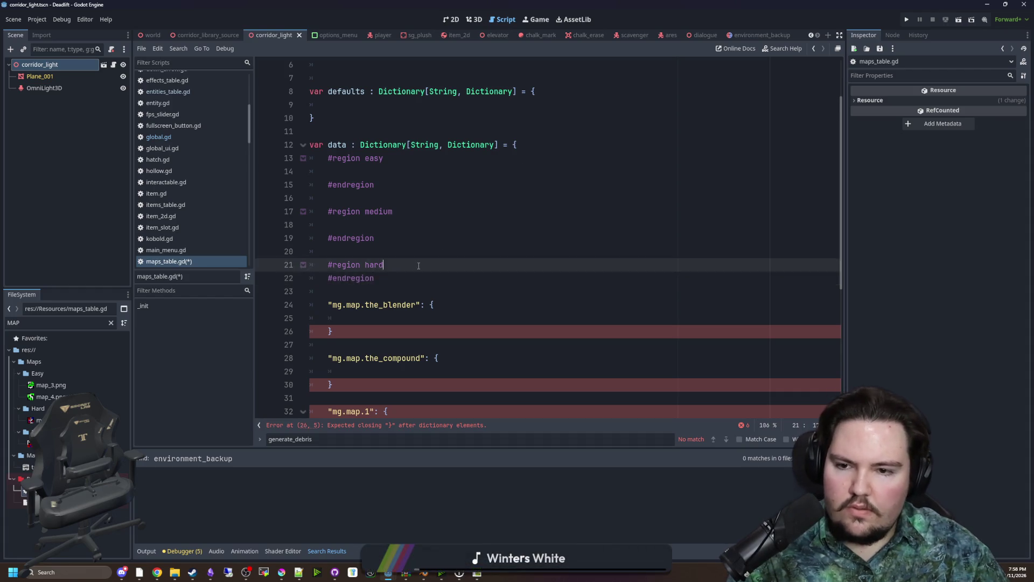
key("Return")
left_click_drag(388, 350, 290, 322)
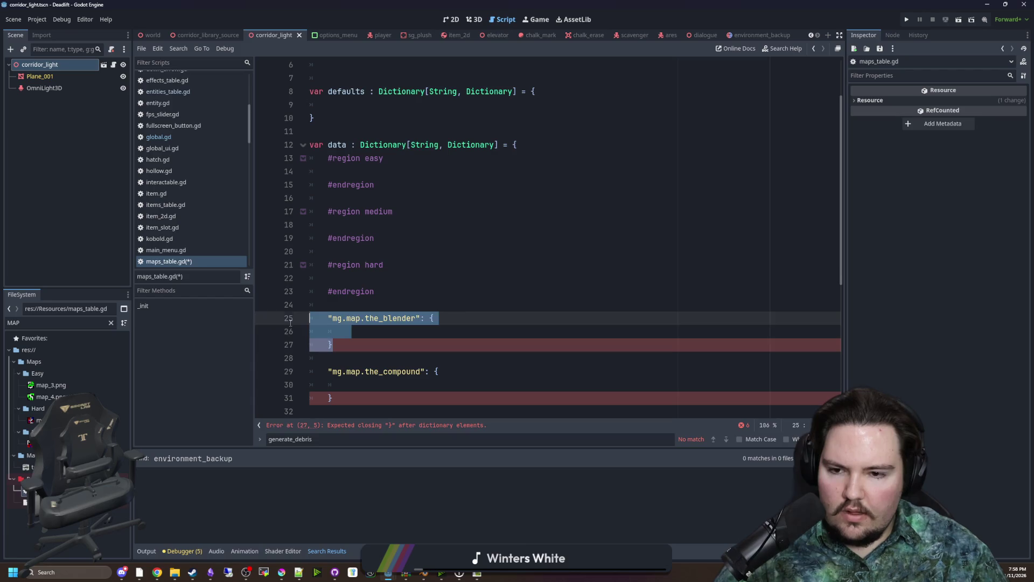
key("ctrl+x")
left_click(345, 278)
key("ctrl+v")
left_click(348, 281)
key("BackSpace")
Move the mg.map.2 entry below the_blender in the hard region, fixing indentation
scroll(349, 281, "down", 2)
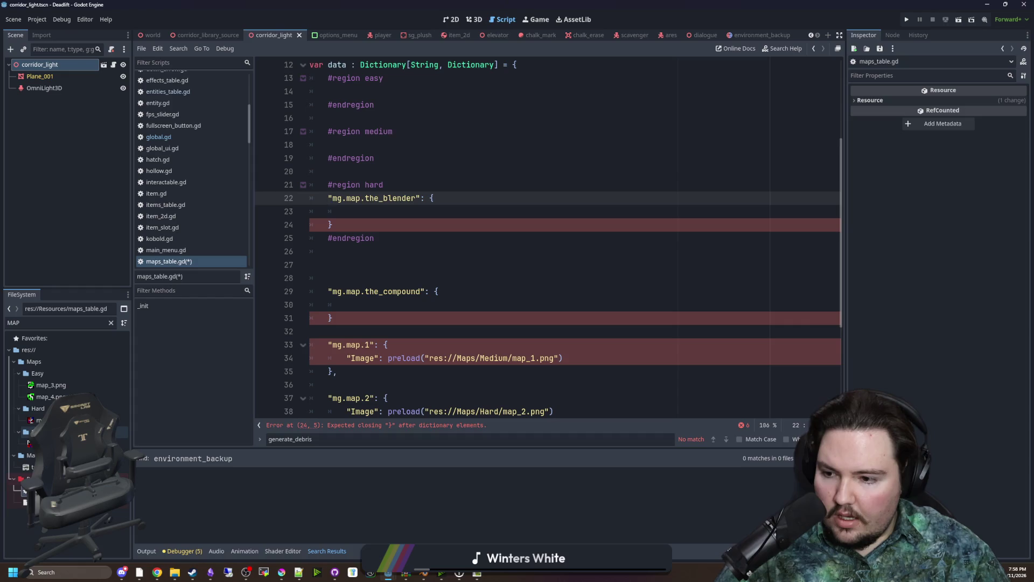
scroll(377, 350, "down", 2)
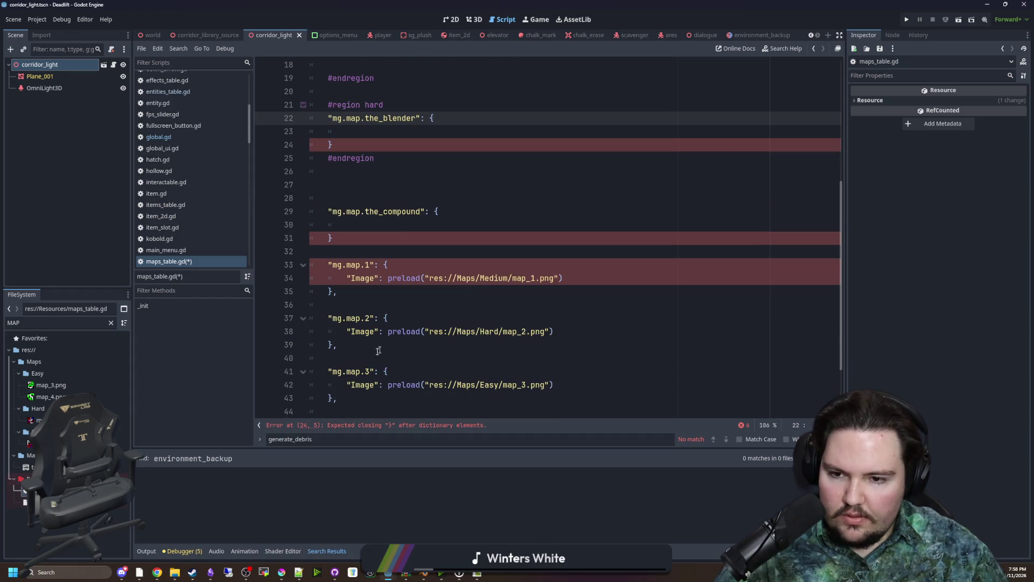
left_click_drag(377, 350, 310, 331)
key("shift+Up")
key("ctrl+x")
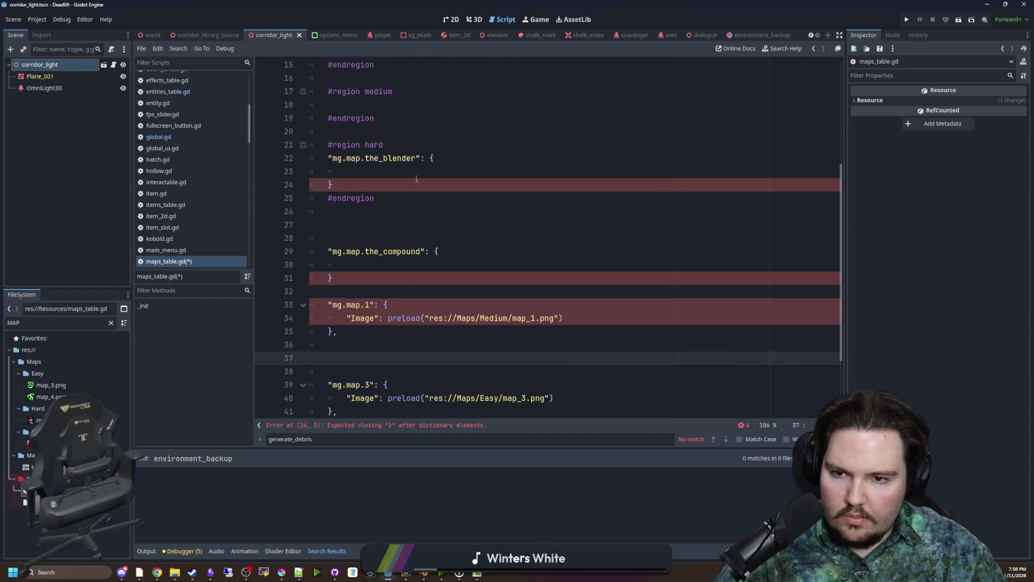
left_click(416, 179)
key("Return")
key("ctrl+v")
key("Up")
key("Up")
key("Home")
key("BackSpace")
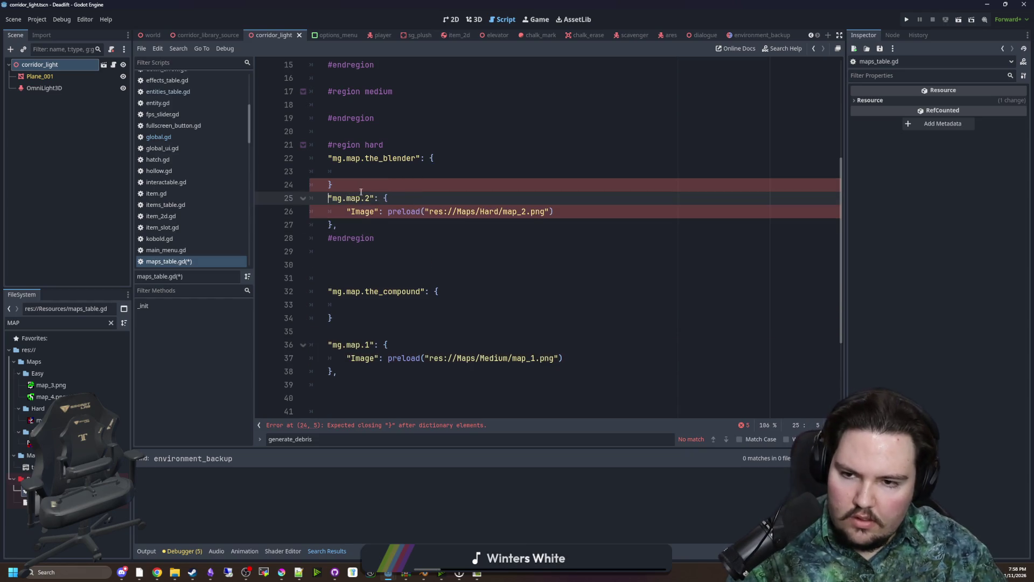
Add a trailing comma and an empty line after the_blender's entry
left_click(369, 187)
type(",")
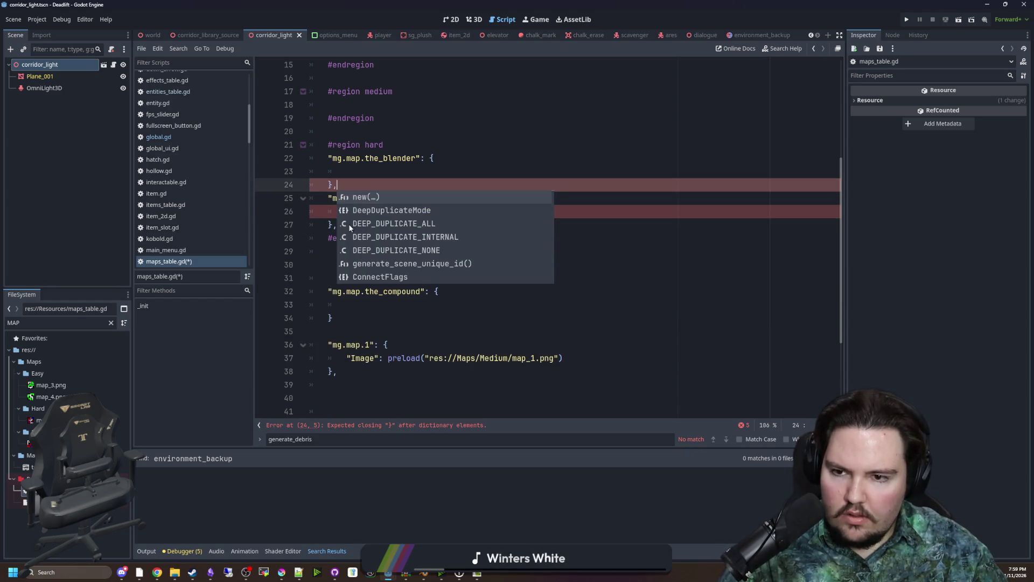
key("Escape")
key("Return")
Move the the_compound entry block into the medium region
scroll(399, 259, "down", 3)
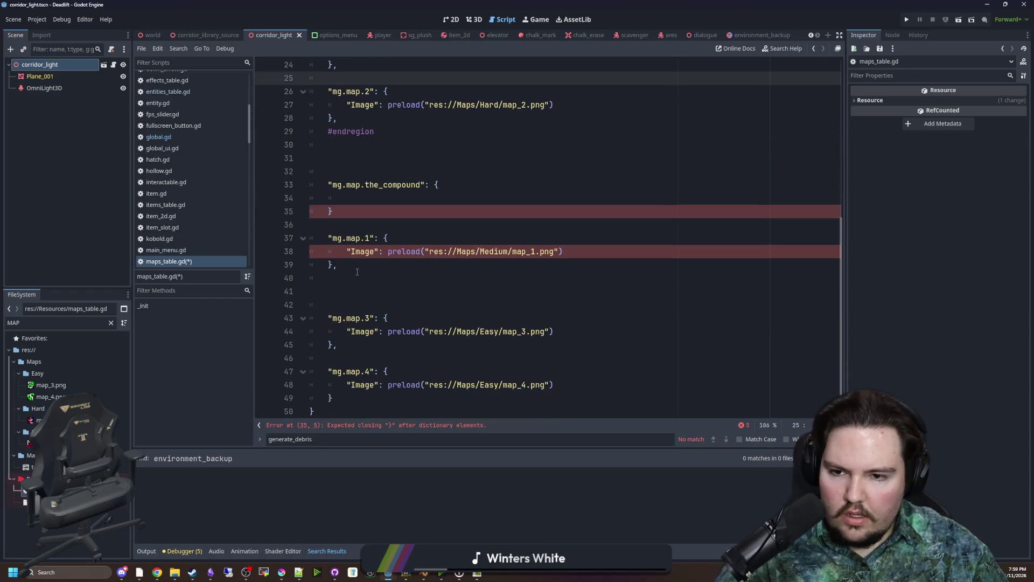
scroll(399, 259, "up", 3)
left_click_drag(334, 291, 310, 264)
key("BackSpace")
scroll(339, 191, "up", 2)
left_click(349, 129)
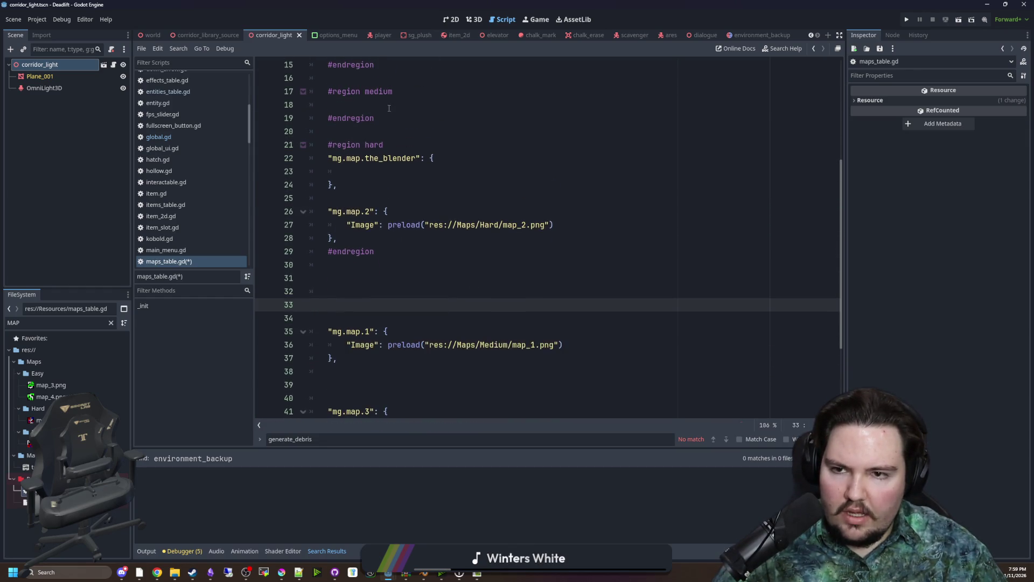
key("ctrl+v")
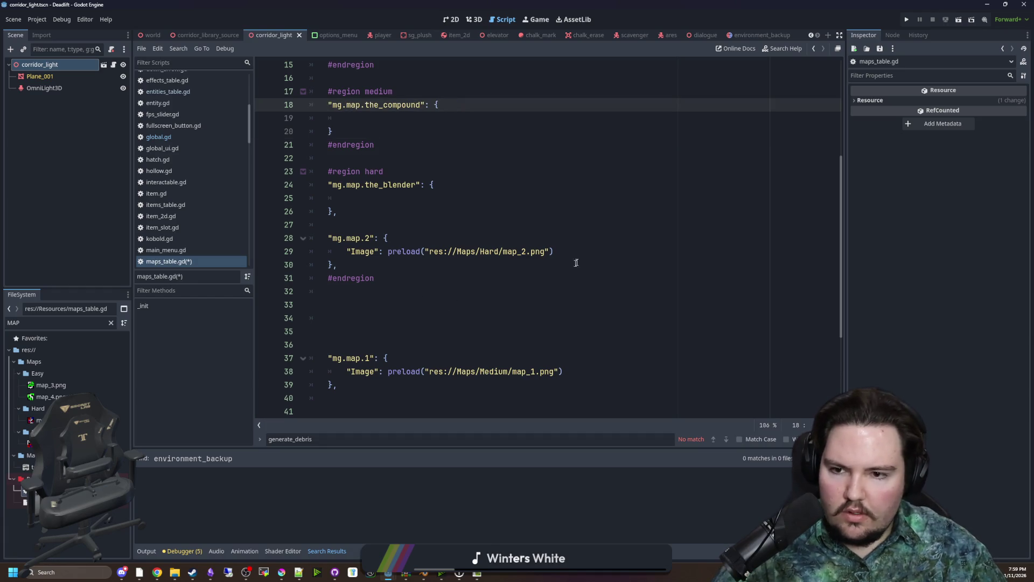
Give the_blender an Image preload line pointing to Hard/the_blender.png and check the path
left_click_drag(554, 251, 347, 252)
key("ctrl+c")
left_click(403, 204)
key("ctrl+v")
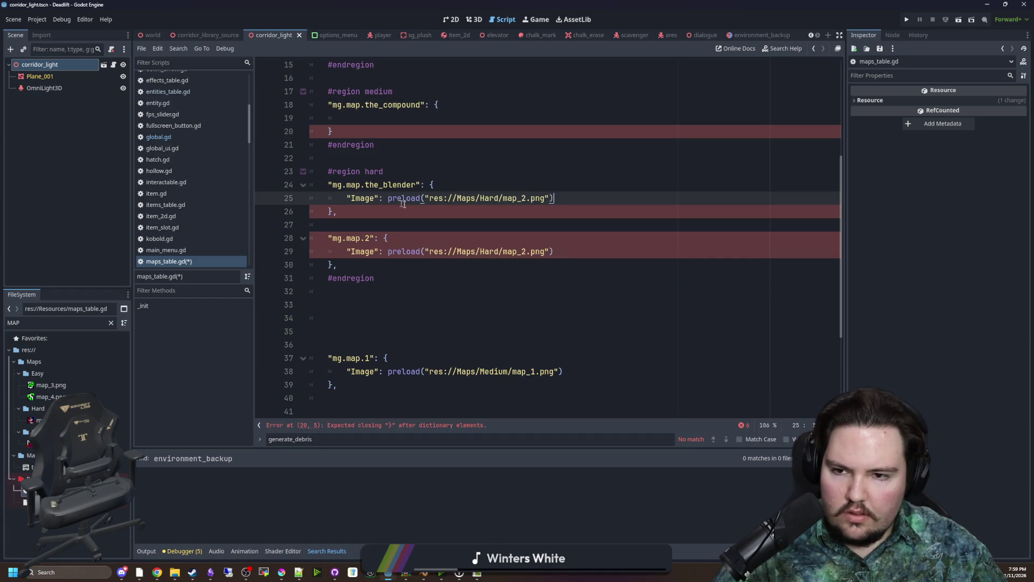
double_click(514, 199)
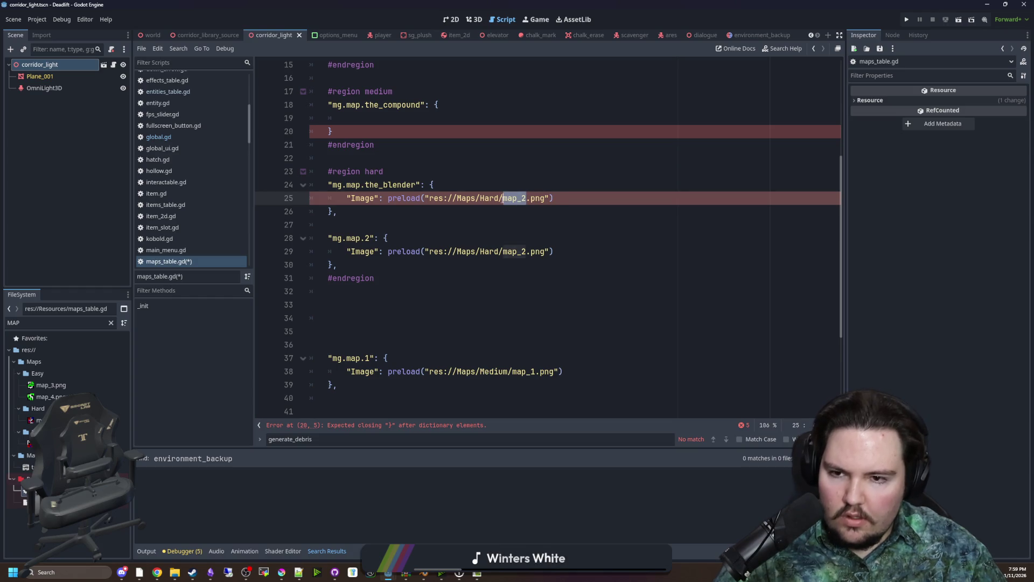
type("the")
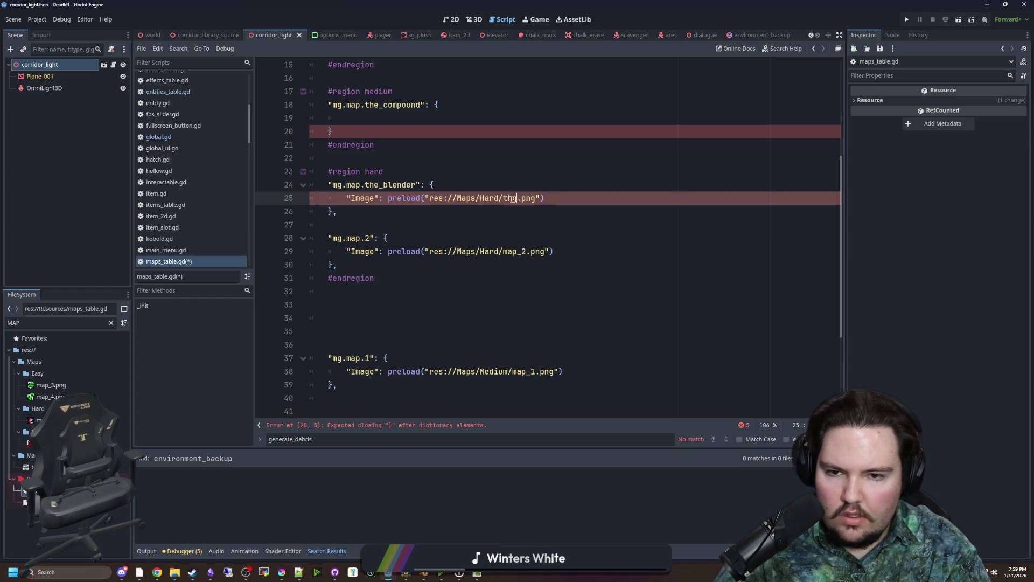
type("_blender")
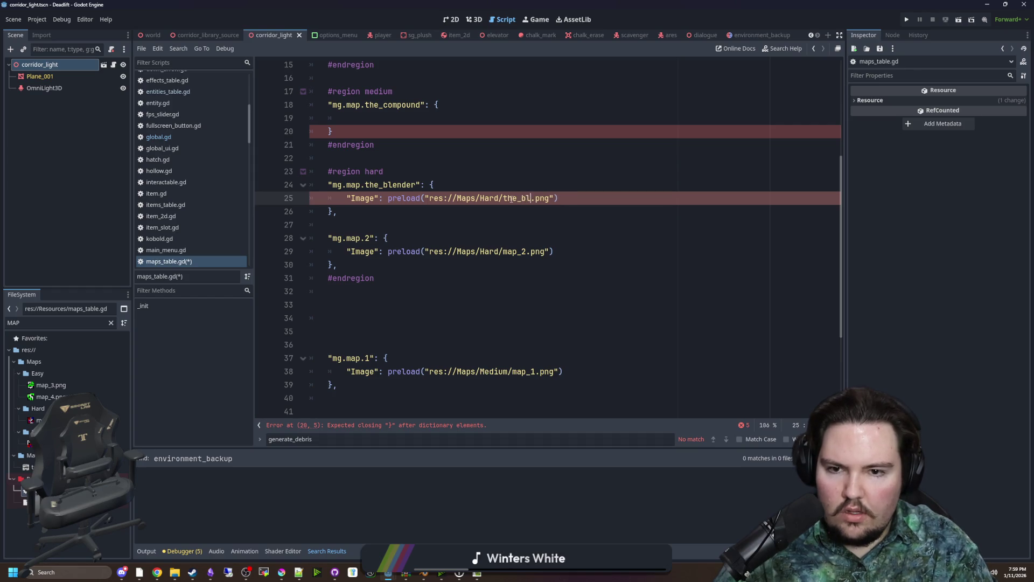
left_click(511, 202, "ctrl")
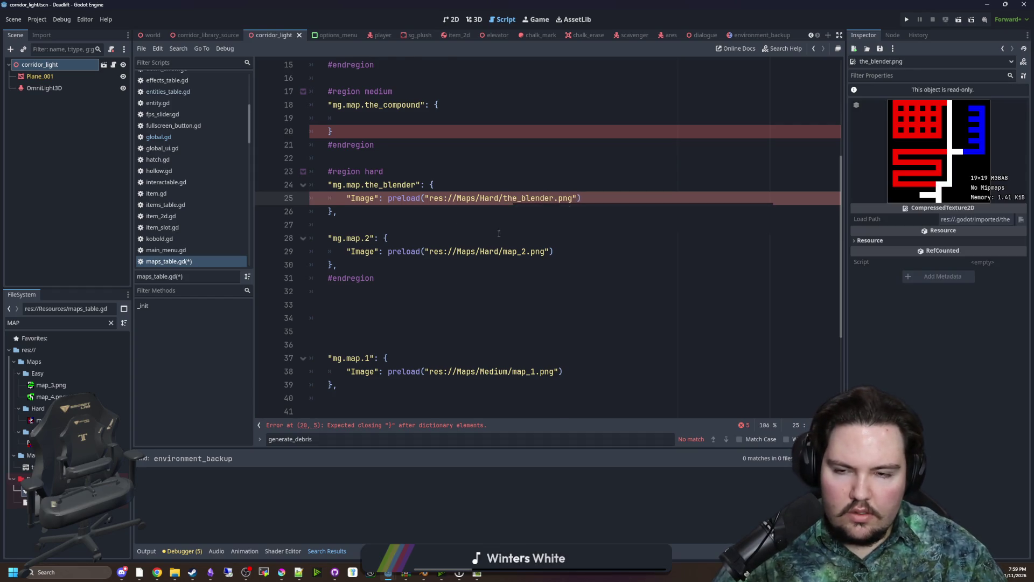
scroll(404, 192, "up", 1)
Add a comma after the_compound's closing brace and copy the_blender's Image line into the_compound
left_click(403, 192)
left_click(385, 171)
type(",")
left_click_drag(581, 238, 347, 238)
key("ctrl+c")
left_click(506, 160)
key("ctrl+v")
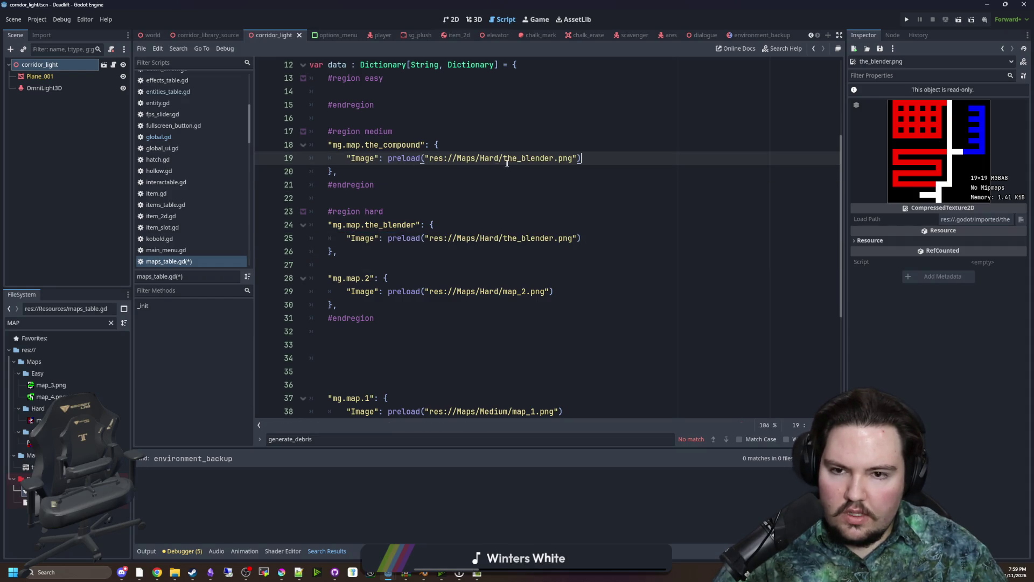
Change the_compound's image path to res://Maps/Medium/the_compound.png
double_click(491, 157)
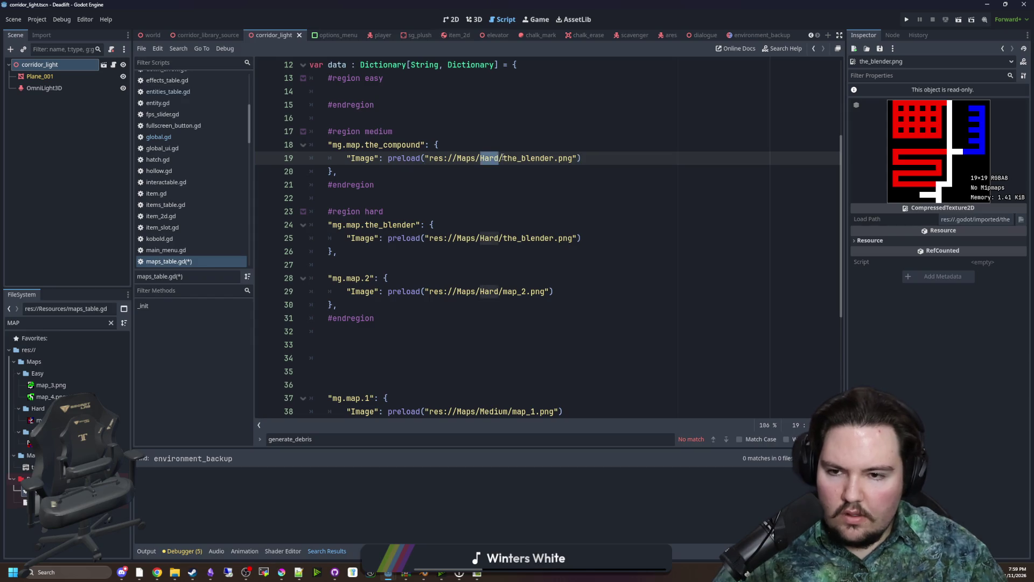
type("Medium")
double_click(548, 158)
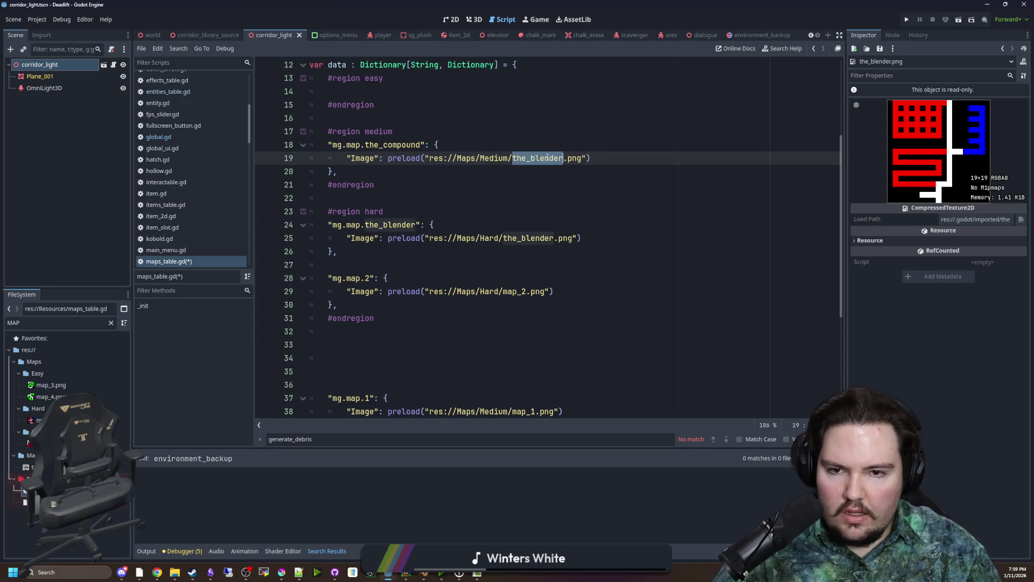
type("the_")
key("Return")
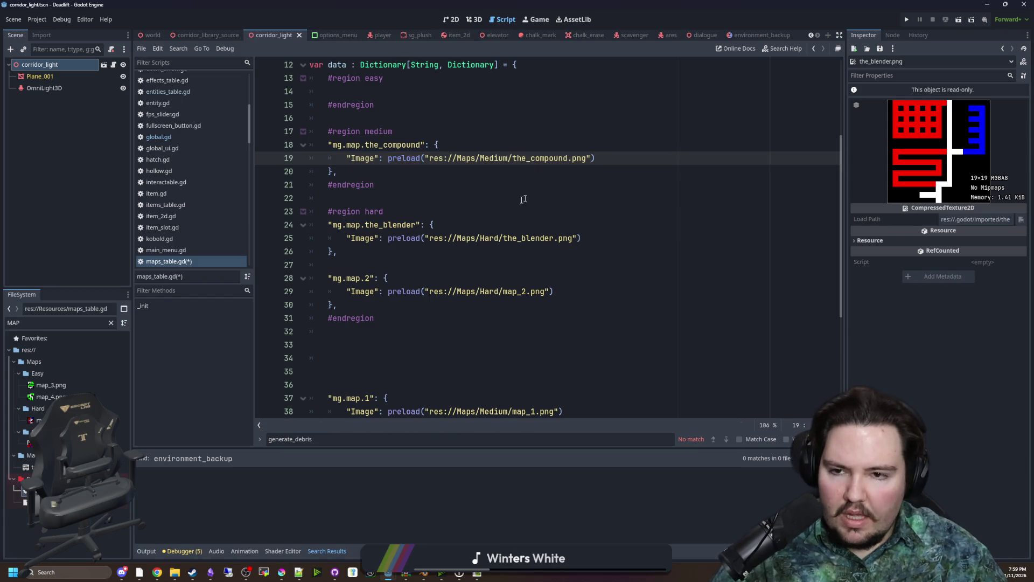
scroll(498, 203, "down", 2)
scroll(466, 270, "down", 3)
Inspect the map_3 and map_4 entries and preview the map_4 image resource
left_click(443, 318)
left_click(495, 358)
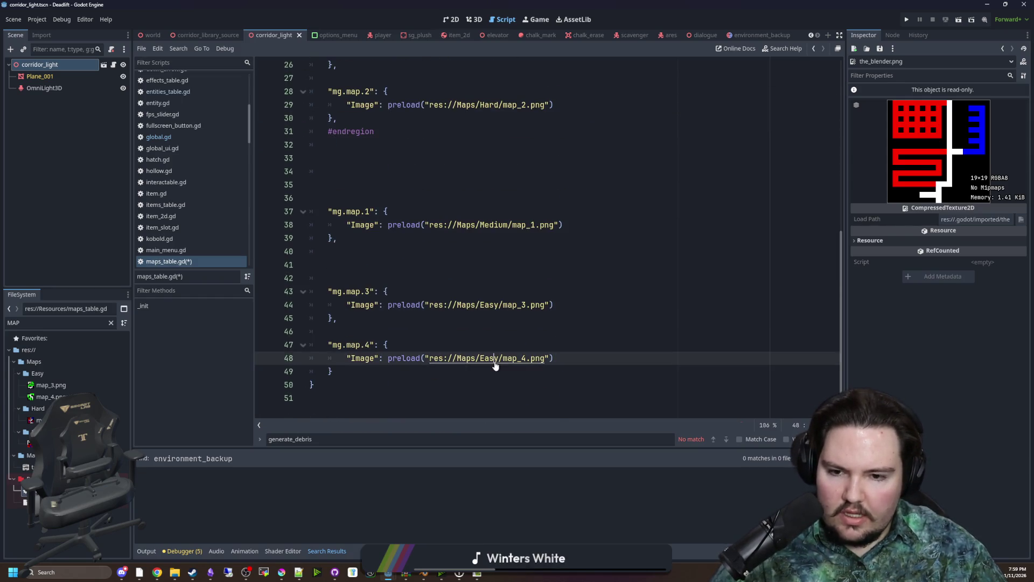
left_click(515, 306)
left_click(382, 346)
Move the mg.map.3 and mg.map.4 entries into the easy region and fix the indent
left_click(337, 371)
left_click_drag(337, 372, 290, 297)
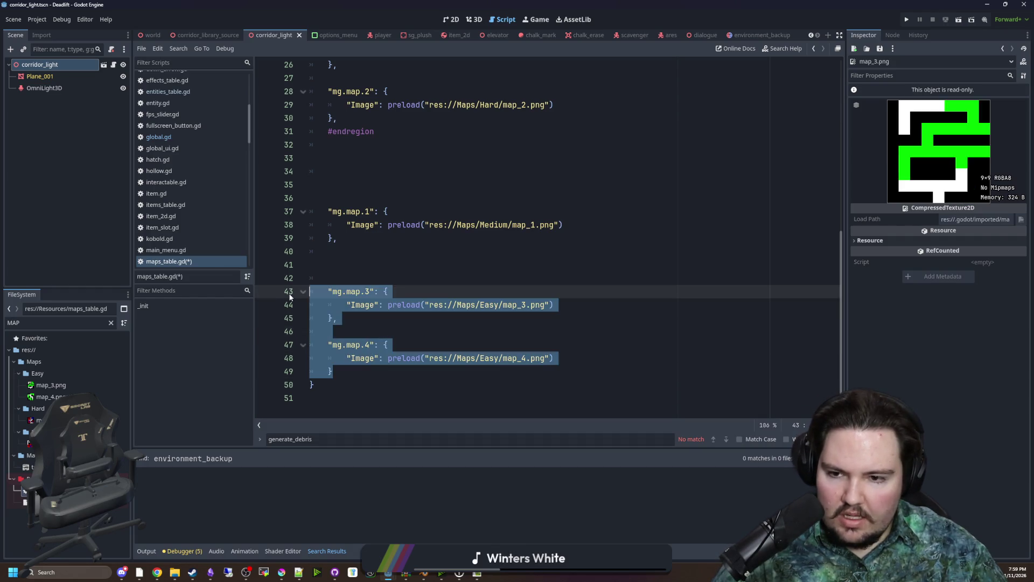
key("ctrl+x")
scroll(387, 279, "up", 6)
left_click(395, 150)
key("ctrl+v")
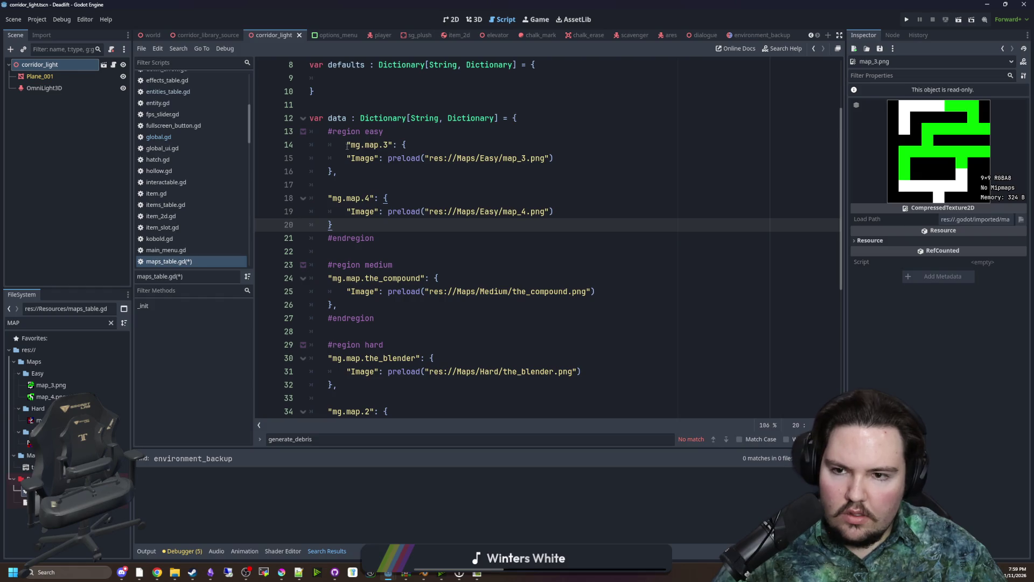
left_click(348, 145)
key("BackSpace")
Add a comma after map_4 and start a "Tier": Global.MAP_ line in map_3
left_click(436, 300)
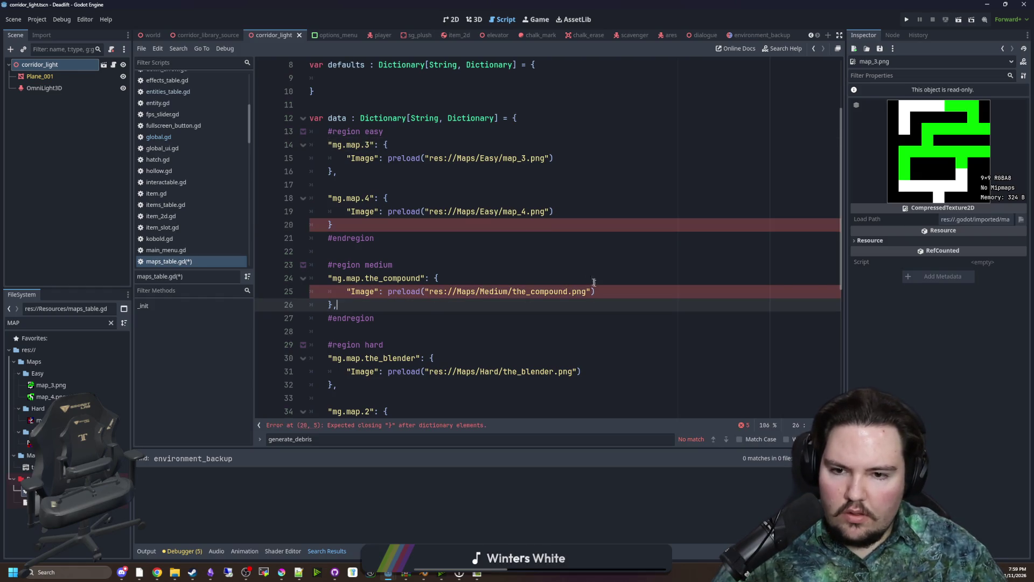
left_click(384, 225)
type(",")
left_click(463, 184)
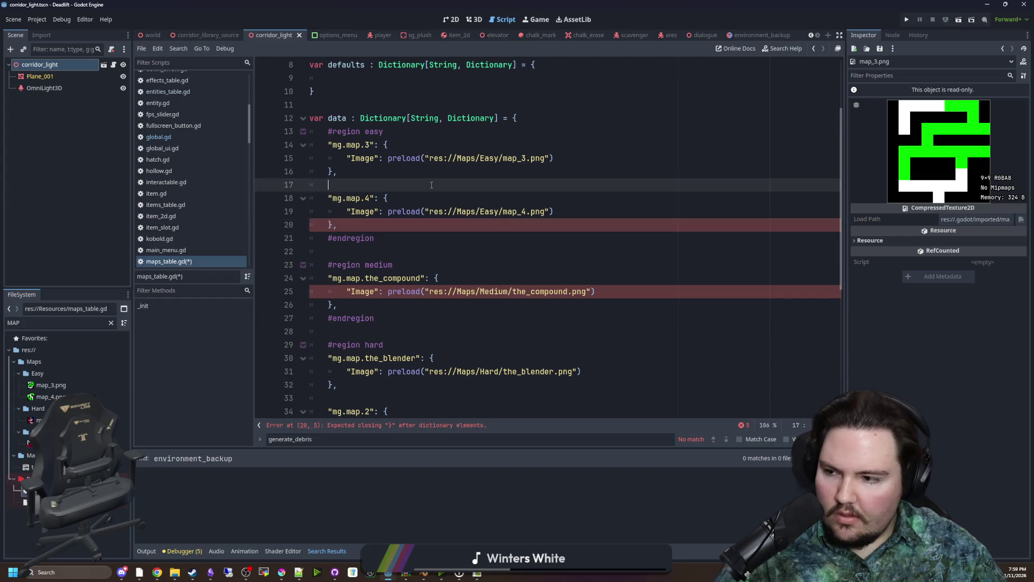
left_click(579, 160)
key("Return")
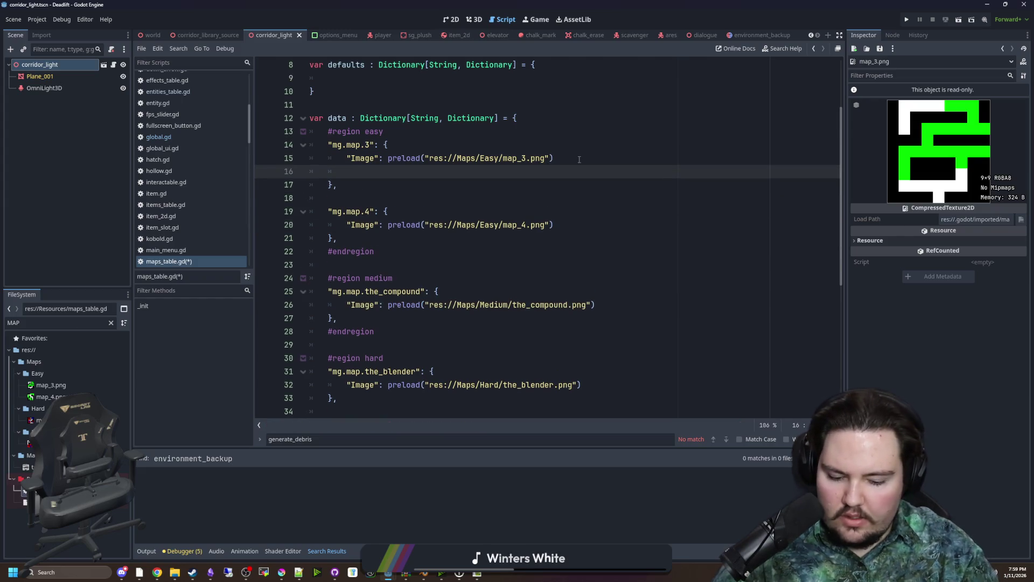
type("\"Tier\":")
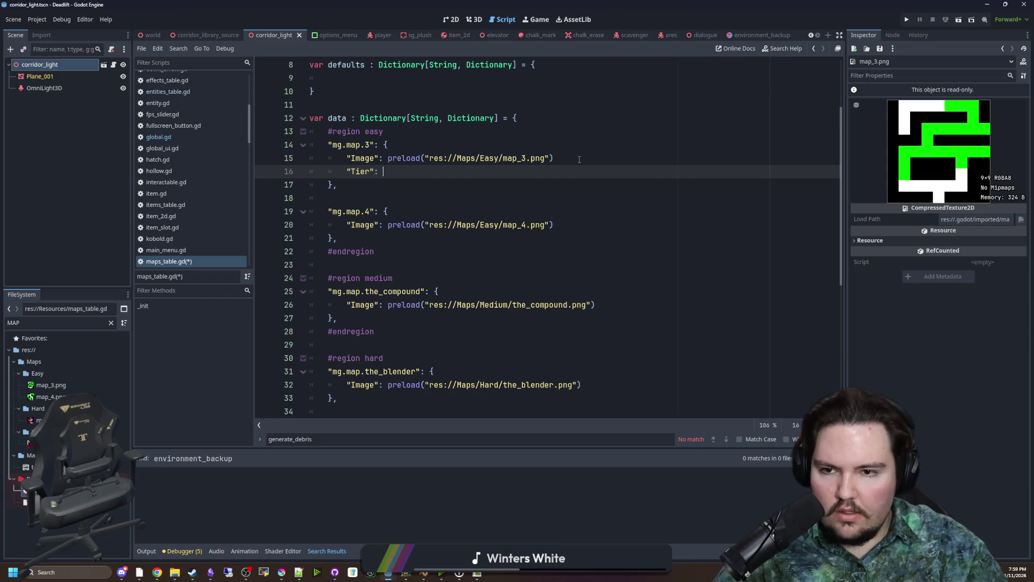
scroll(591, 163, "up", 3)
type("obal.MAP_T")
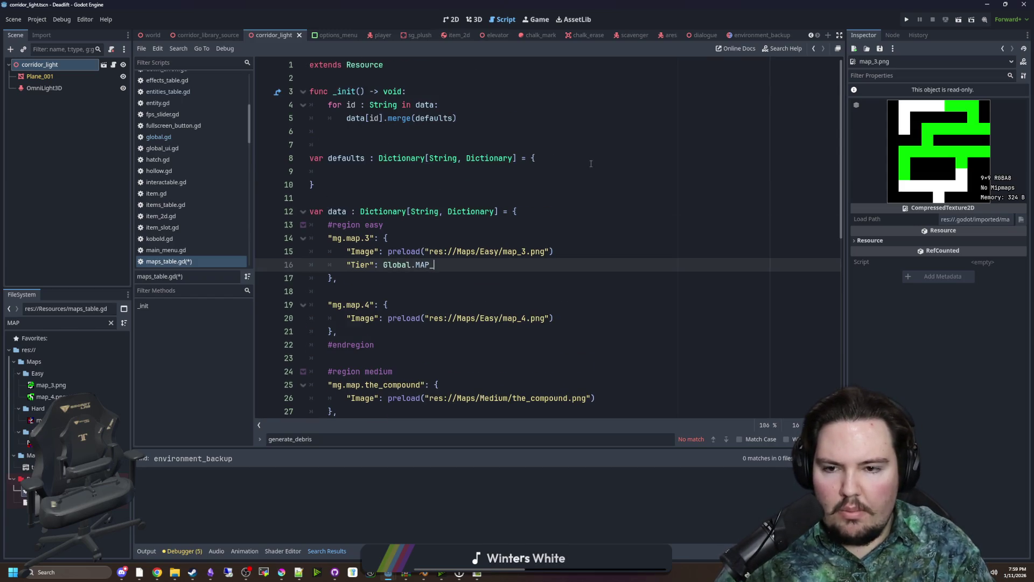
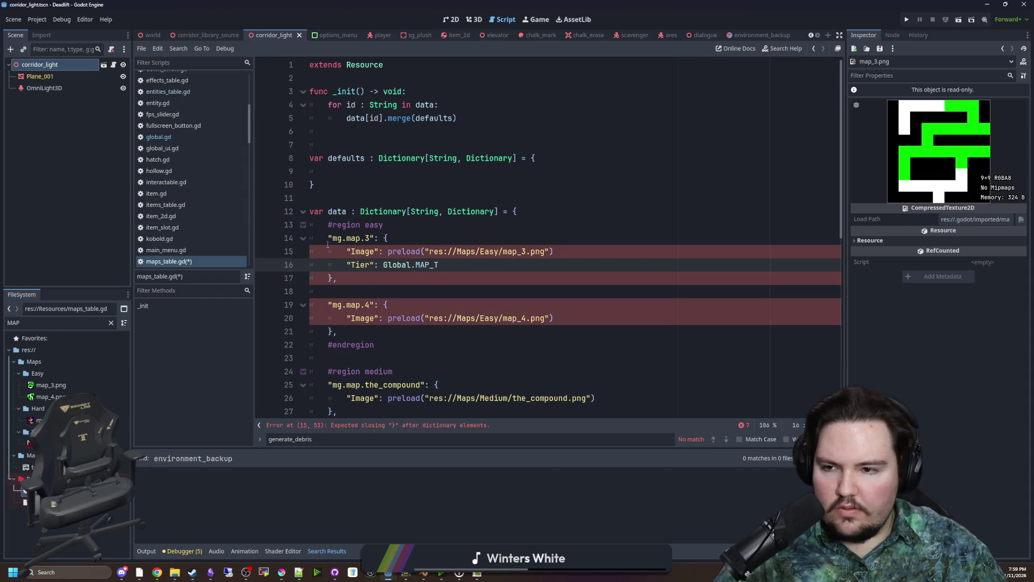
Check the MAP_TIERS enum in Global and set map_3's tier to Global.MAP_TIERS.EASY
left_click(176, 138)
double_click(372, 237)
key("ctrl+c")
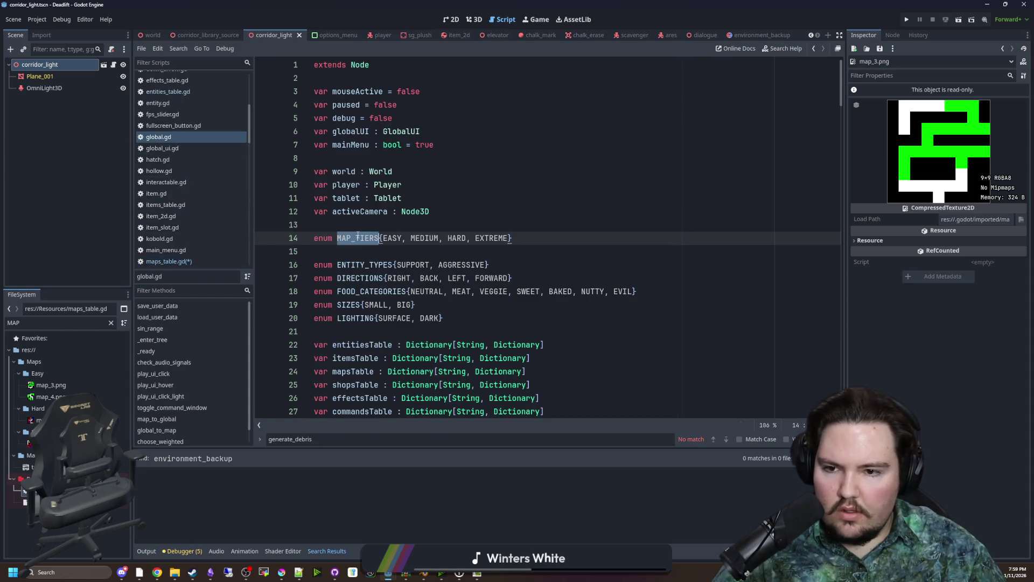
left_click(161, 262)
key("ctrl+shift+Left")
key("ctrl+shift+Left")
key("ctrl+shift+Left")
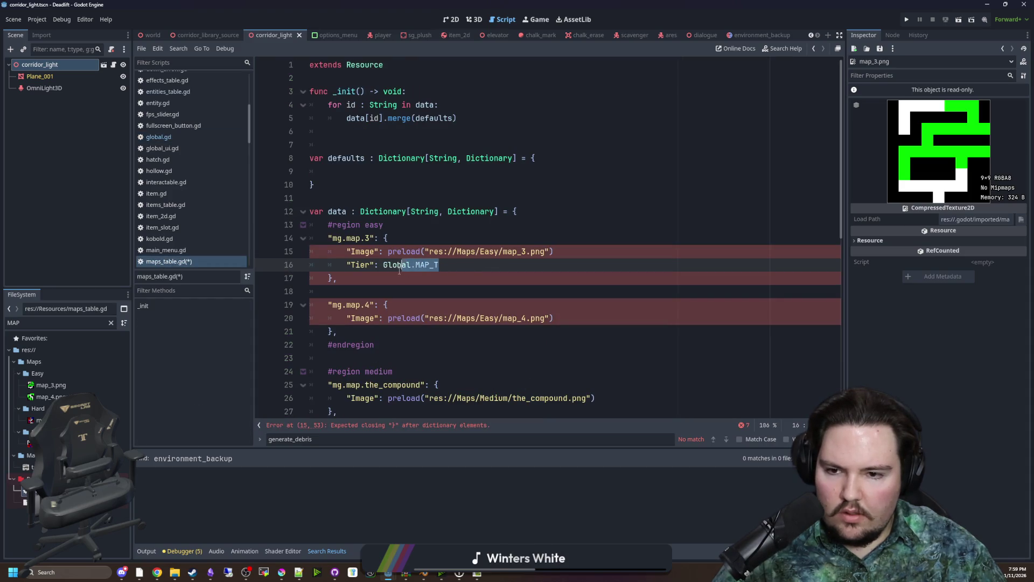
key("ctrl+v")
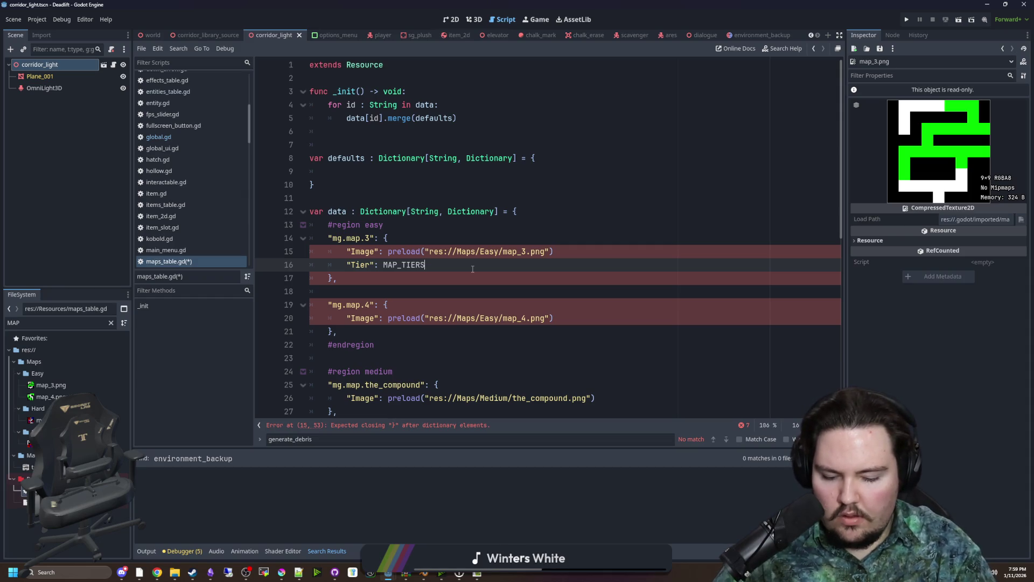
type(".EASY")
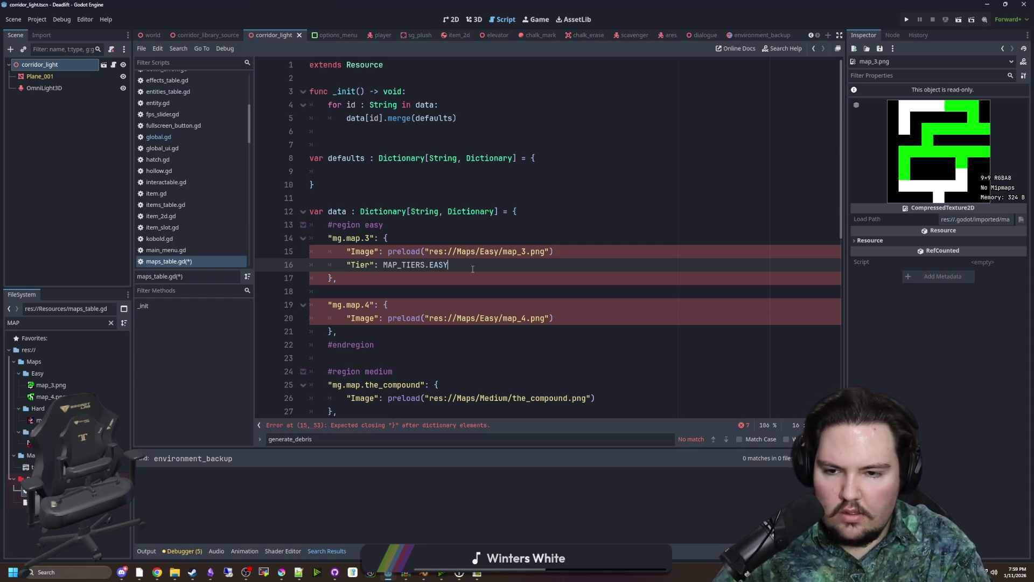
type("Global.")
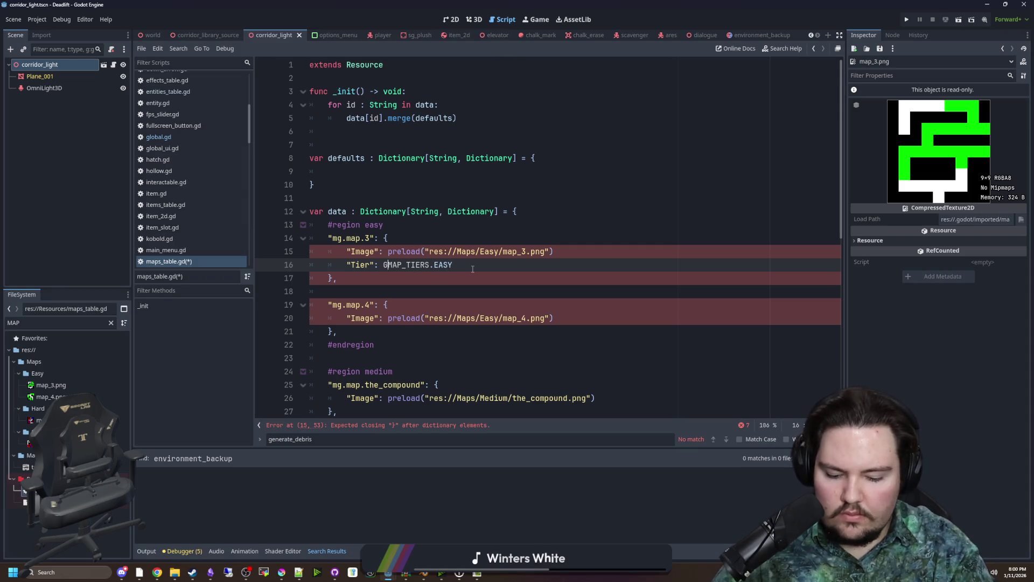
Add commas after map_3's and map_4's Image lines and give map_4 the same EASY tier
left_click(571, 254)
type(",")
left_click(567, 318)
type(",")
left_click_drag(481, 264, 344, 265)
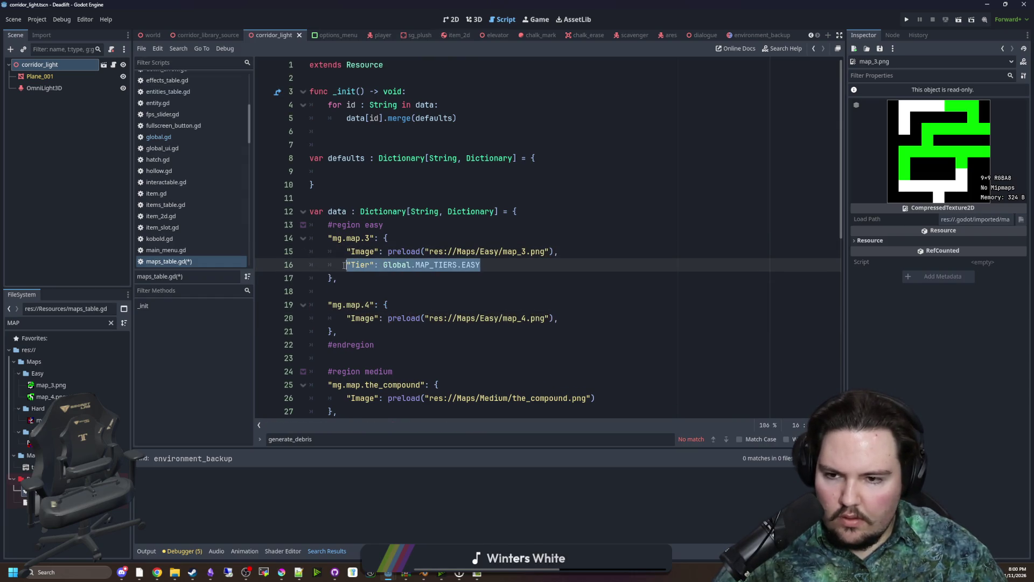
key("ctrl+c")
left_click(571, 318)
key("Return")
key("ctrl+v")
Move the misplaced mg.map.1 entry into the medium region below the_compound
scroll(569, 304, "down", 7)
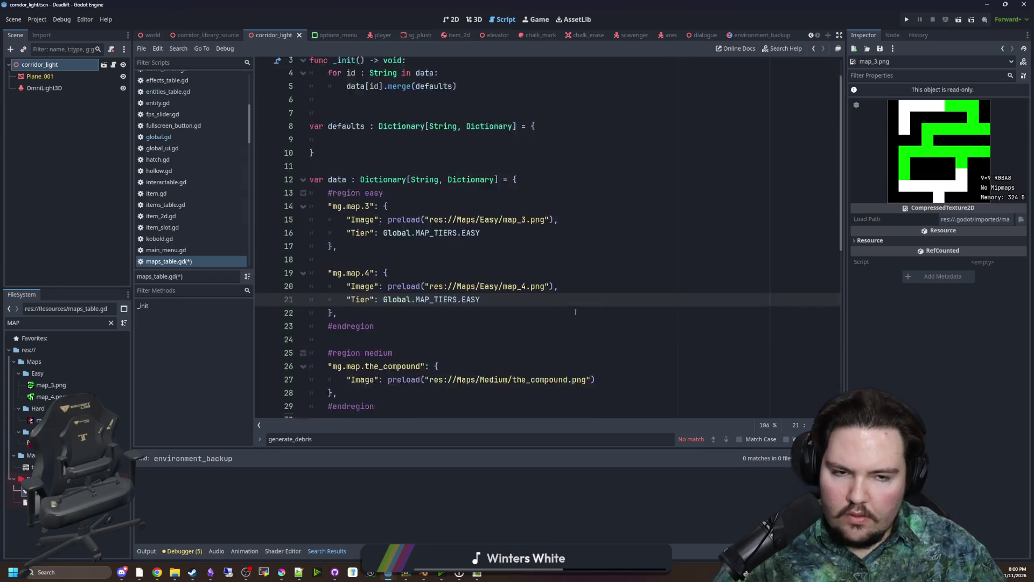
scroll(569, 304, "down", 2)
left_click(377, 277)
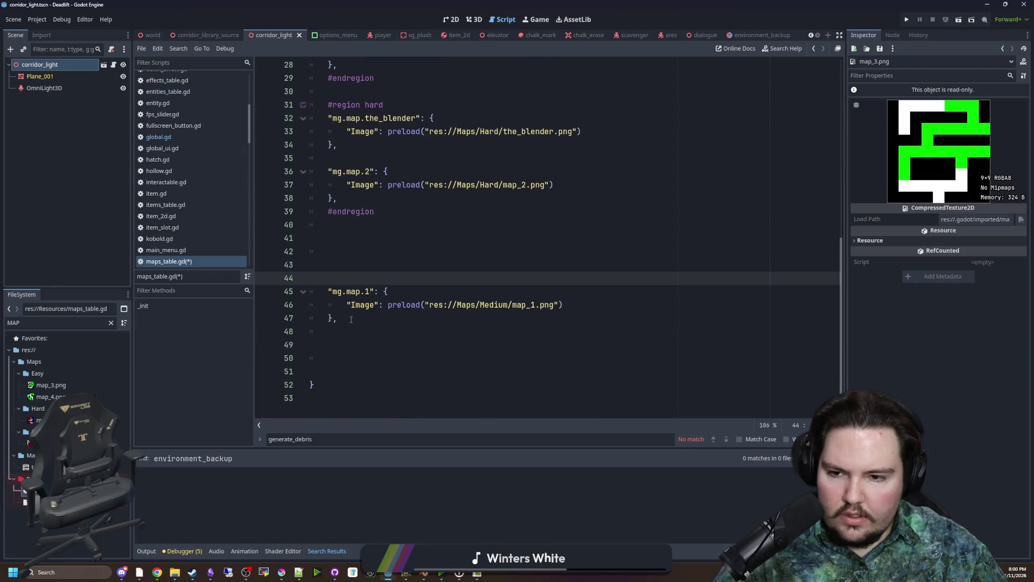
left_click_drag(351, 319, 307, 292)
key("BackSpace")
scroll(389, 202, "up", 2)
left_click(362, 211)
key("Return")
key("ctrl+v")
left_click(349, 225)
key("BackSpace")
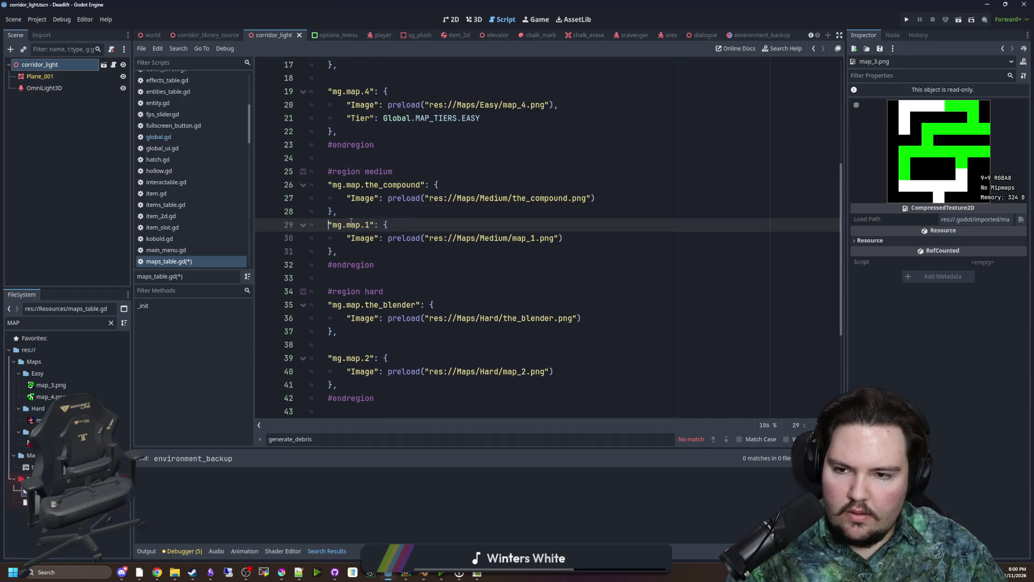
Give map_1 a Global.MAP_TIERS.MEDIUM tier entry
mouse_move(477, 123)
left_mouse_down()
mouse_move(335, 105)
mouse_move(339, 118)
left_mouse_up()
key("ctrl+c")
left_click(578, 236)
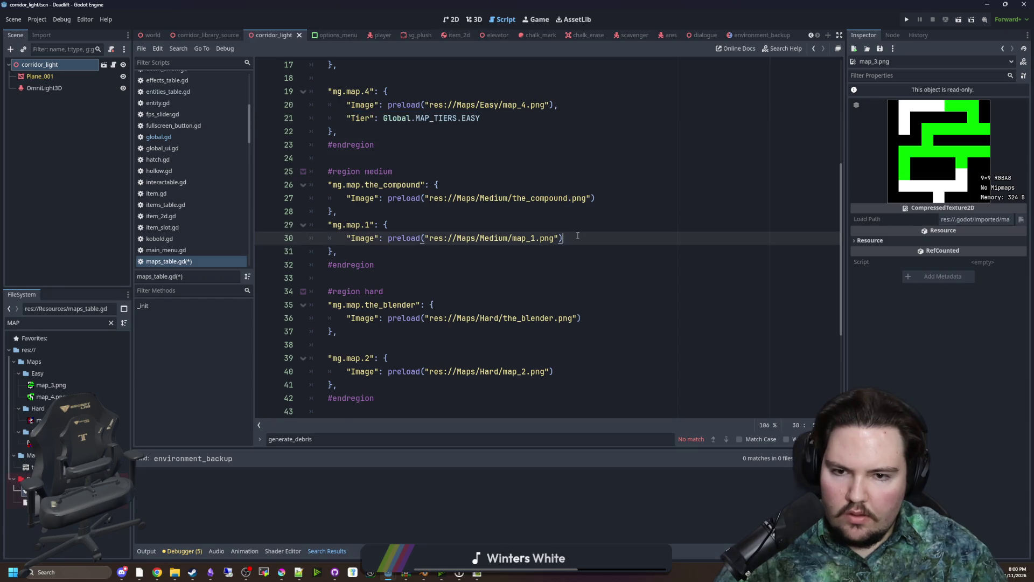
key("Return")
key("ctrl+v")
key("BackSpace")
key("BackSpace")
key("BackSpace")
type("MEDIUM")
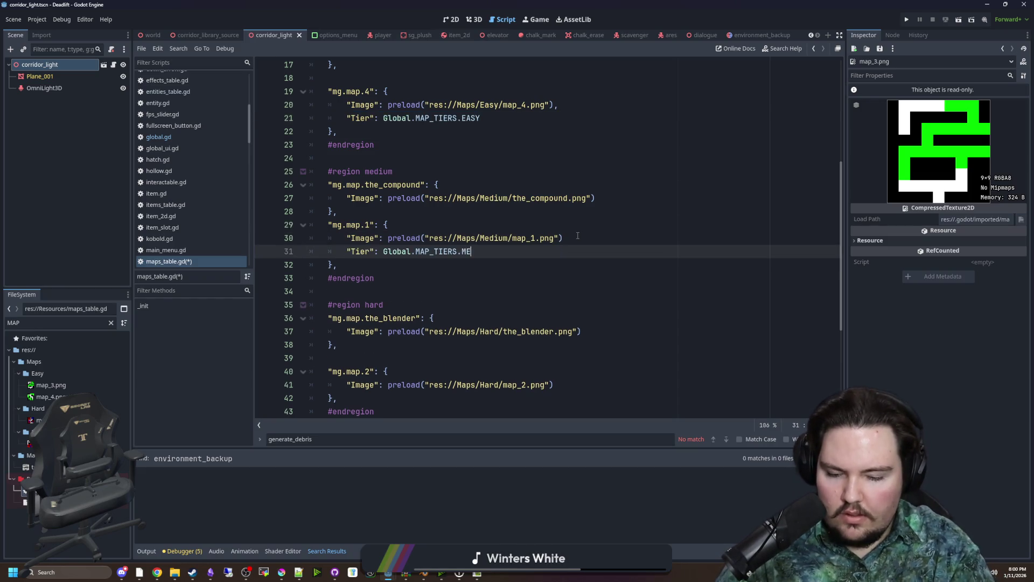
Add a Tier entry to the_blender, with trailing commas after the_blender's and map_1's Image lines
left_click_drag(498, 253, 345, 256)
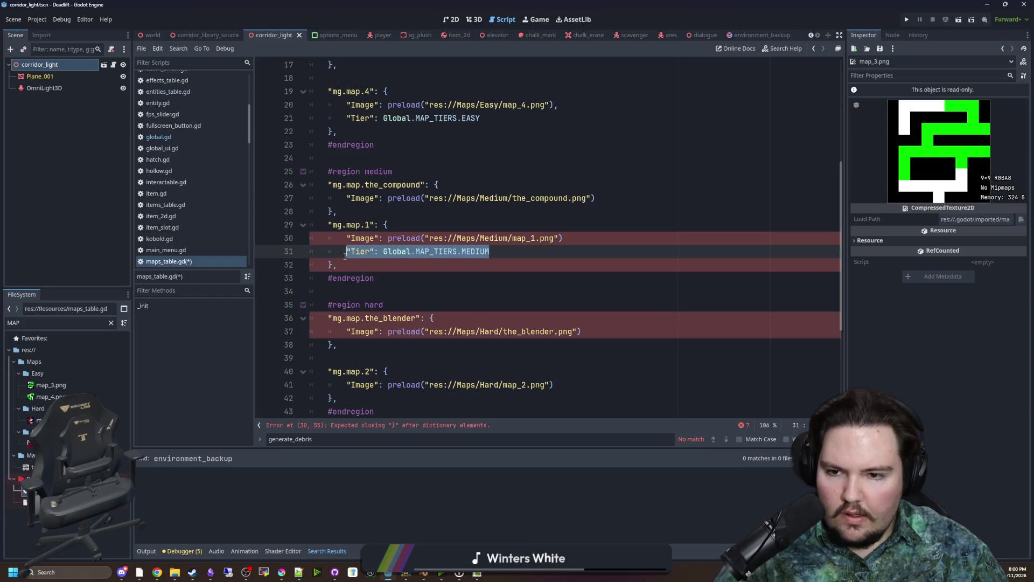
key("ctrl+c")
left_click(597, 336)
key("Return")
key("ctrl+v")
left_click(590, 332)
type(",")
left_click(577, 244)
type(",")
Change the_blender's tier to HARD and give map_2 the same HARD tier
scroll(571, 286, "down", 1)
left_click(539, 305)
type(",")
left_click(562, 364)
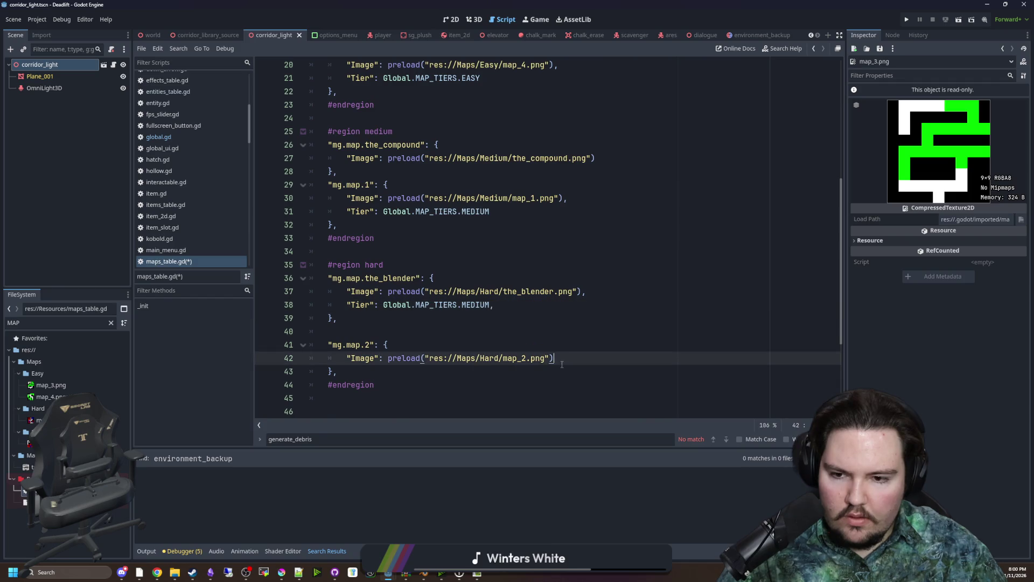
type(",")
left_click(501, 305)
double_click(476, 305)
type("HARD")
left_click_drag(490, 305, 342, 310)
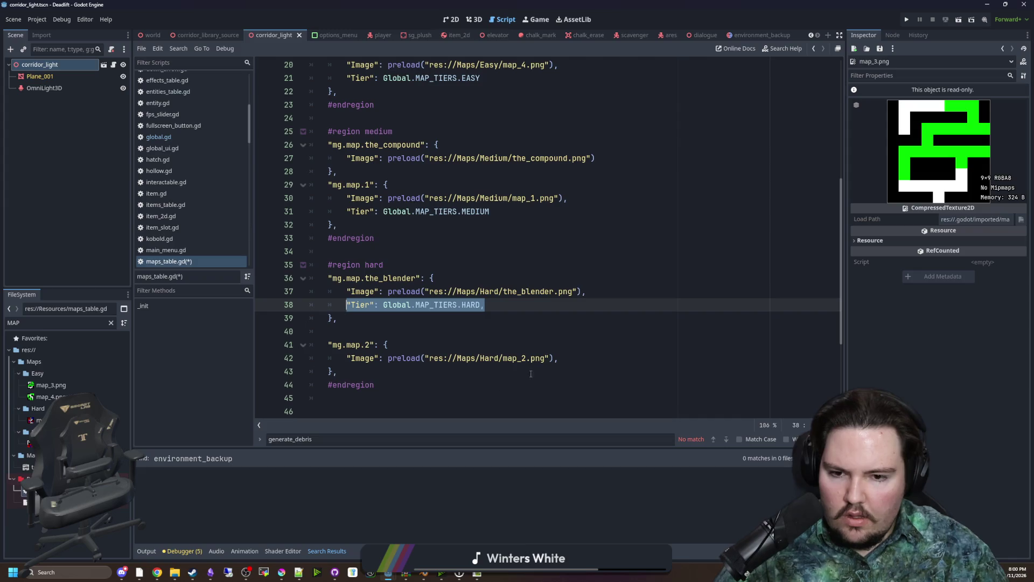
key("ctrl+c")
left_click(560, 358)
key("Return")
key("ctrl+v")
Delete the trailing blank lines at the end of maps_table.gd
scroll(496, 257, "down", 4)
mouse_move(326, 375)
left_mouse_down()
mouse_move(323, 251)
mouse_move(375, 238)
left_mouse_up()
key("BackSpace")
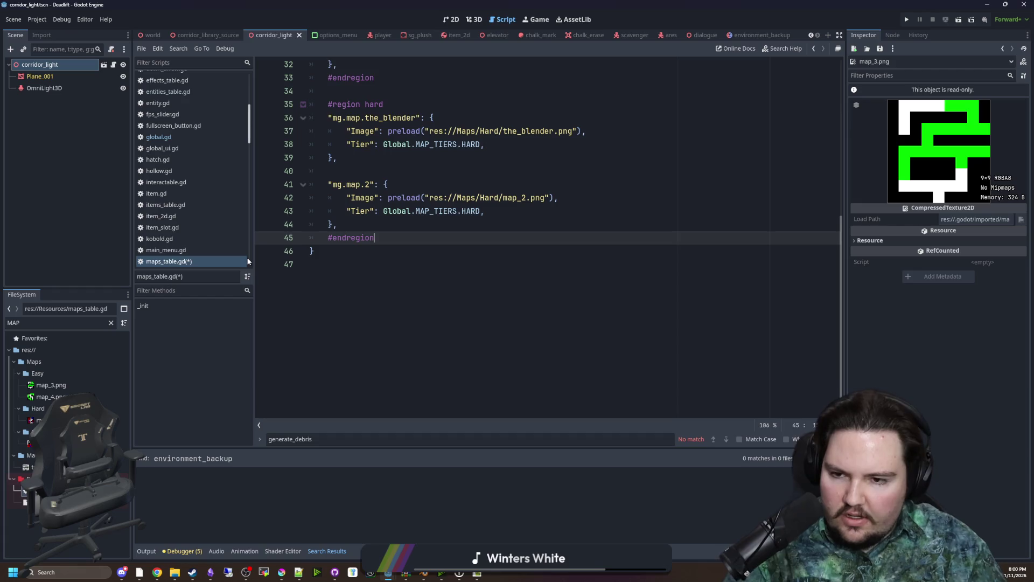
scroll(401, 298, "up", 10)
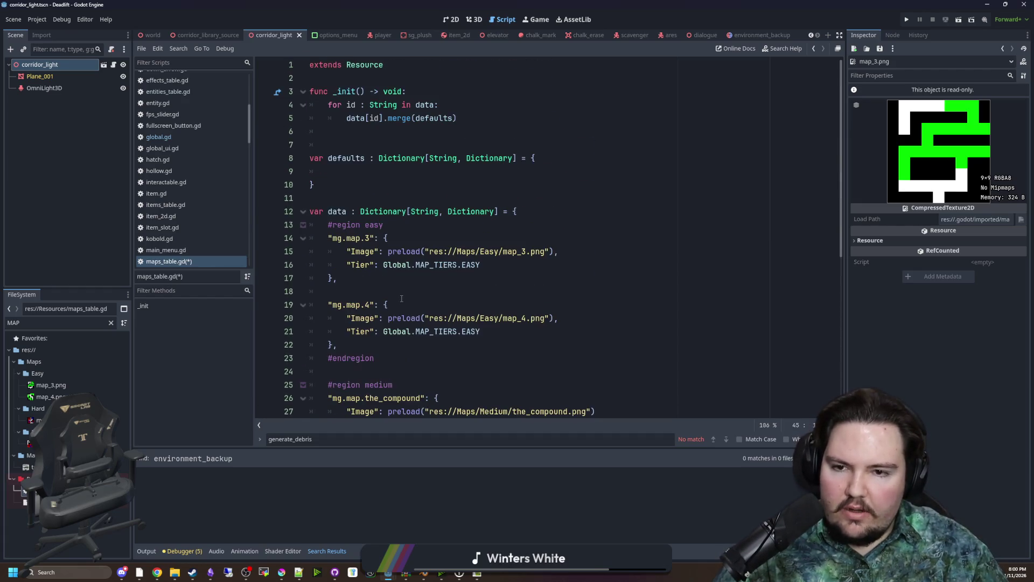
scroll(422, 302, "down", 2)
scroll(464, 270, "up", 2)
scroll(455, 254, "down", 1)
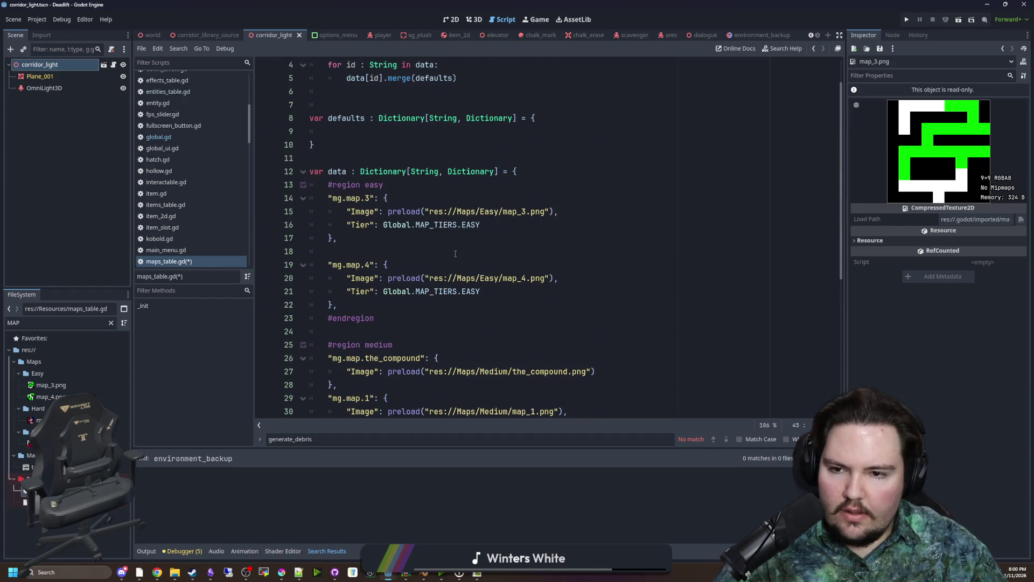
Clear the MAP file filter and list the Easy maps folder's images
left_click(37, 373)
left_click(111, 322)
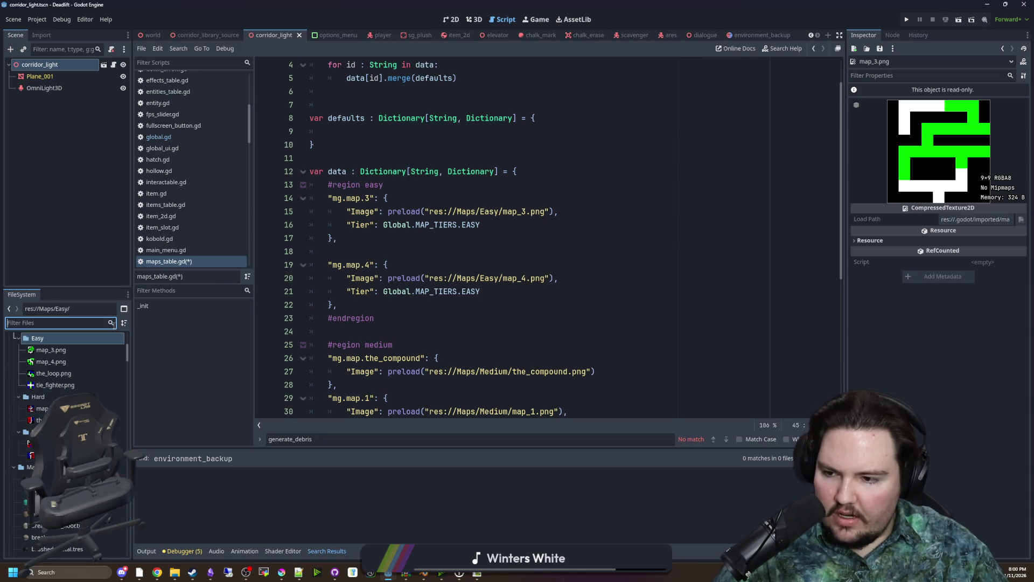
scroll(55, 379, "up", 1)
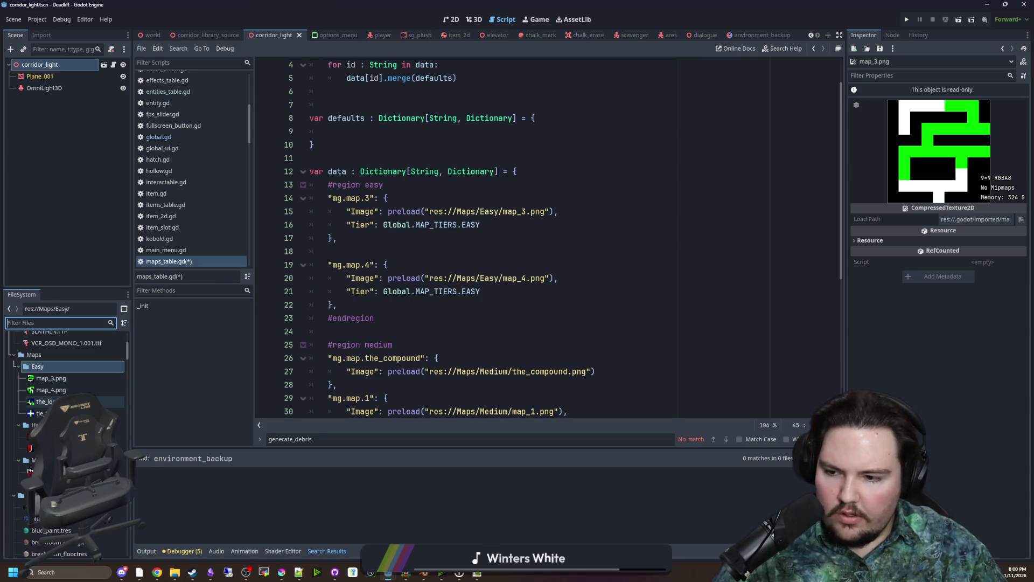
left_click(457, 253)
scroll(458, 252, "down", 1)
left_click_drag(377, 264, 328, 224)
Duplicate the map_3 entry in the easy region and fix its indentation
left_click(375, 199)
key("shift+Up")
key("shift+Up")
key("shift+Up")
key("shift+Up")
key("Right")
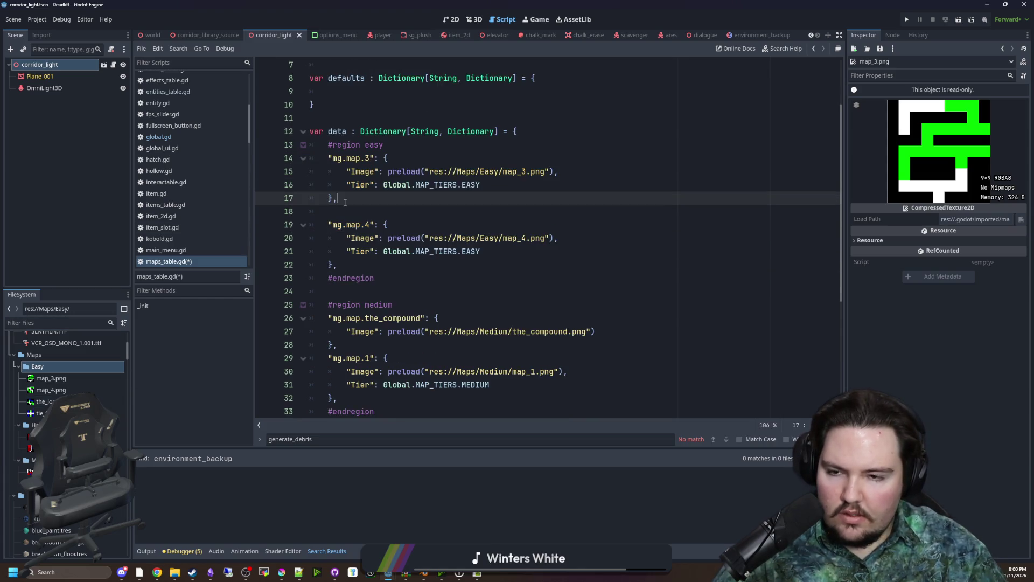
key("Return")
key("Return")
key("ctrl+v")
left_click(345, 217)
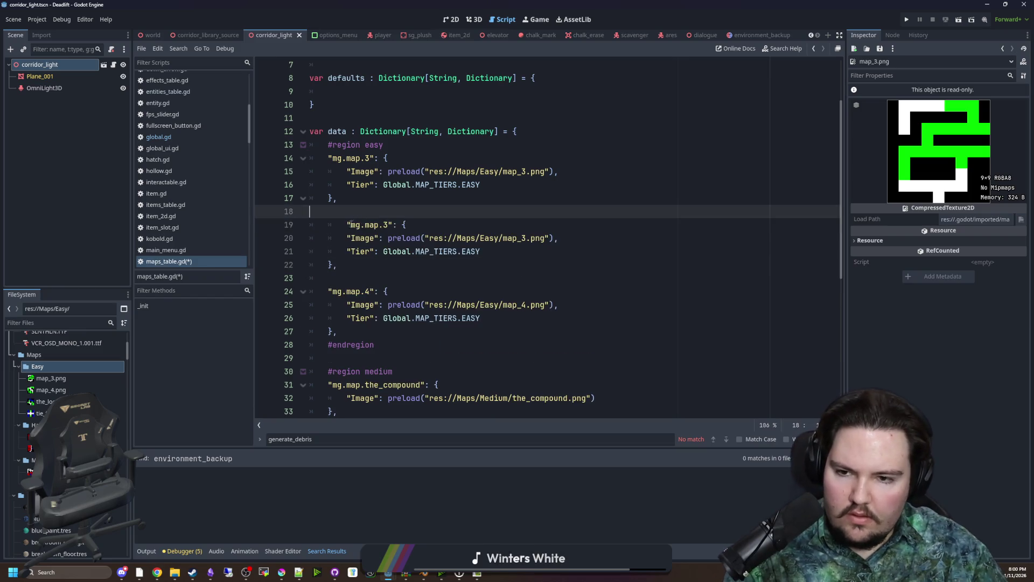
key("shift+Down")
key("shift+Down")
key("shift+Down")
key("shift+Tab")
scroll(400, 267, "down", 6)
scroll(399, 267, "up", 6)
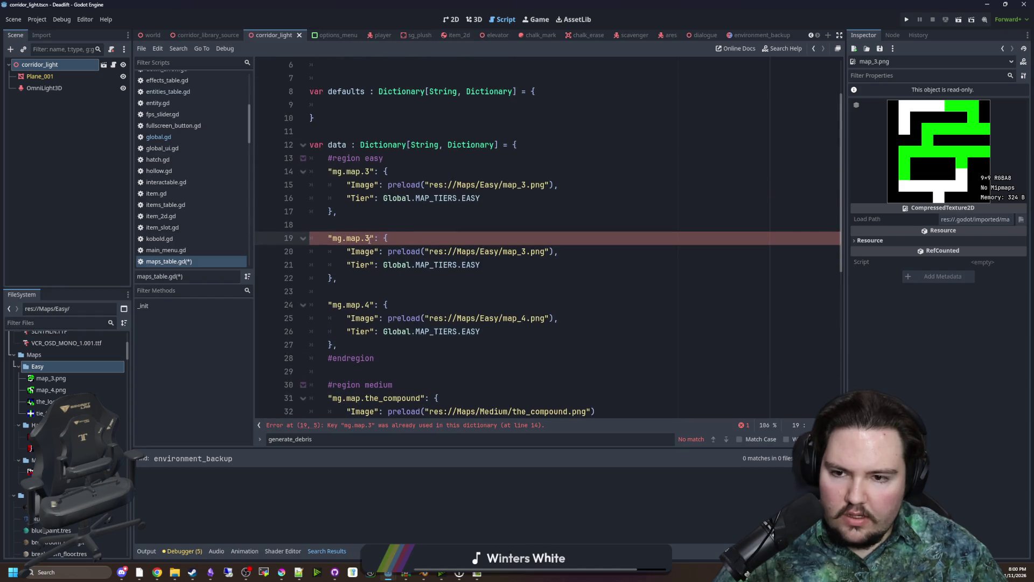
Turn the copy into mg.map.the_loop preloading the_loop.png
key("BackSpace")
type("the_loop")
left_click_drag(526, 251, 504, 251)
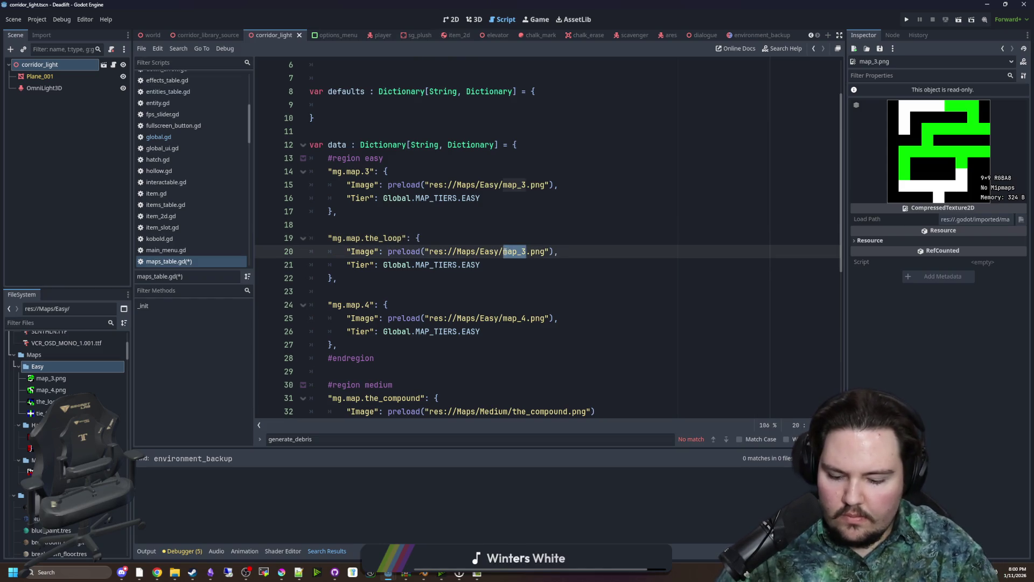
type("t")
key("Return")
key("Down")
Duplicate the the_loop entry and rename the new key to mg.map.tie_fighter
left_click_drag(377, 283, 310, 237)
key("ctrl+c")
left_click(353, 281)
key("Return")
key("Return")
key("ctrl+v")
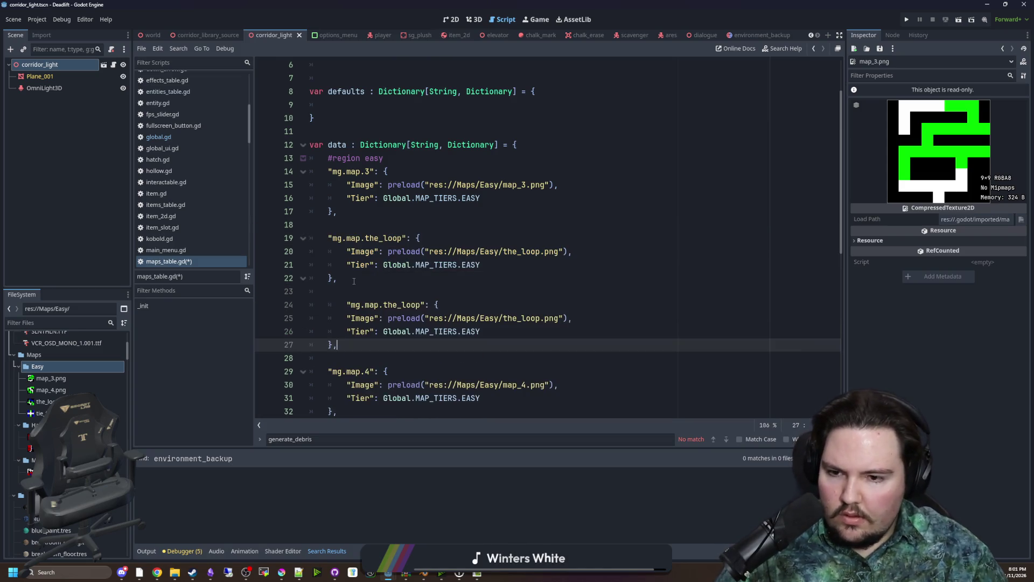
left_click(342, 305)
key("BackSpace")
double_click(396, 305)
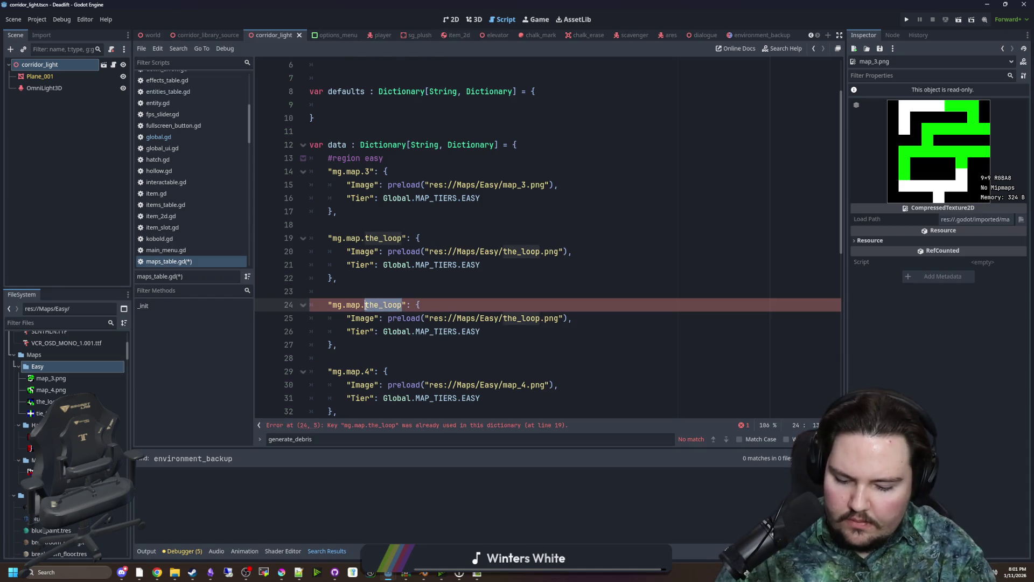
type("tie_fighter")
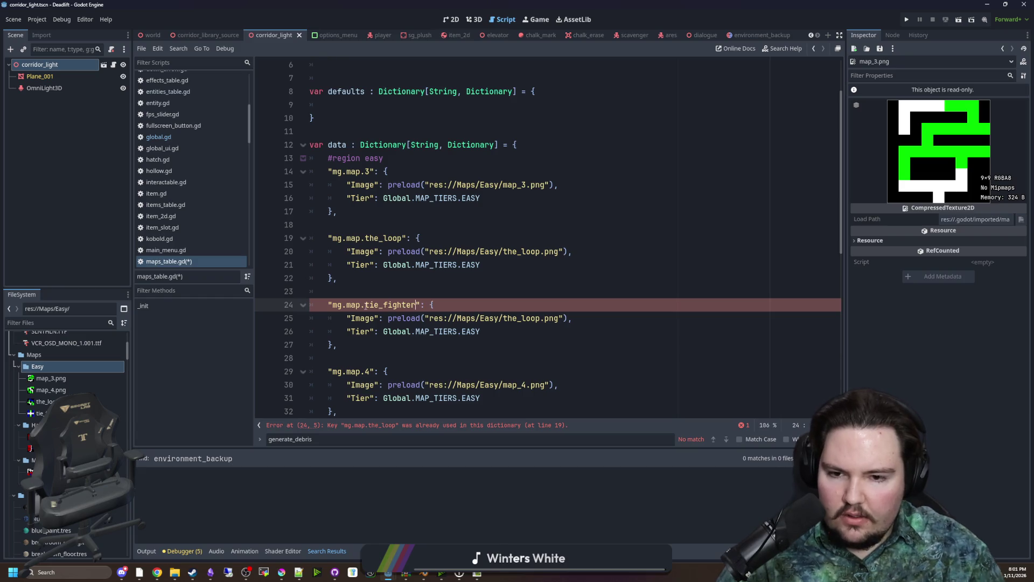
Point the tie_fighter entry's preload path to res://Maps/Easy/tie_fighter.png
left_click(538, 329)
double_click(505, 318)
type("tiue")
key("BackSpace")
key("BackSpace")
type("e_fighter")
left_click(566, 278)
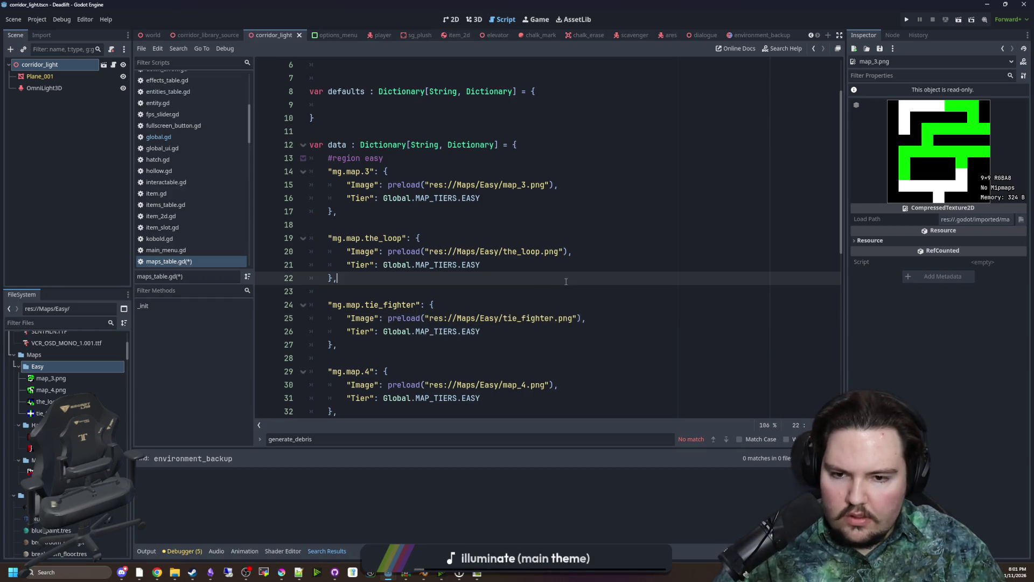
scroll(550, 288, "down", 2)
scroll(412, 205, "up", 1)
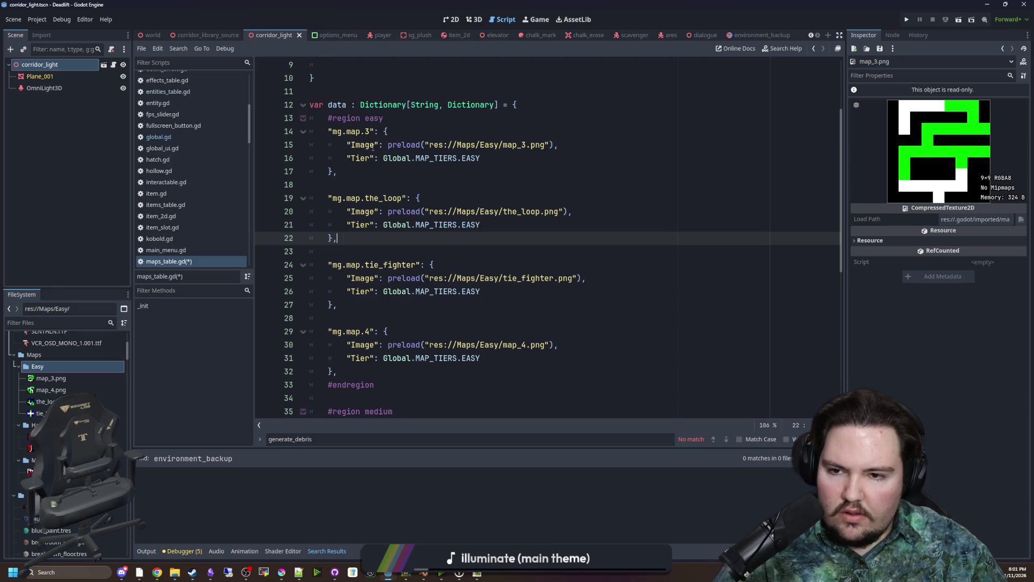
Add map_1's MEDIUM Tier line under the_compound's Image line, with commas
scroll(373, 147, "down", 1)
scroll(366, 218, "down", 4)
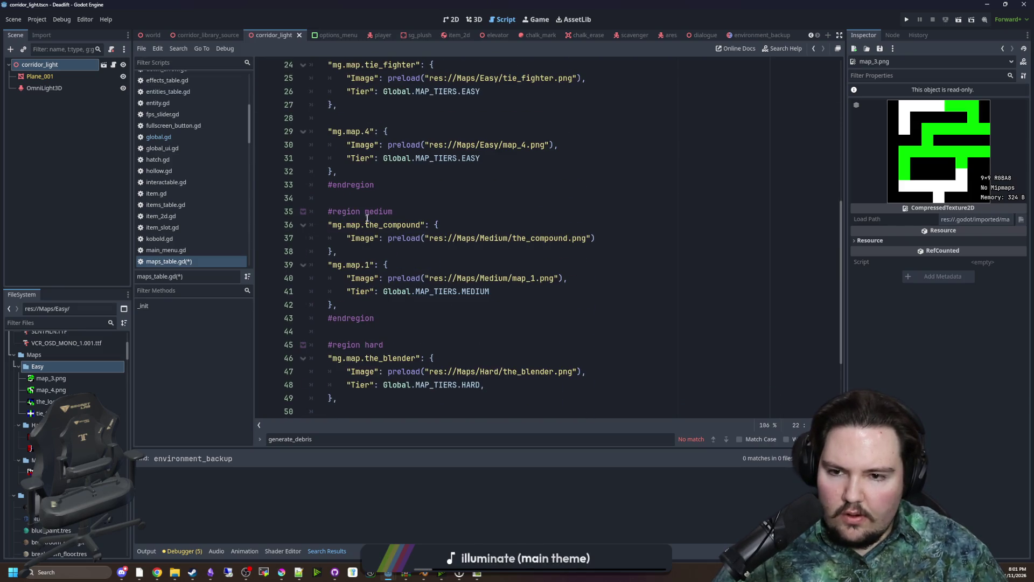
scroll(367, 218, "down", 1)
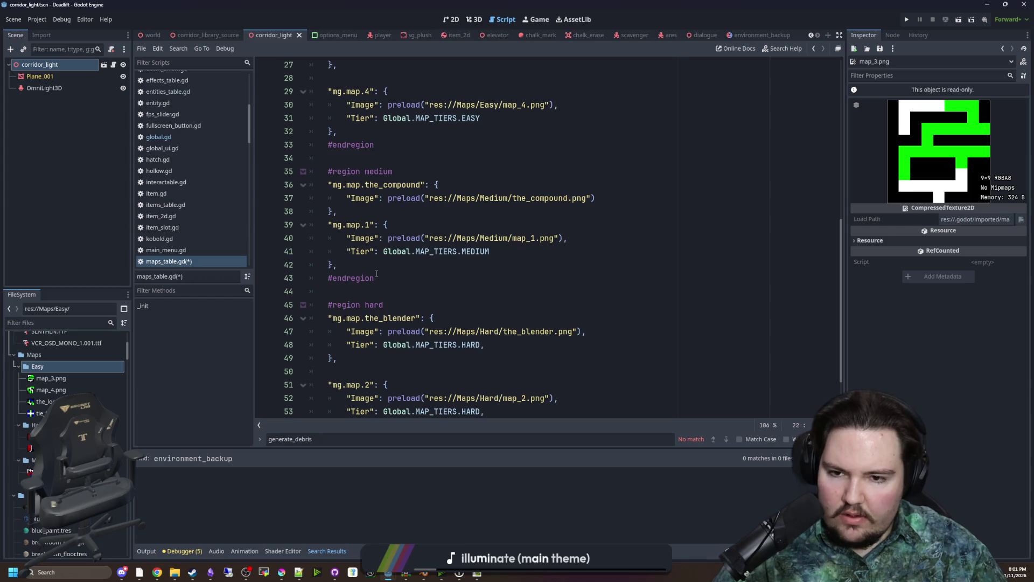
mouse_move(519, 252)
left_mouse_down()
mouse_move(312, 252)
mouse_move(348, 253)
left_mouse_up()
left_click(607, 196)
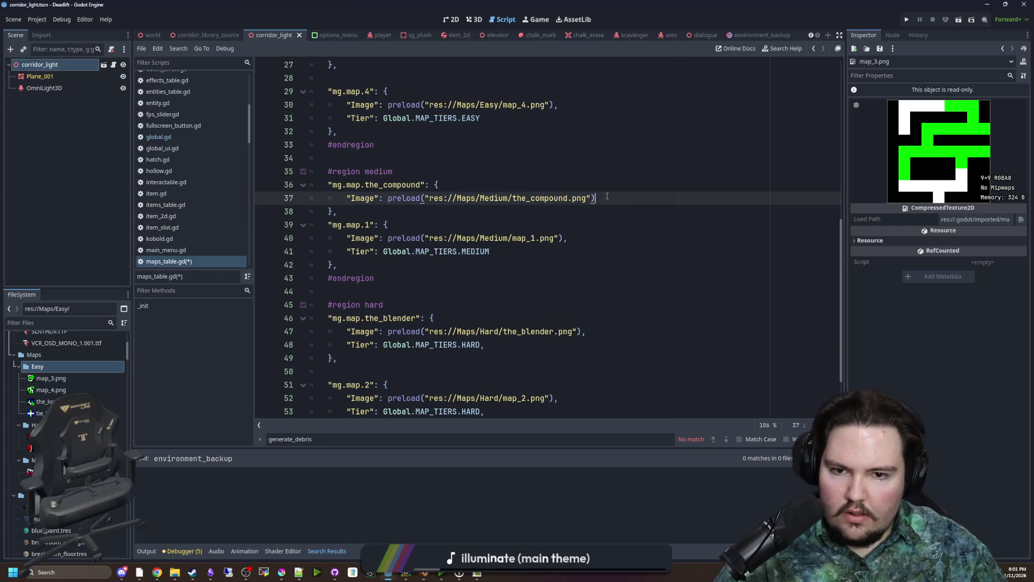
key("Return")
key("ctrl+v")
left_click(607, 196)
type(",")
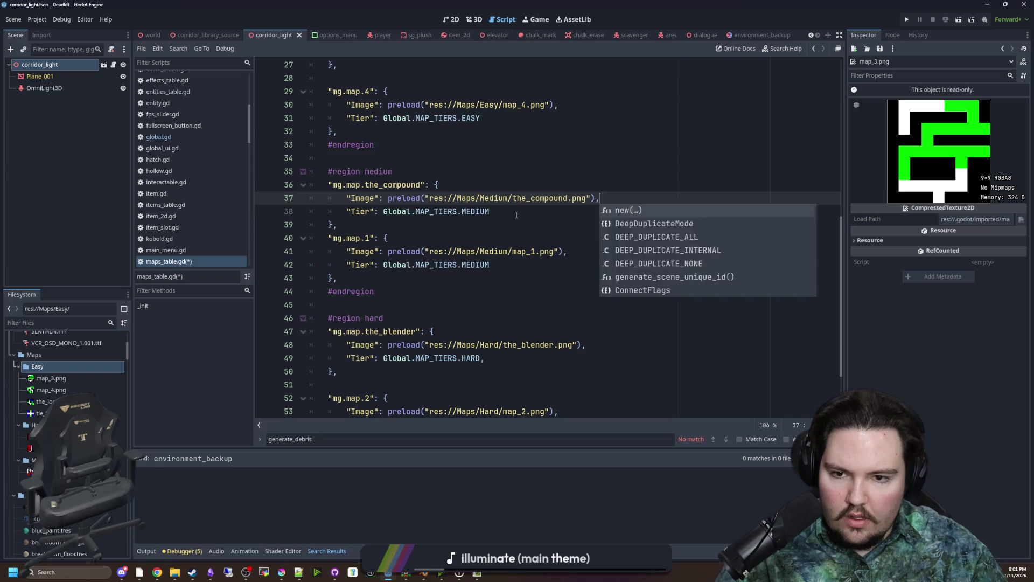
key("Escape")
key("Down")
type(",")
Add trailing commas to the Tier lines of map_1, tie_fighter and the other easy maps
left_click(499, 264)
type(",")
key("shift+Home")
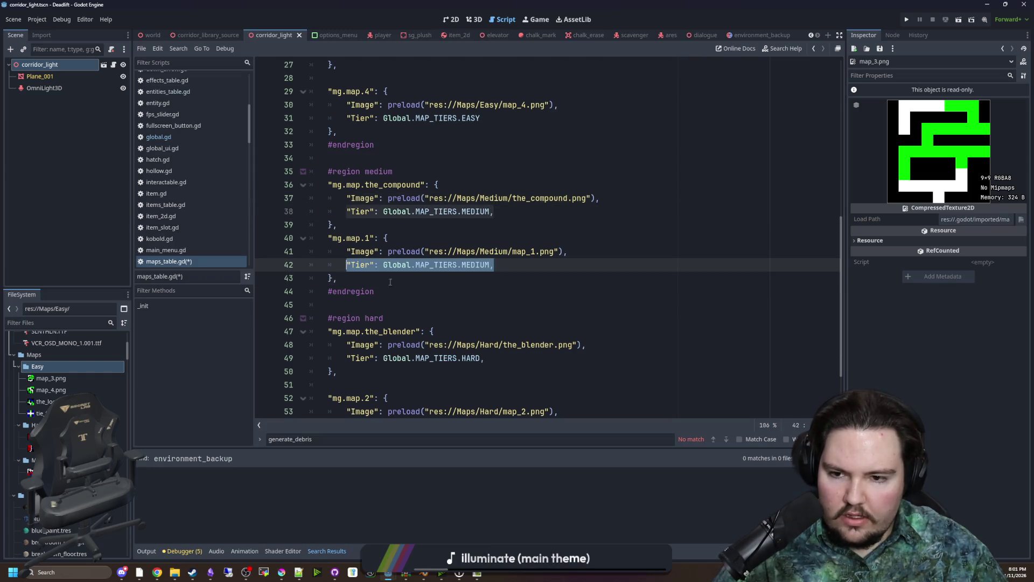
scroll(452, 287, "down", 2)
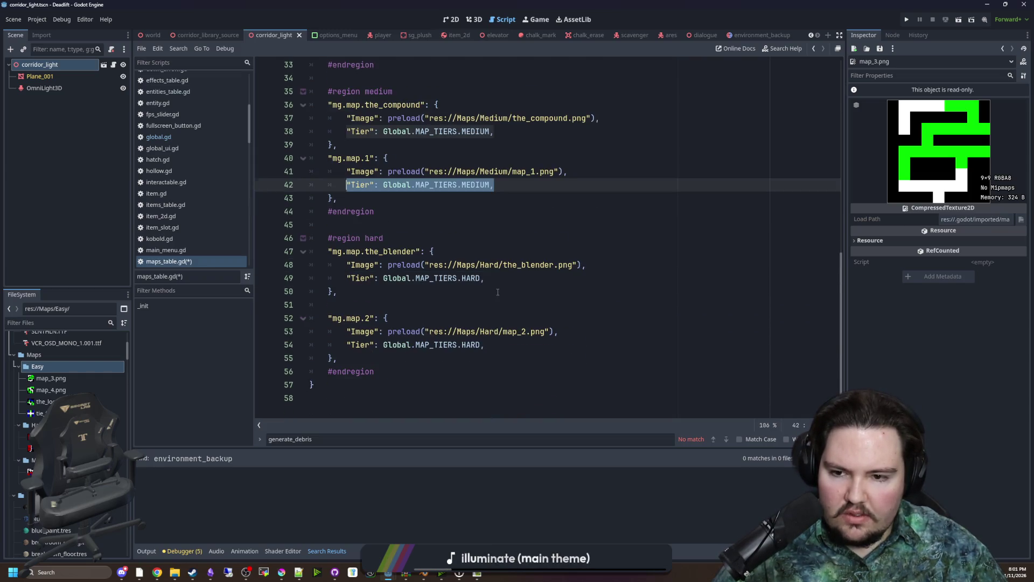
scroll(497, 292, "up", 6)
left_click(503, 284)
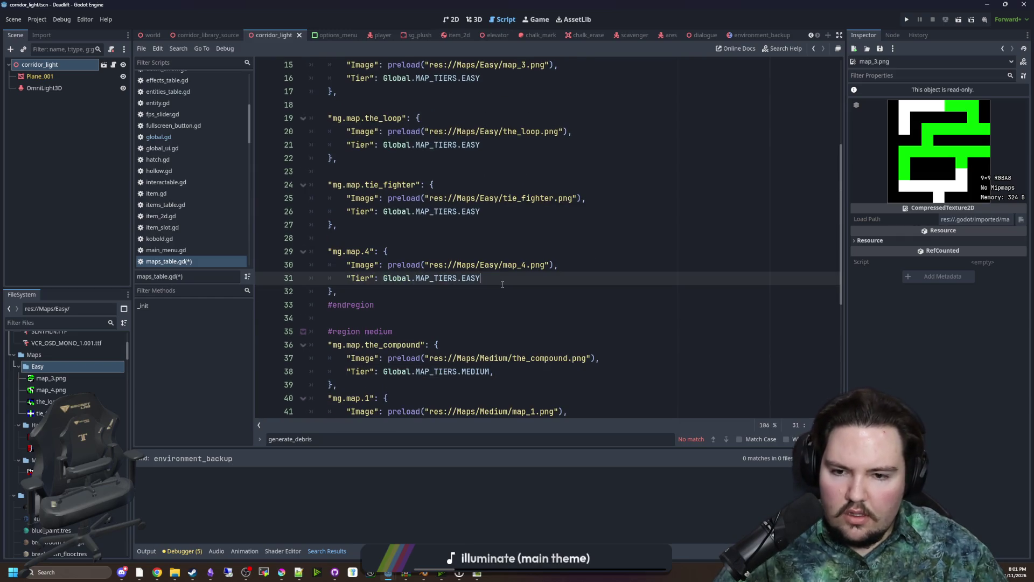
left_click(482, 212)
type(",")
left_click(488, 144)
left_click(493, 157)
Save maps_table.gd and switch to the Krita window
scroll(485, 161, "up", 3)
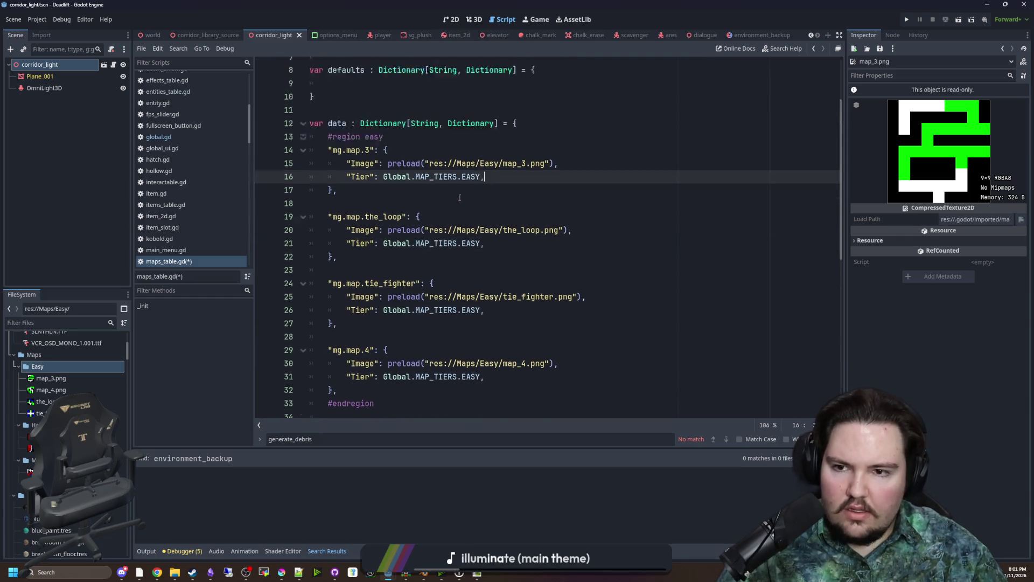
left_click(409, 189)
key("ctrl+s")
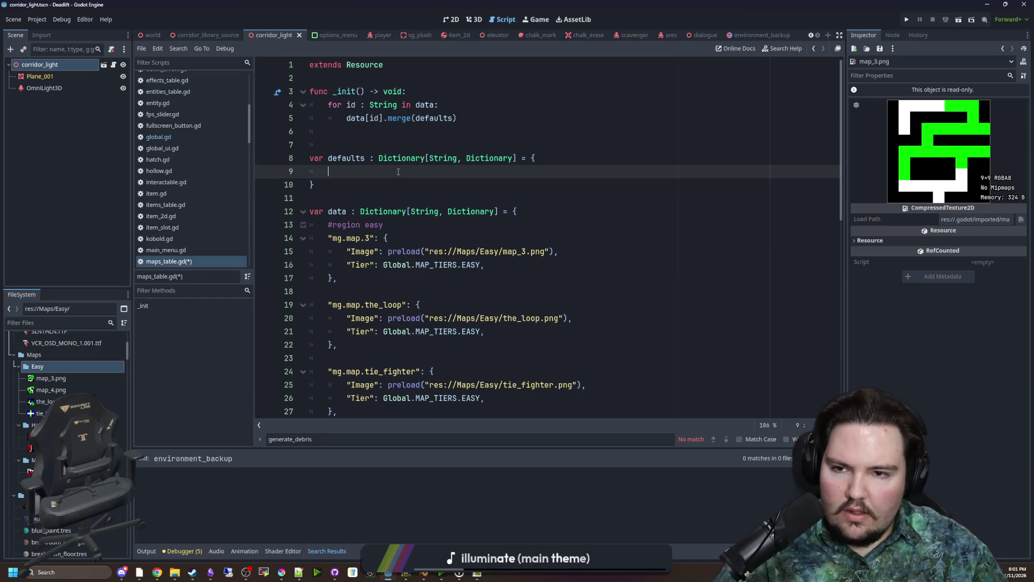
left_click(371, 200)
key("ctrl+s")
key("ctrl+s")
mouse_move(286, 572)
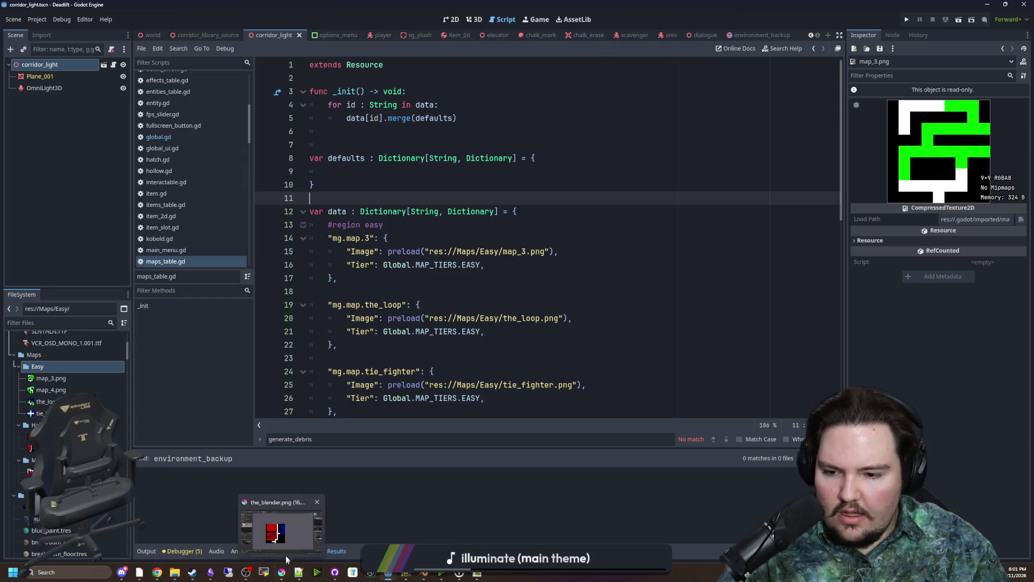
left_click(285, 554)
Switch the paint colour to green and open the_compound.png and map_1.png from the Medium mazes
left_click(859, 39)
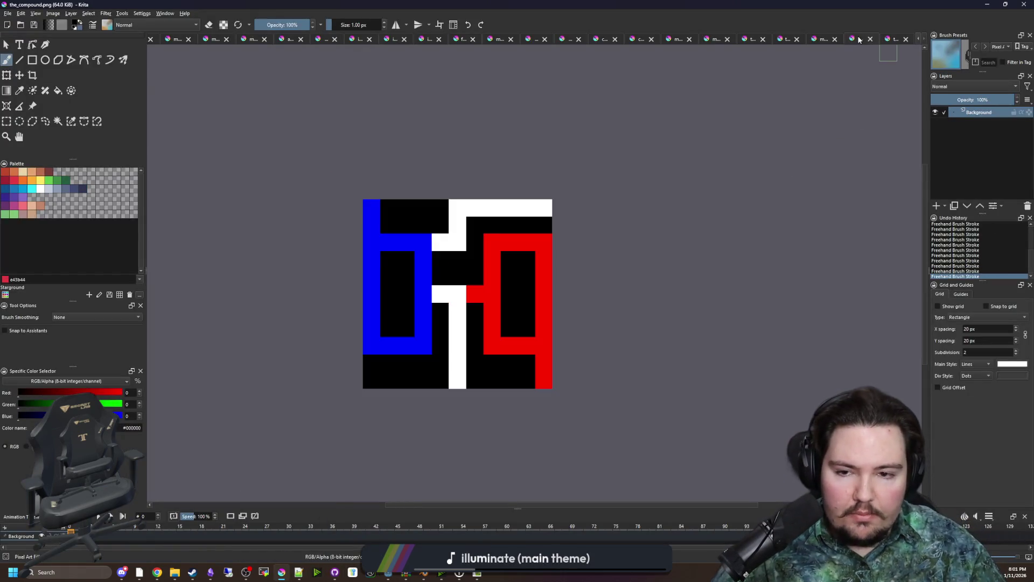
scroll(478, 300, "up", 1)
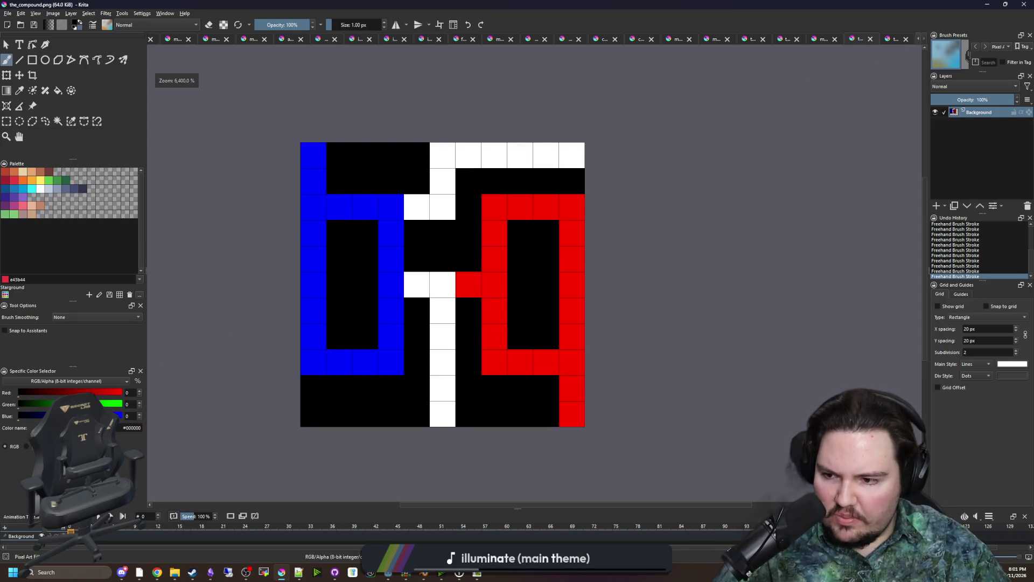
key("x")
left_click(7, 13)
left_click(18, 33)
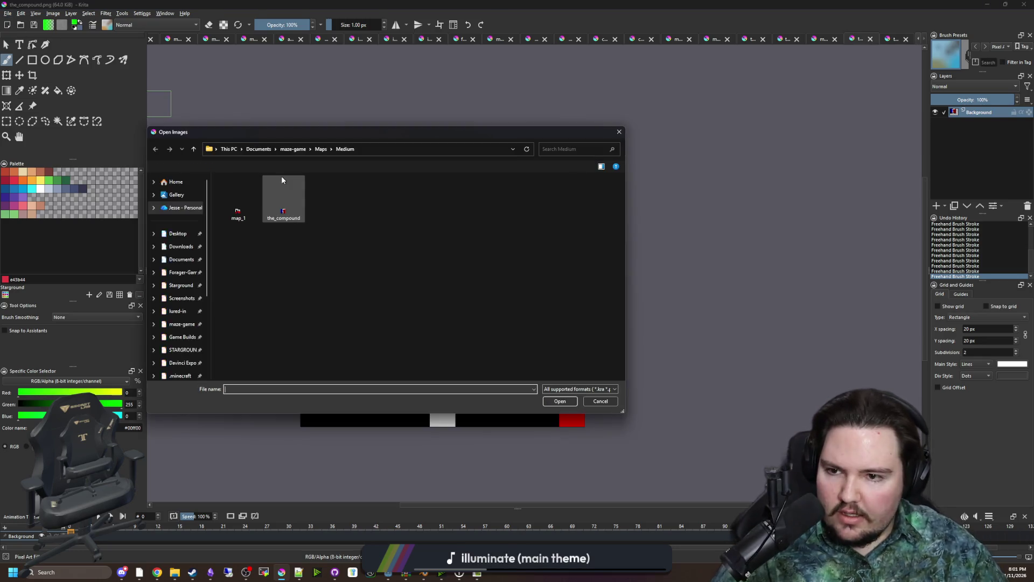
left_click(282, 208)
key("ctrl+a")
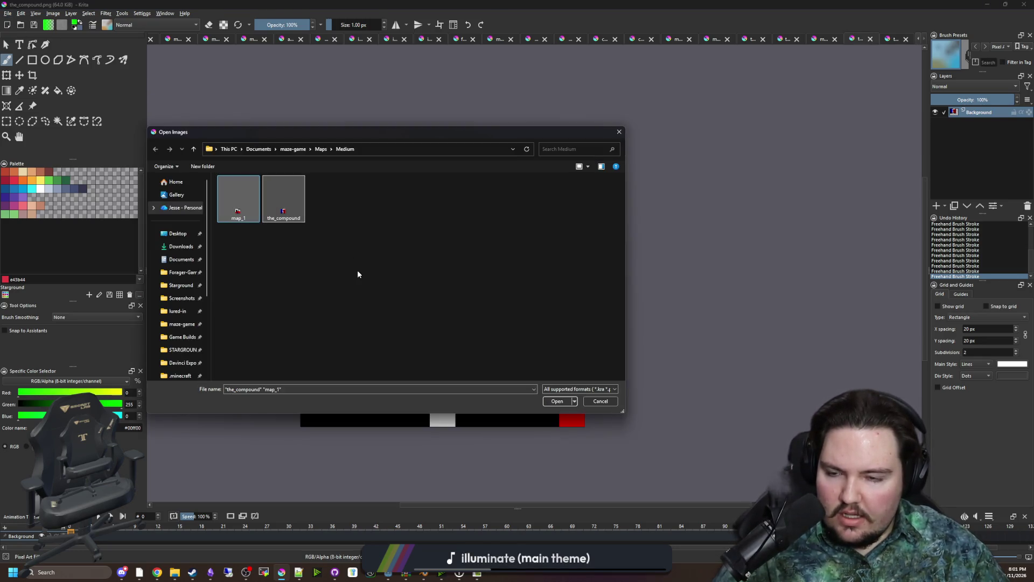
left_click(355, 270)
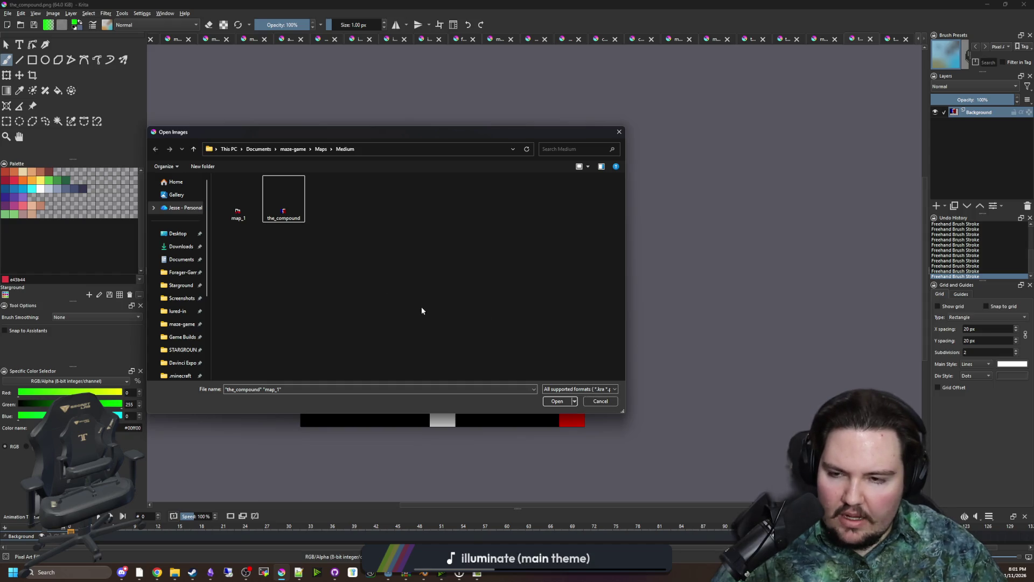
left_click(297, 216)
left_click(238, 200, "ctrl")
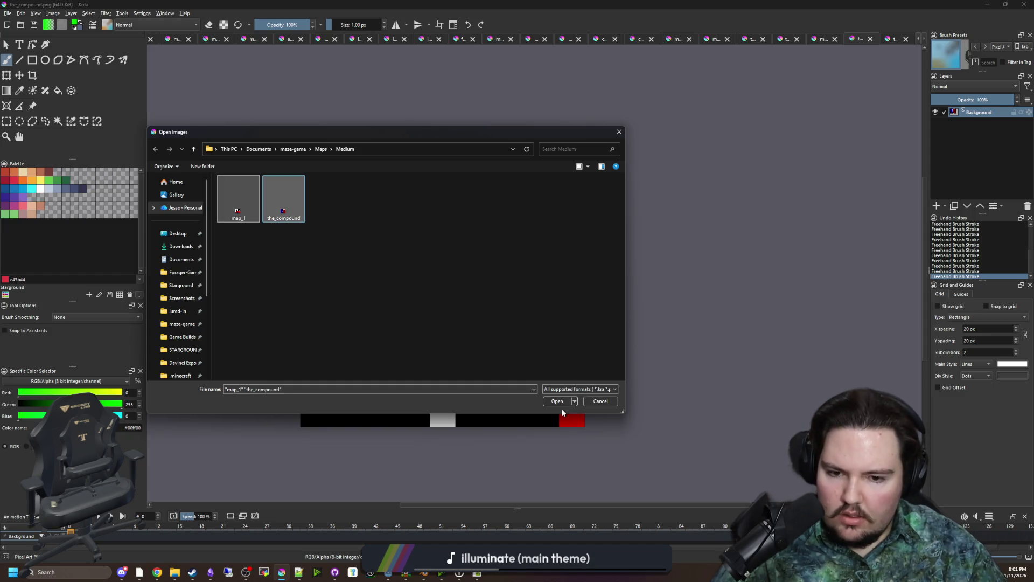
left_click(559, 403)
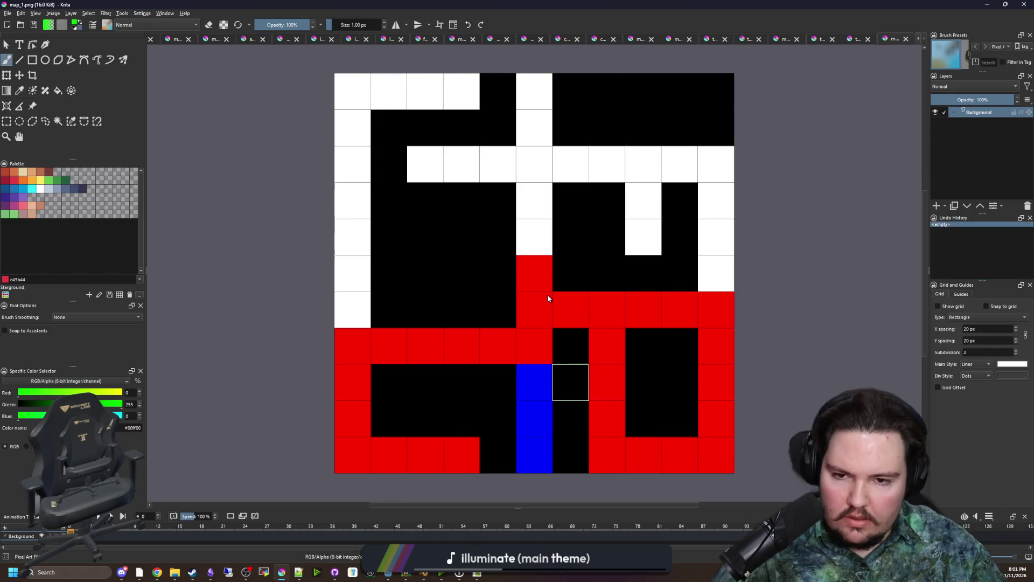
Paint the_compound's top-row start cells green and save the_compound.png
key("ctrl+w")
key("plus")
left_click_drag(565, 181, 473, 178)
key("ctrl+s")
left_click(548, 362)
Paint map_1's top-left start cells green and save map_1.png
left_click(852, 38)
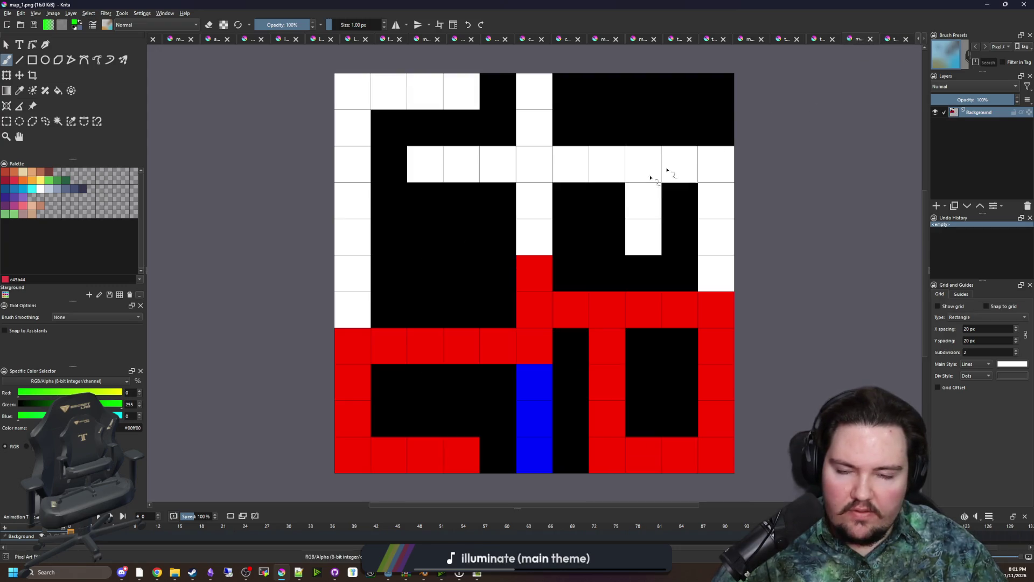
key("minus")
key("plus")
left_click_drag(467, 151, 422, 150)
scroll(401, 250, "down", 1)
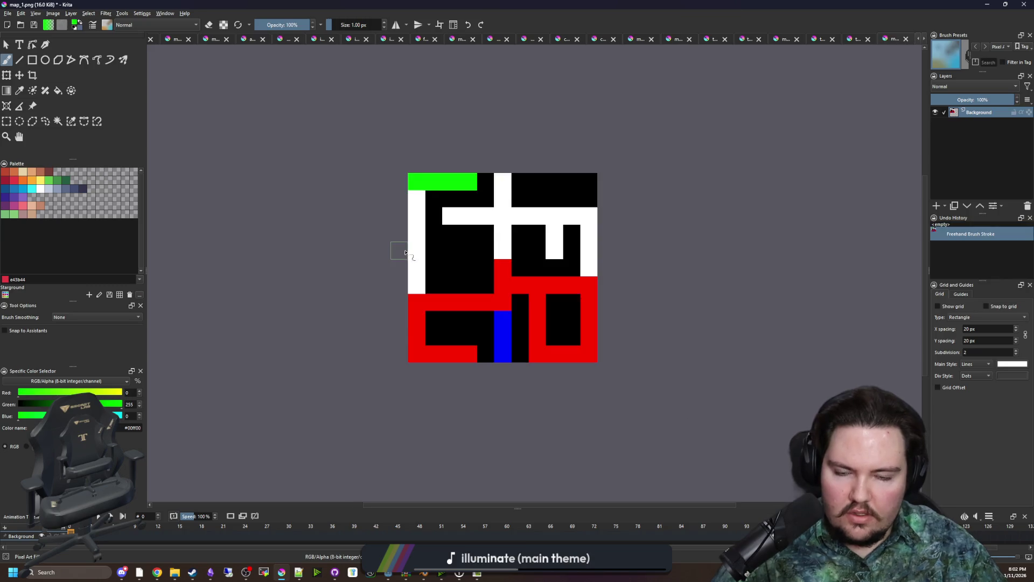
key("ctrl+s")
left_click(555, 366)
Sample white from a path cell, repaint map_1's red path cells white, and save map_1.png
scroll(574, 259, "up", 1)
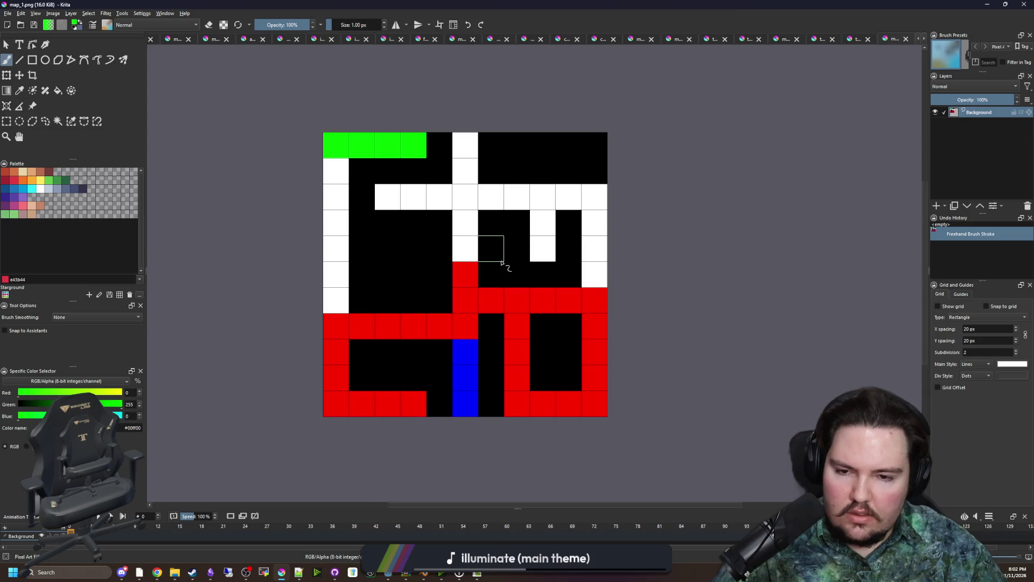
scroll(511, 267, "down", 1)
scroll(531, 261, "up", 1)
key("p")
left_click(447, 254)
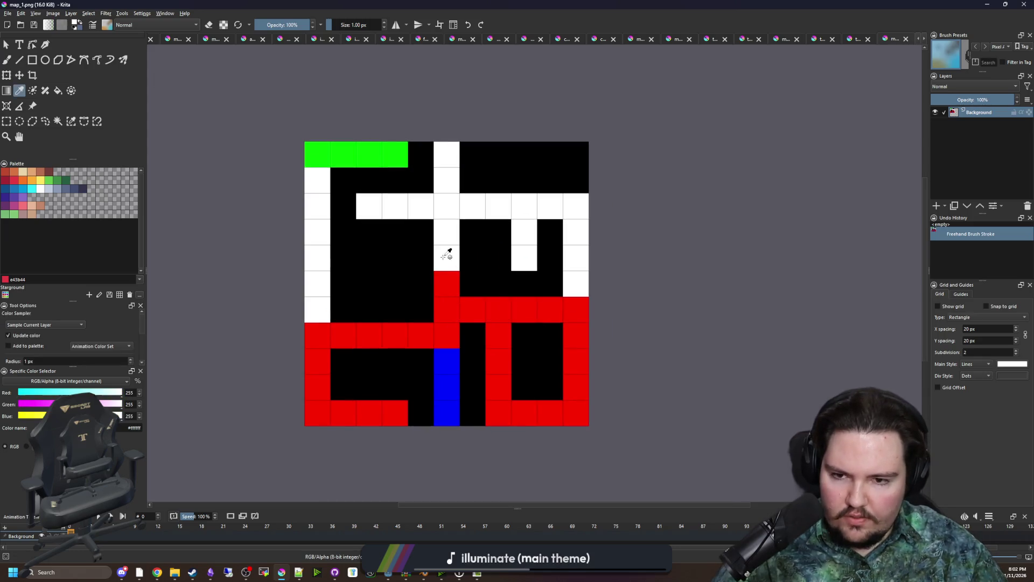
key("b")
mouse_move(447, 259)
left_mouse_down()
mouse_move(446, 334)
mouse_move(324, 340)
mouse_move(318, 401)
mouse_move(396, 413)
left_mouse_up()
left_click(466, 309)
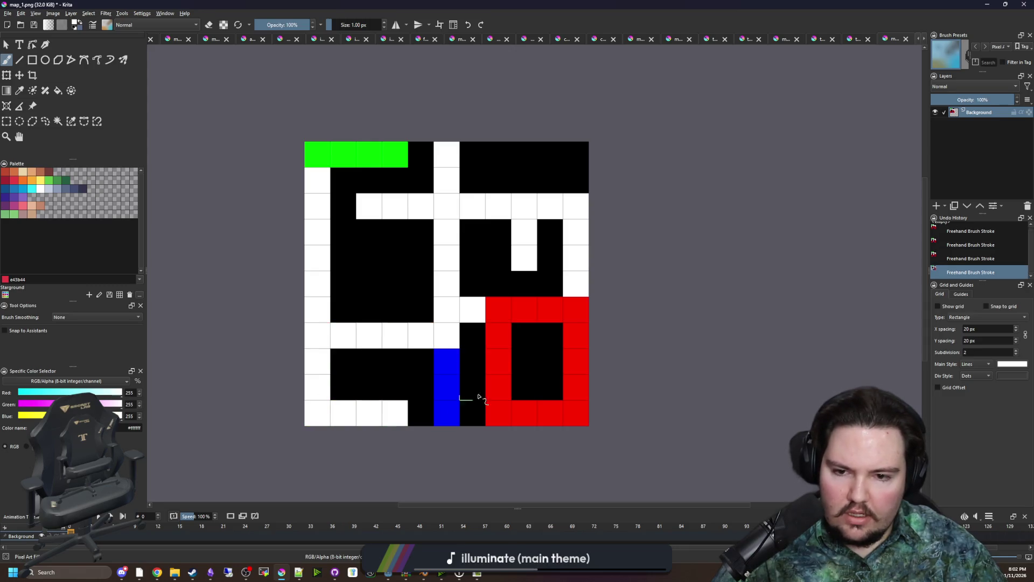
key("ctrl+s")
key("Return")
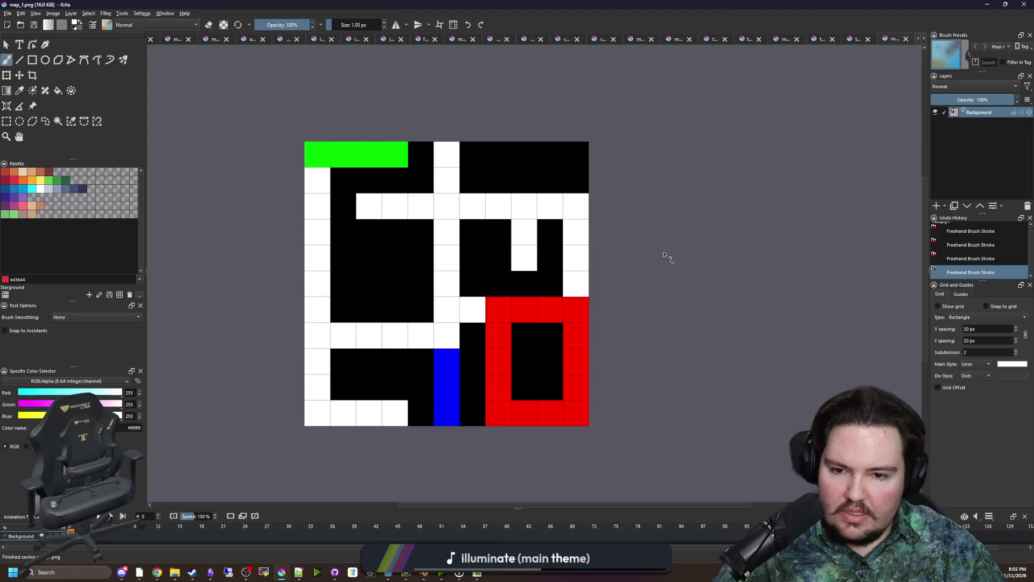
Paint the bottom-left and white rows and columns blue and save the map image
left_click(447, 367, "ctrl")
mouse_move(399, 413)
left_mouse_down()
mouse_move(314, 358)
mouse_move(318, 345)
mouse_move(446, 335)
mouse_move(330, 321)
mouse_move(317, 270)
left_mouse_up()
left_click_drag(366, 206, 446, 146)
key("ctrl+s")
key("Return")
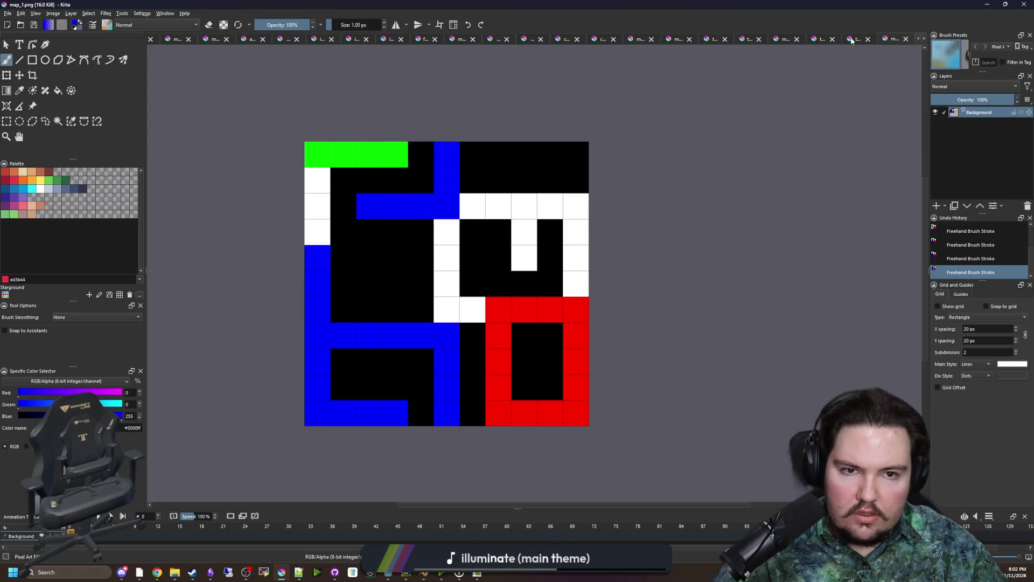
Paint the_compound's stray red pixel white and re-export it as PNG
left_click(851, 41)
scroll(458, 279, "up", 1)
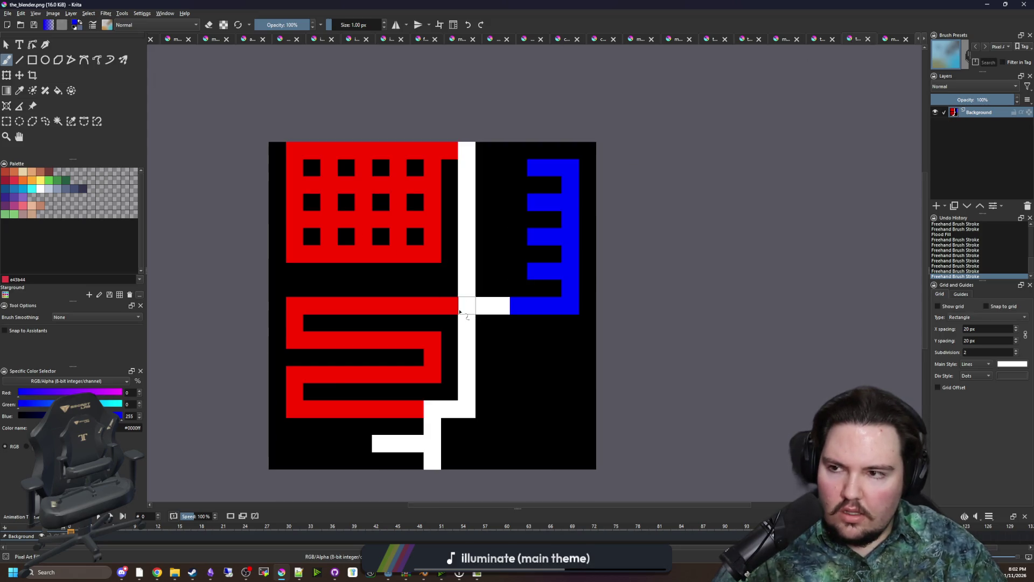
left_click(824, 41)
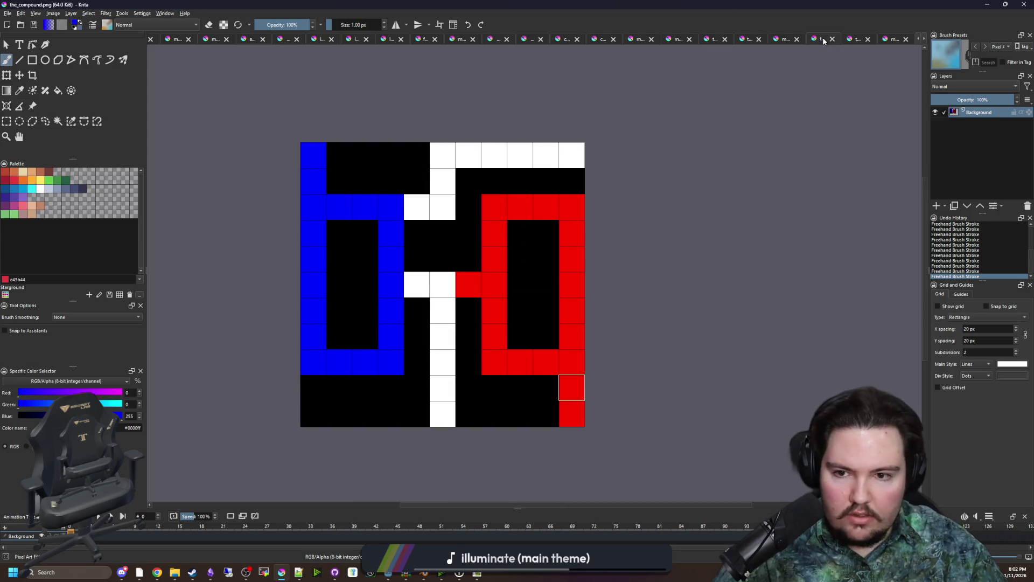
left_click(439, 282, "ctrl")
left_click(468, 286)
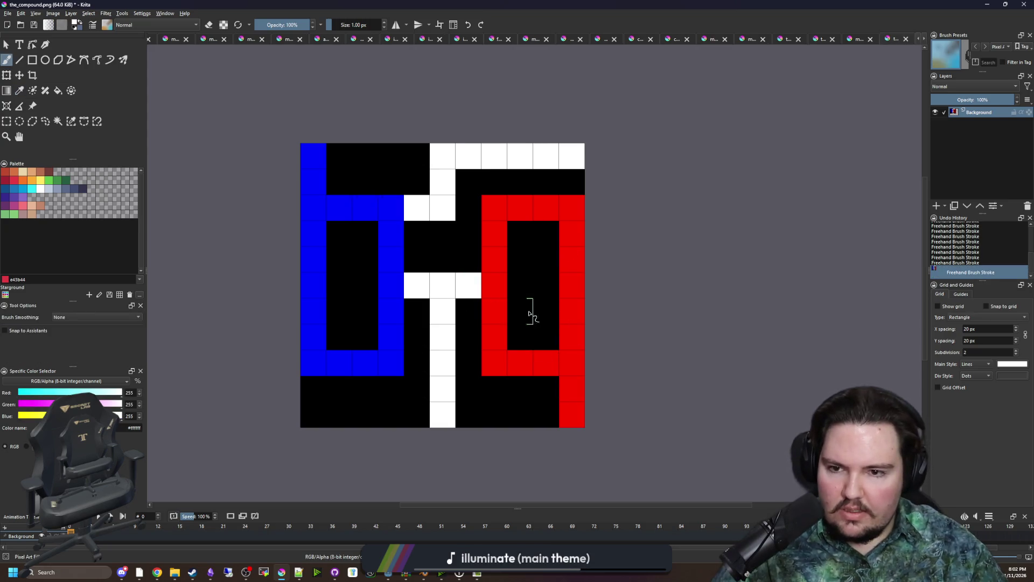
key("ctrl+s")
left_click(560, 359)
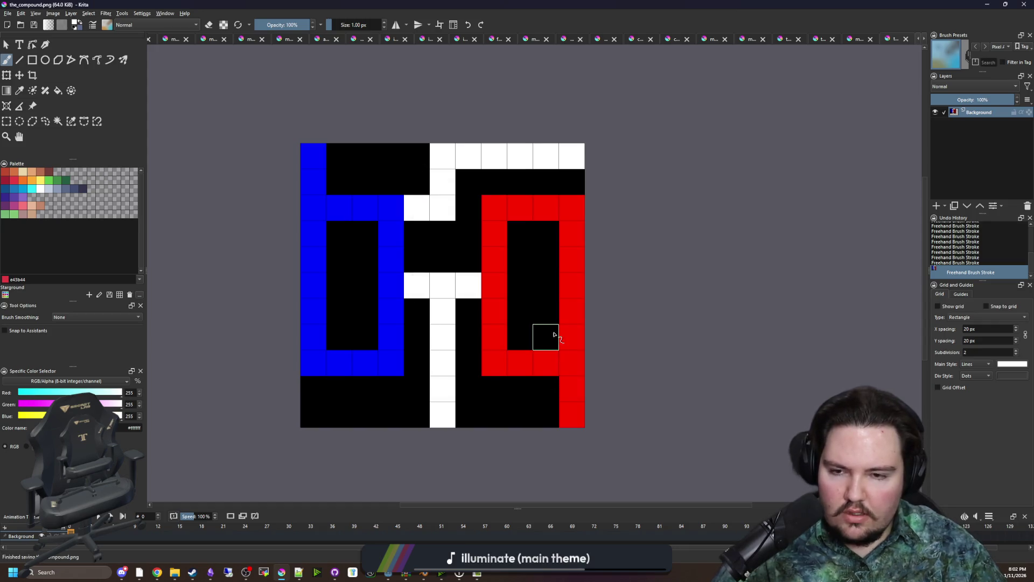
key("alt+Tab")
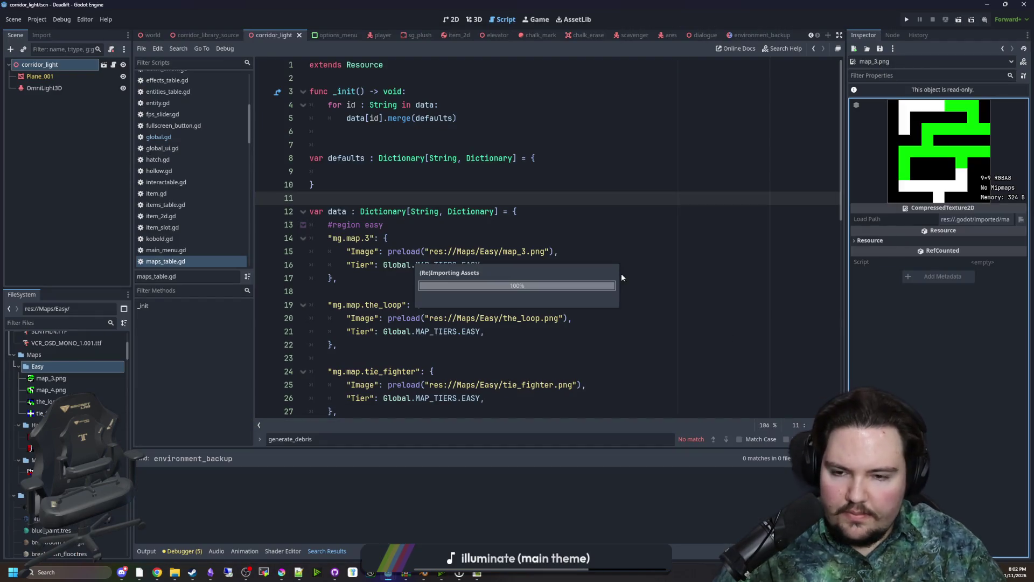
Save the scene and preview the reimported the_loop, map_4 and map_3 textures
key("ctrl+s")
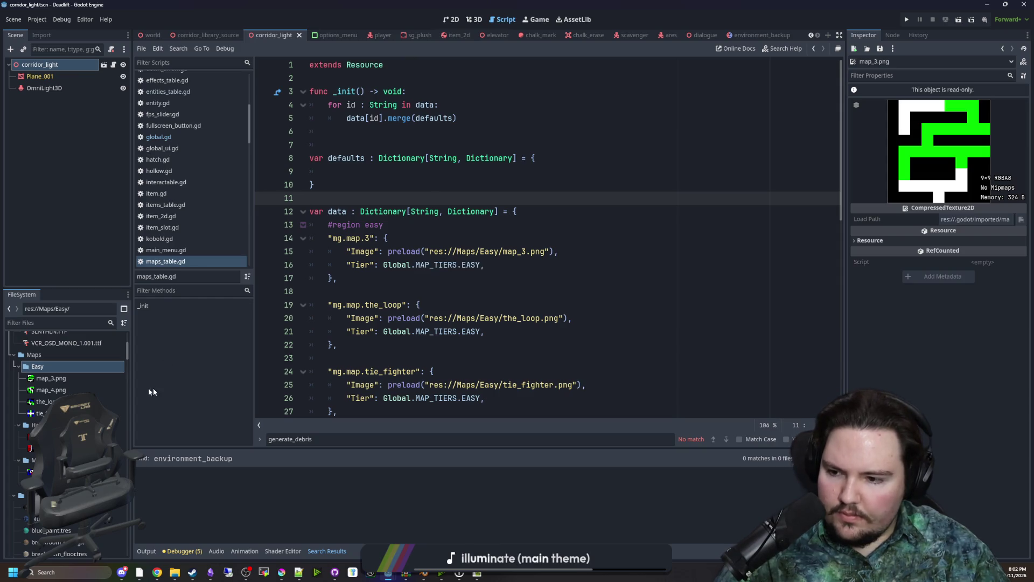
left_click(45, 401)
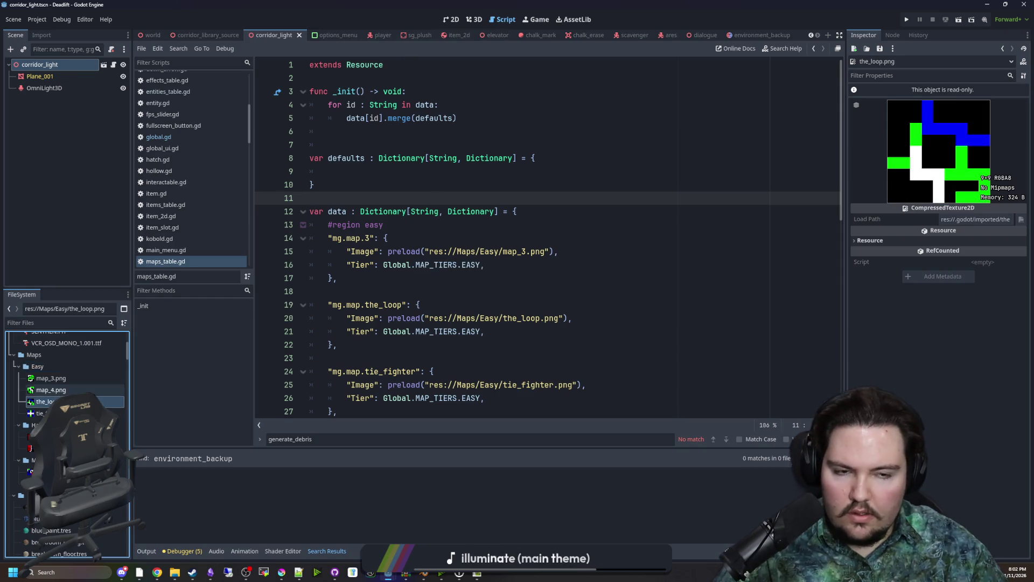
left_click(59, 390)
left_click(64, 379)
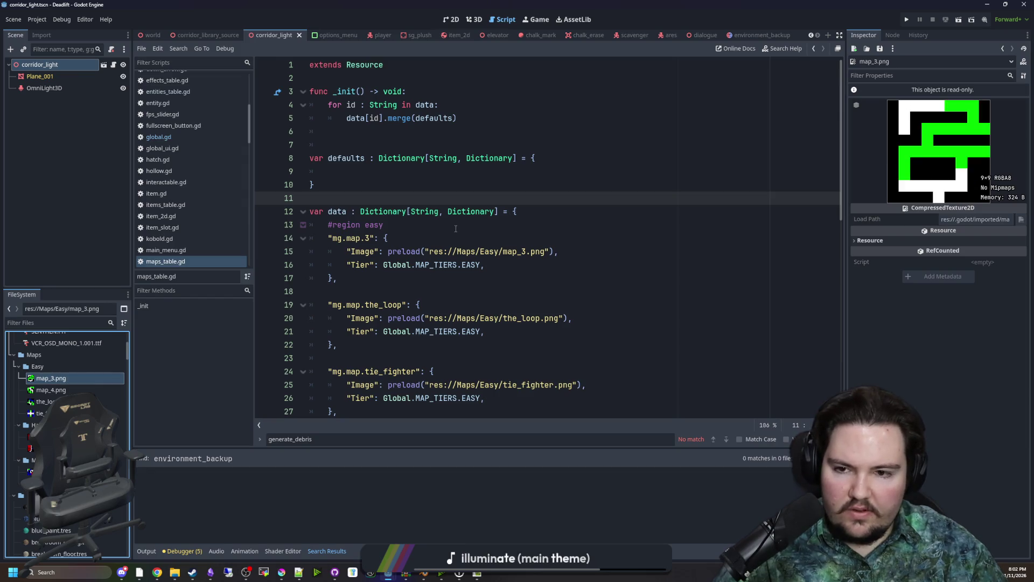
Review the maps_table code and re-check the map_4, the_loop and map_3 previews
left_click(456, 229)
key("Up")
key("Up")
key("Up")
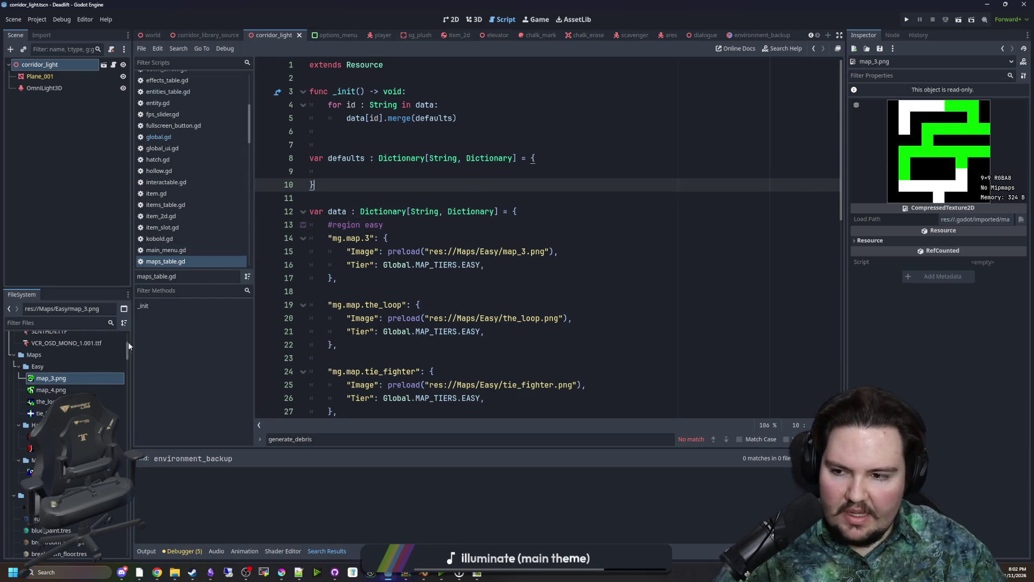
left_click(51, 390)
left_click(45, 401)
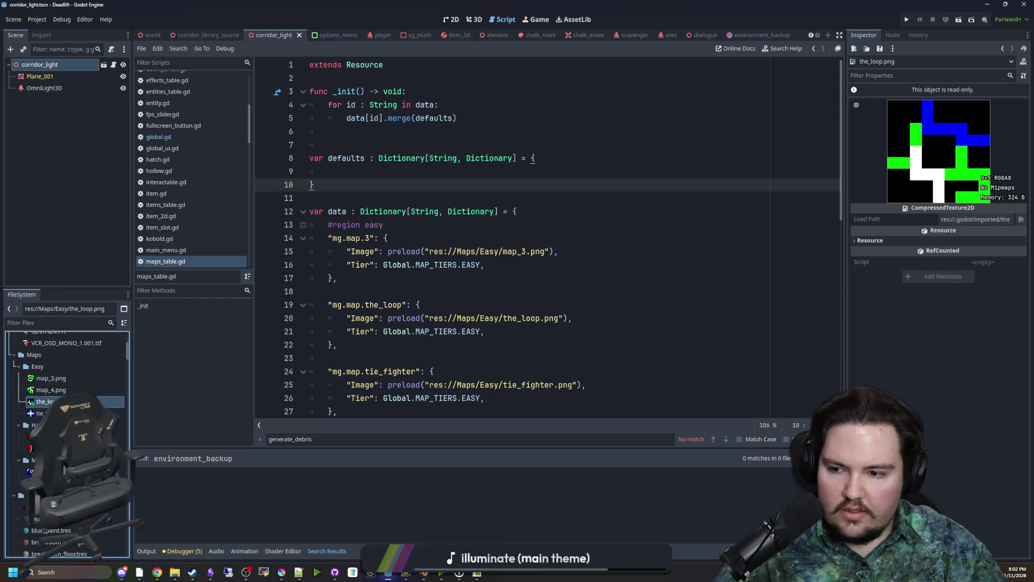
left_click(60, 379)
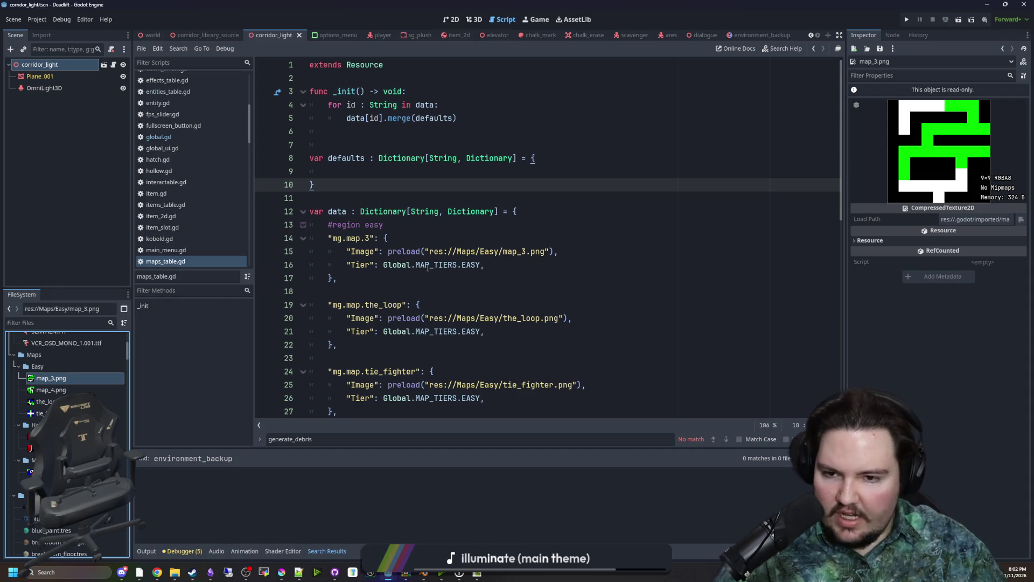
left_click(425, 277)
left_click(385, 198)
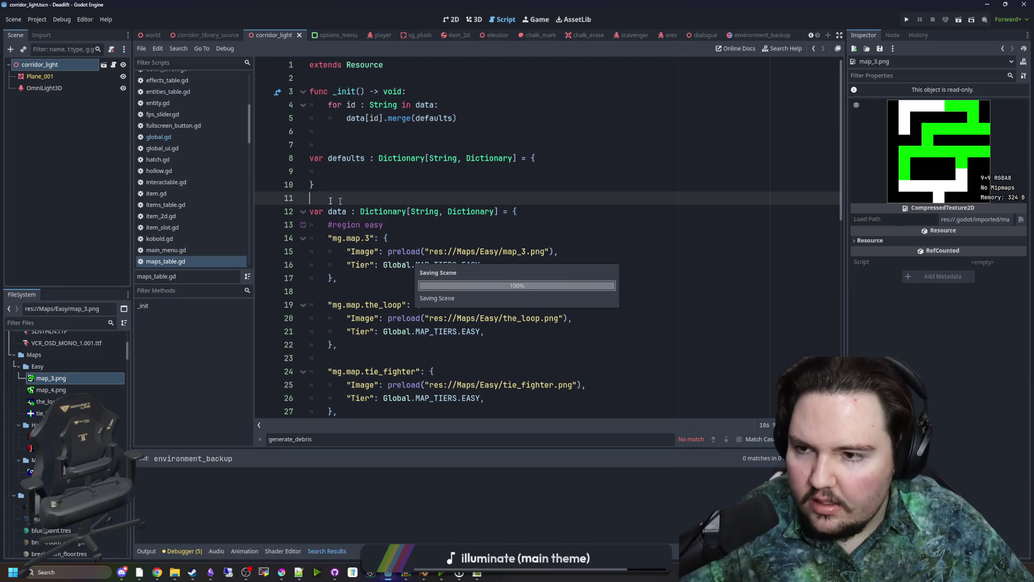
left_click(88, 321)
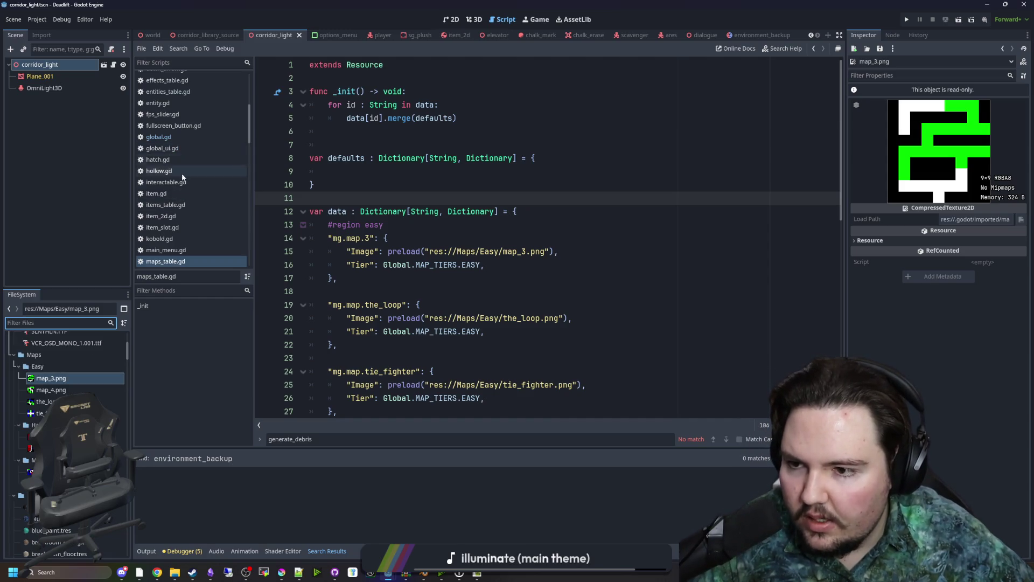
scroll(170, 210, "up", 5)
scroll(169, 215, "down", 3)
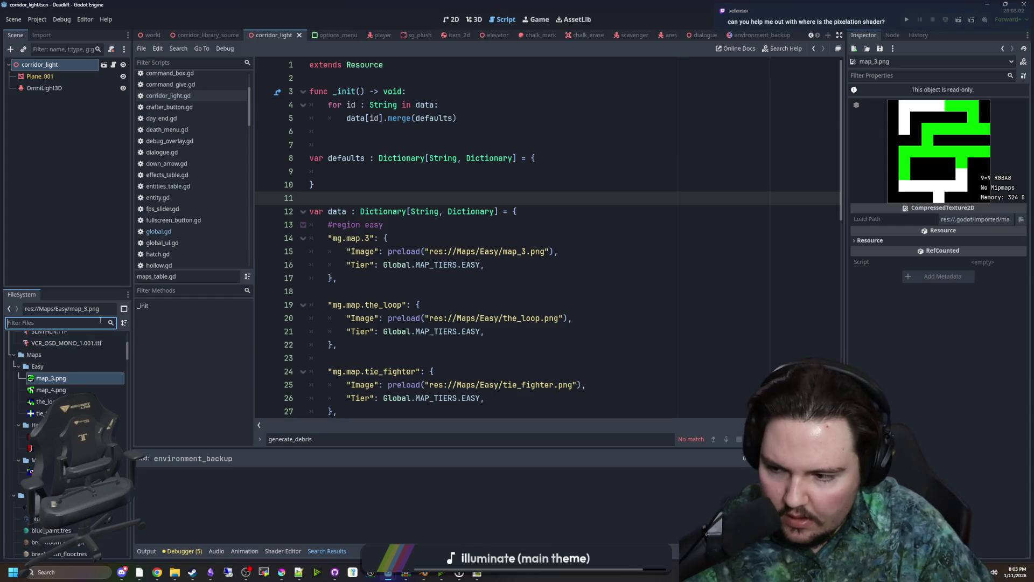
Filter for 'wor' to open world.gd, then filter for 'effect' and open effect.gdshader
type("world")
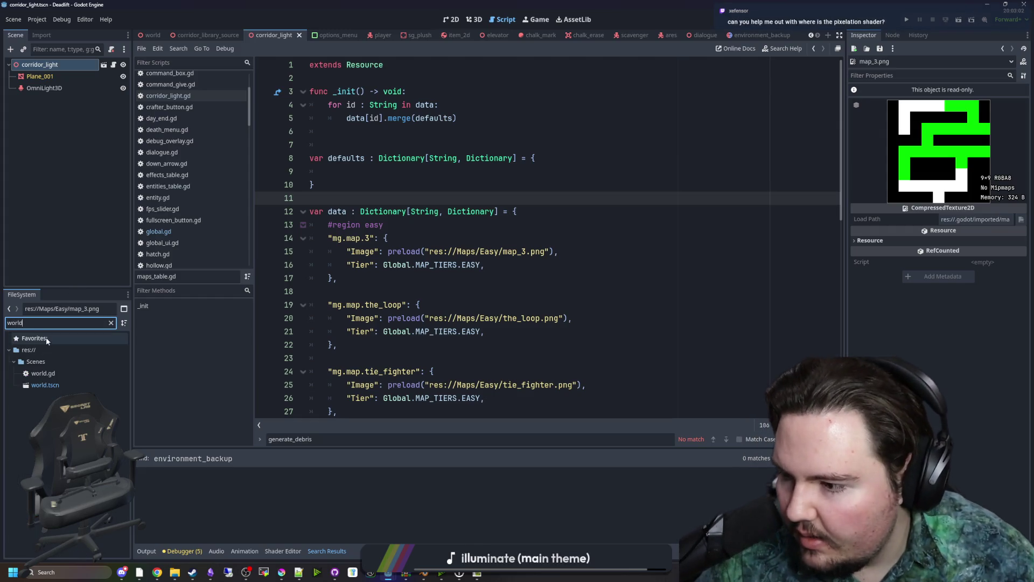
double_click(55, 375)
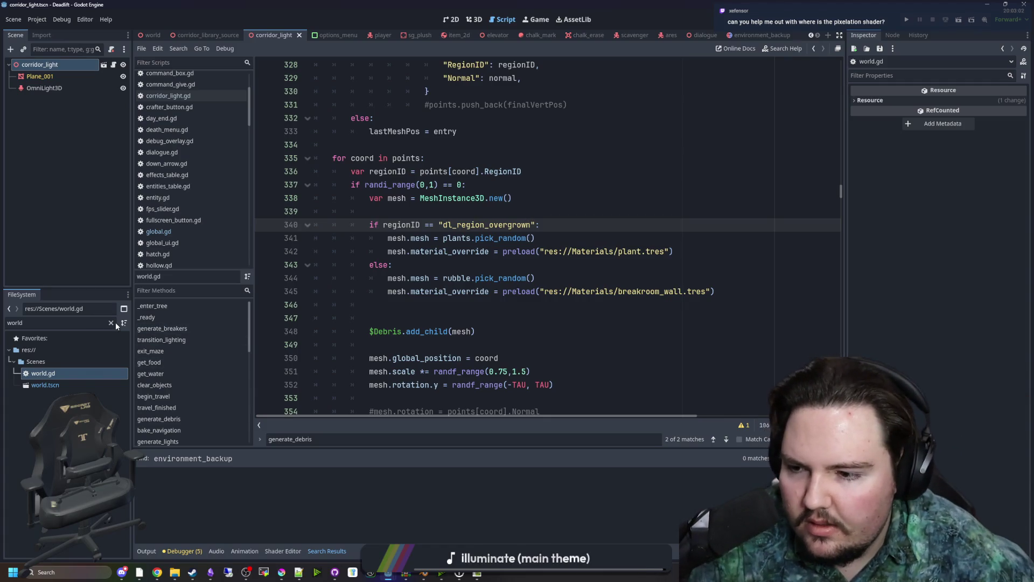
double_click(79, 326)
type("effect")
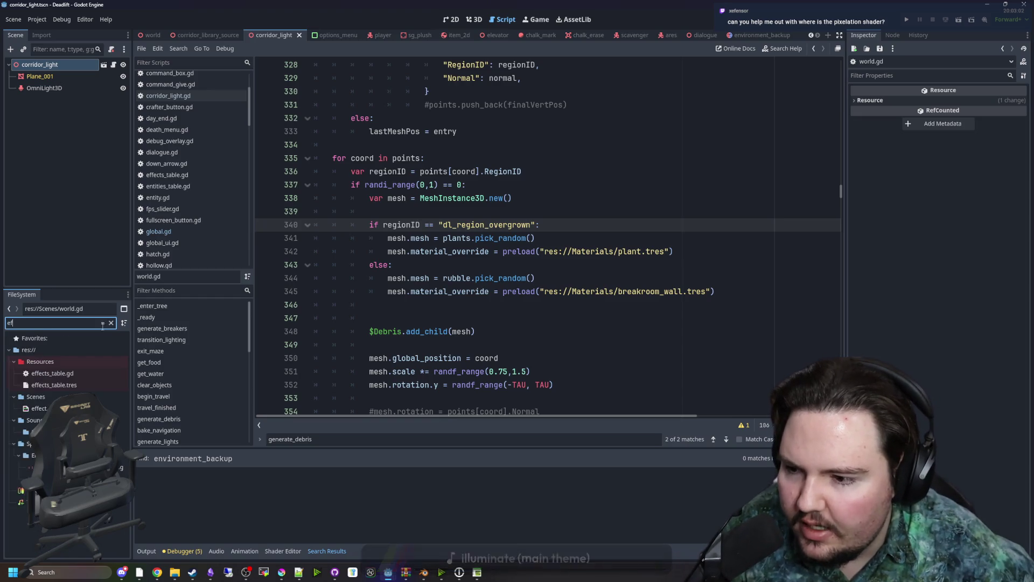
double_click(38, 408)
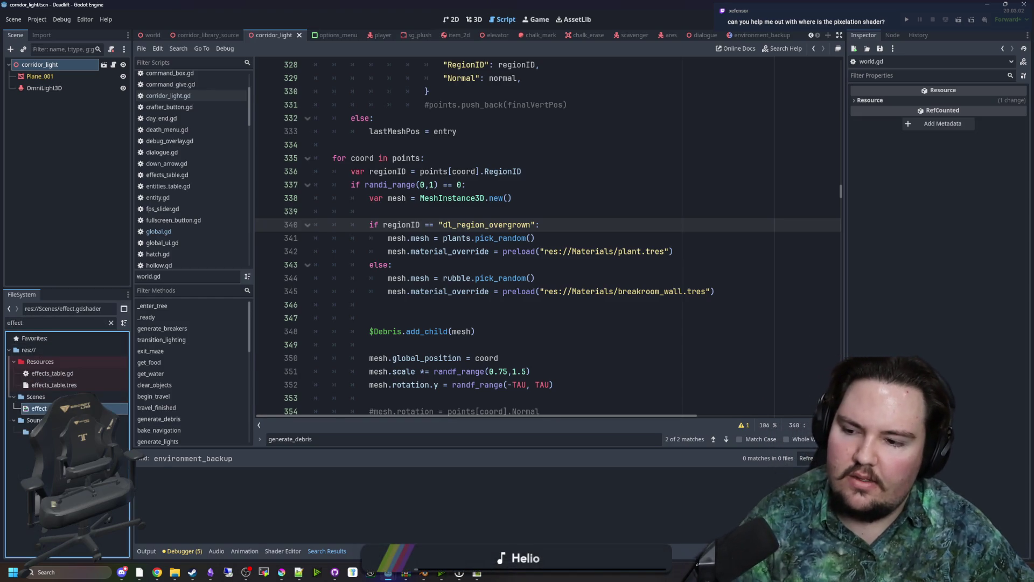
Enlarge the shader editor and review the MAXCOLORS define and the enabled and colors uniforms
left_click_drag(490, 419, 484, 276)
scroll(479, 393, "down", 12)
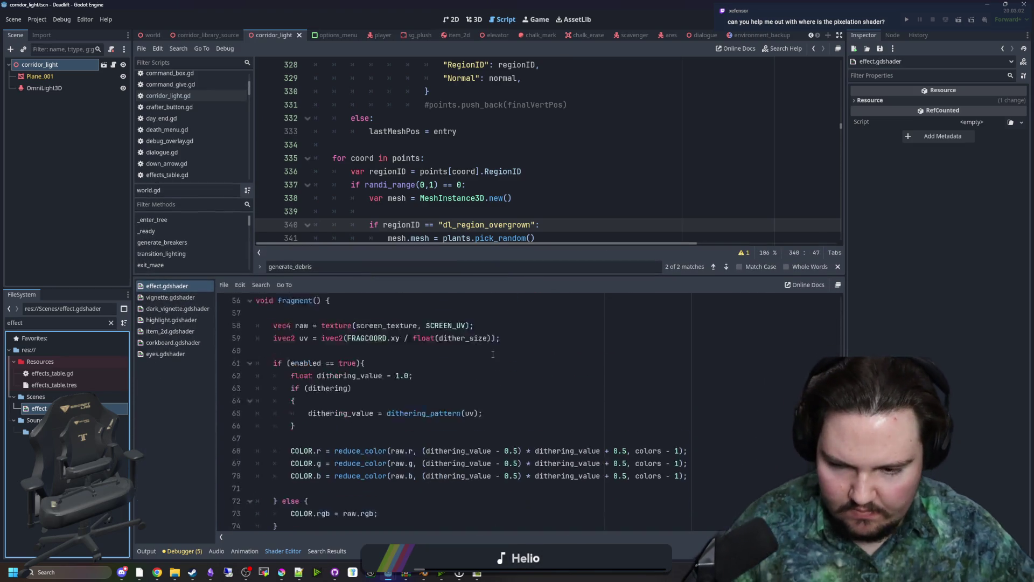
scroll(435, 376, "up", 12)
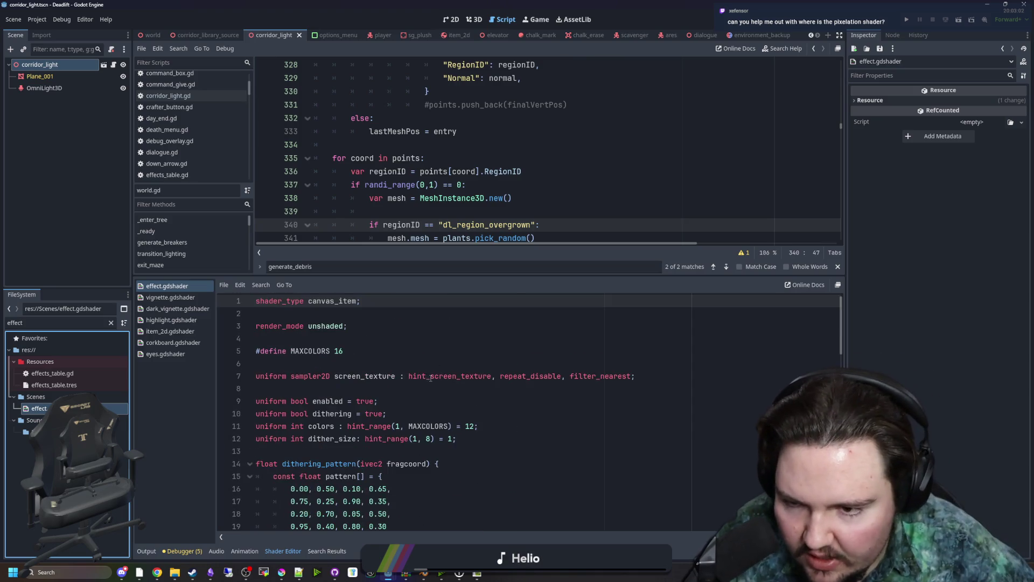
left_click(362, 357)
left_click(357, 365)
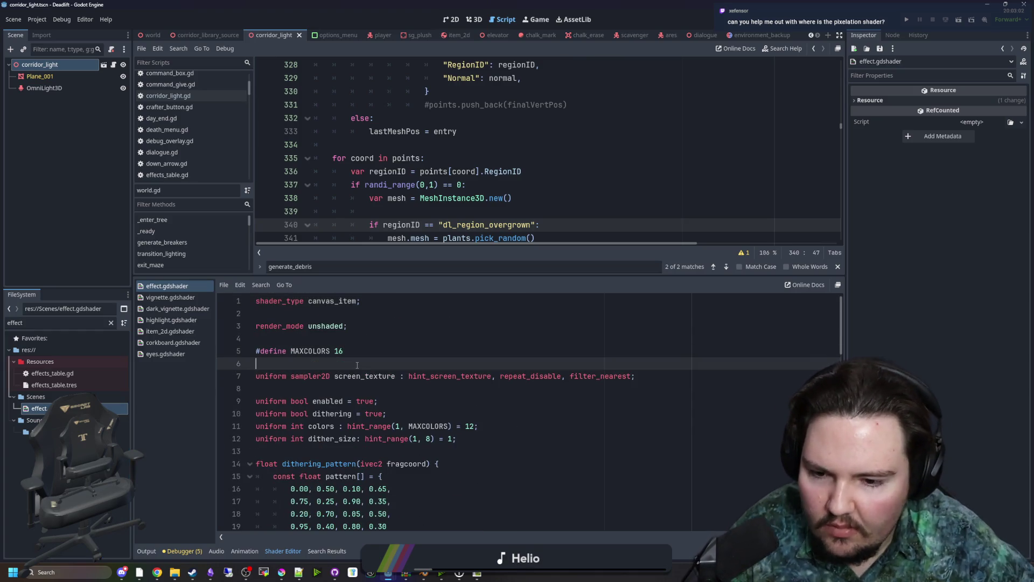
scroll(358, 364, "down", 2)
mouse_move(501, 349)
left_mouse_down()
mouse_move(280, 340)
mouse_move(255, 351)
left_mouse_up()
left_click(324, 325)
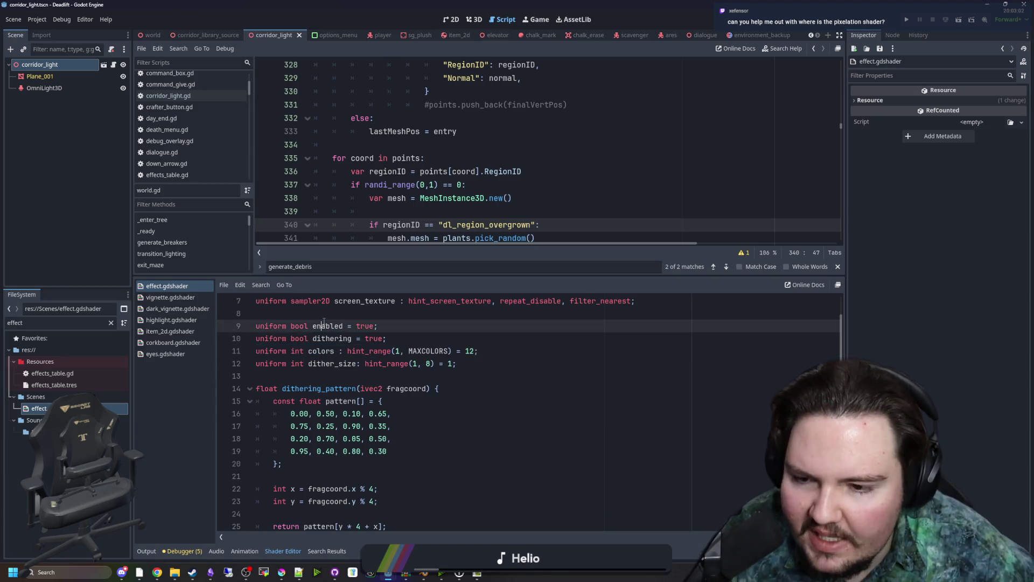
left_click(340, 312)
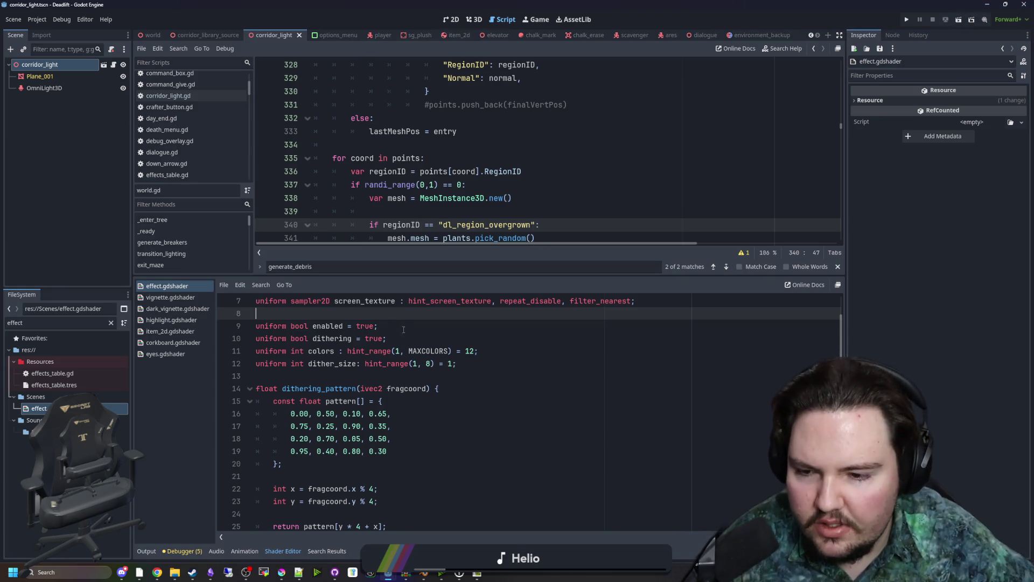
scroll(447, 340, "up", 2)
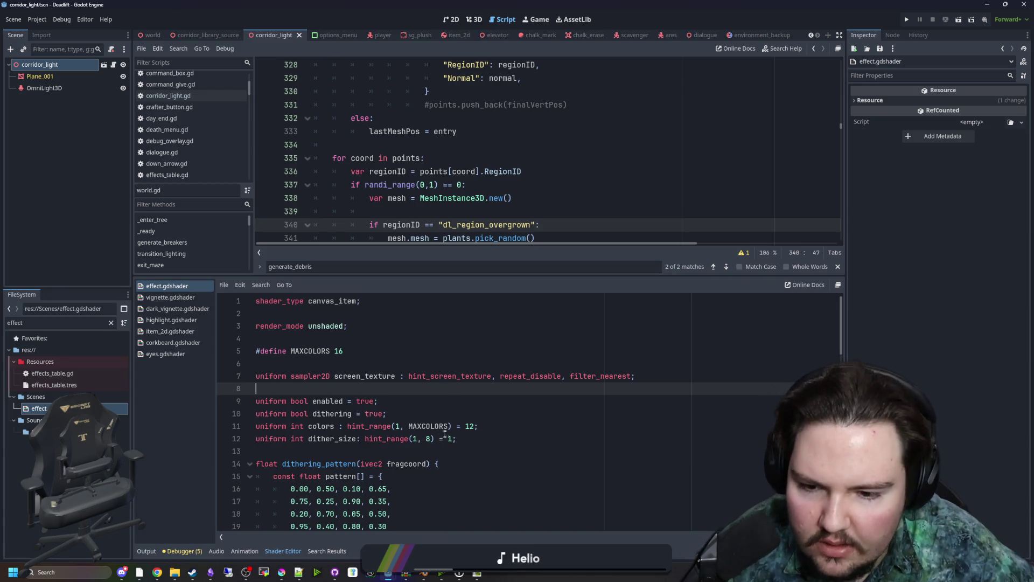
left_click(470, 426)
left_click(471, 394)
scroll(453, 385, "down", 3)
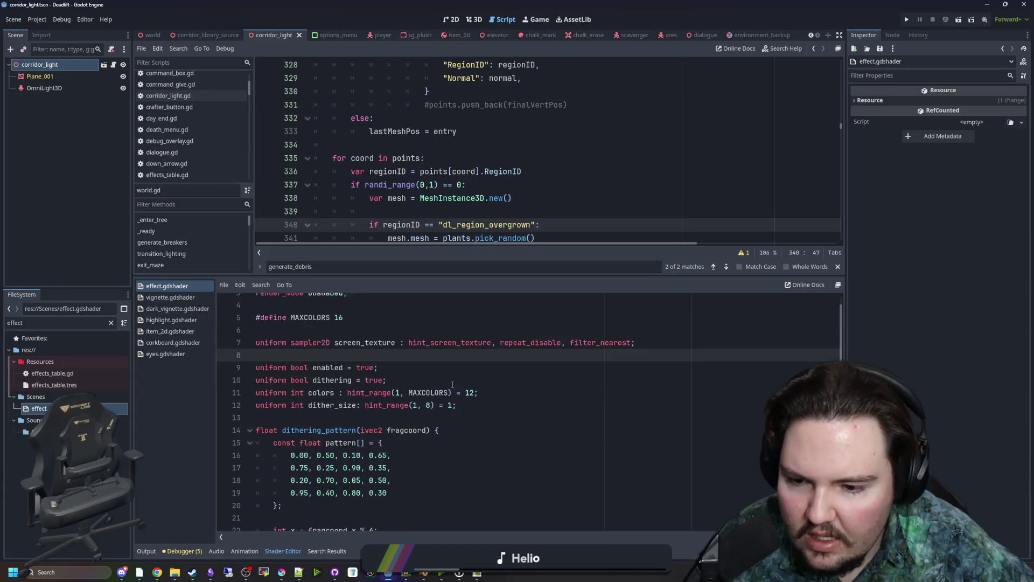
Inspect the dithering_pattern function and its pattern array, save, and clear the file filter
mouse_move(260, 501)
left_mouse_down()
mouse_move(380, 463)
mouse_move(291, 332)
left_mouse_up()
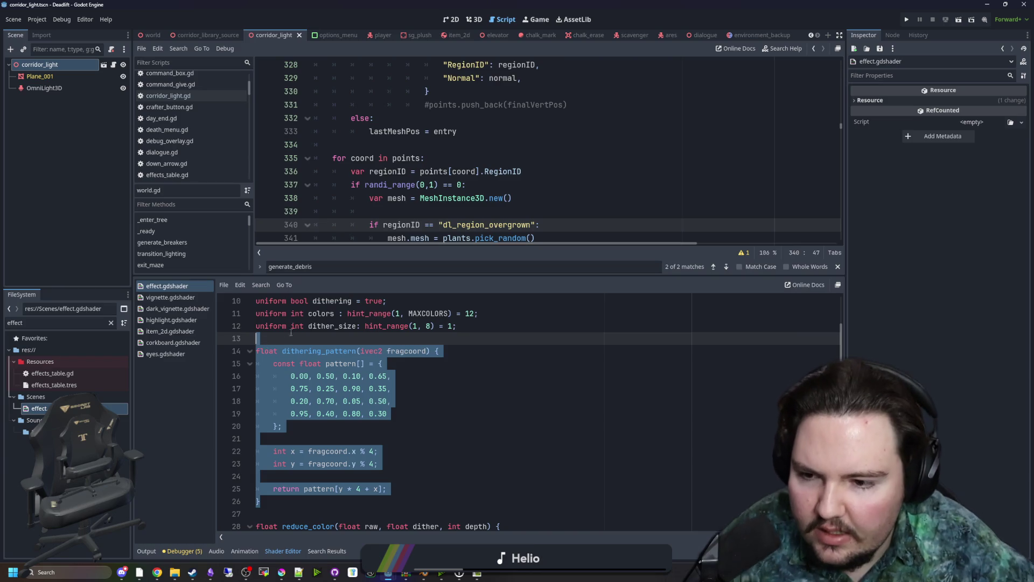
left_click(299, 335)
left_click_drag(388, 426, 291, 366)
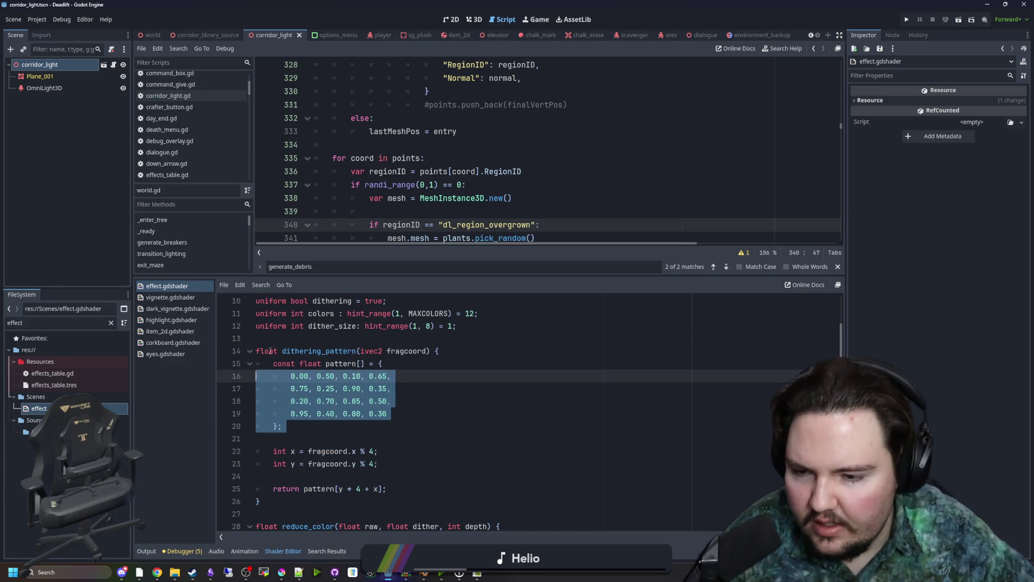
left_click(285, 340)
scroll(284, 340, "down", 15)
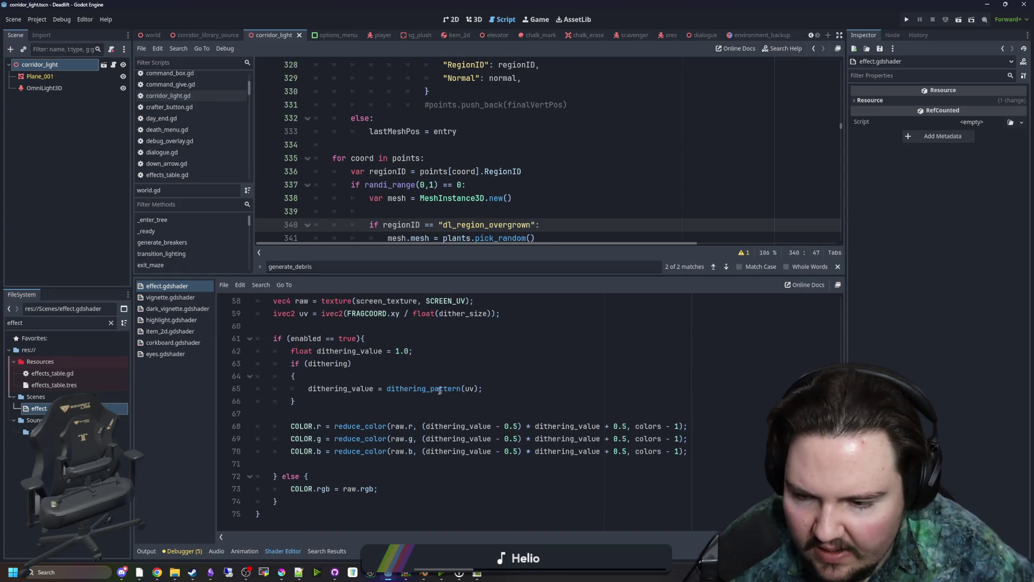
scroll(380, 374, "up", 11)
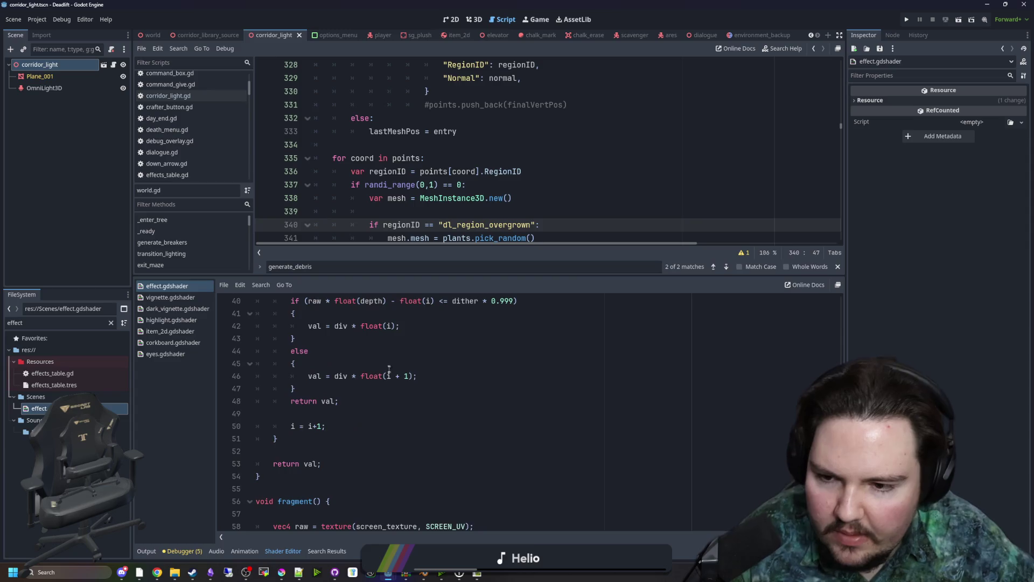
left_click(392, 328)
key("ctrl+s")
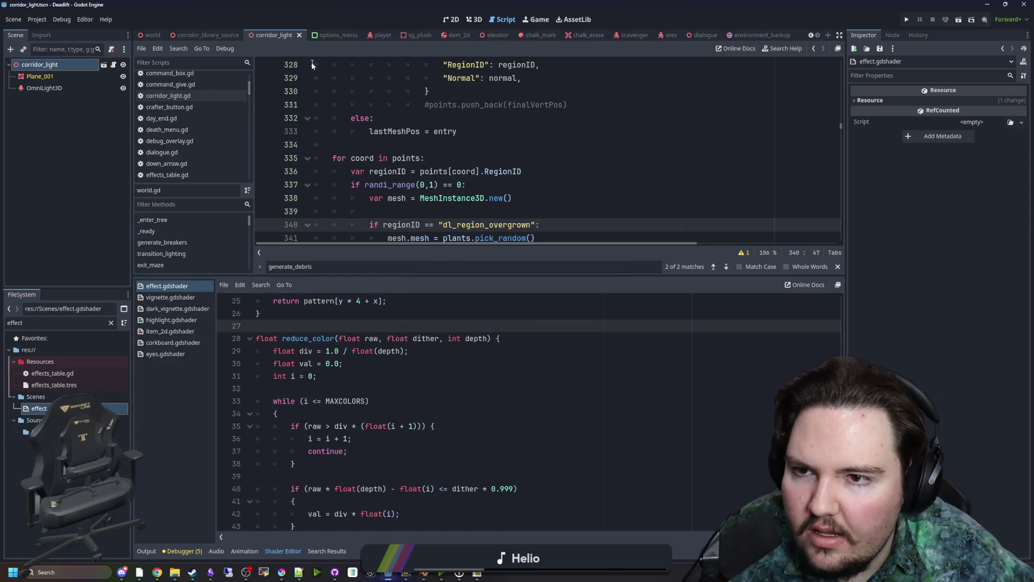
left_click(111, 322)
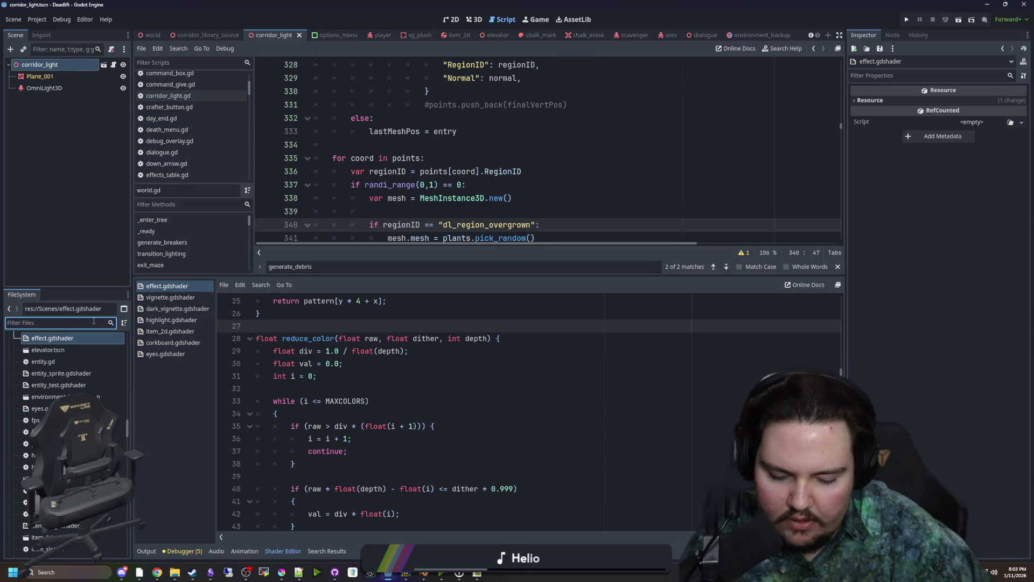
Open world.tscn via the 'world' filter and show its CanvasLayer menus in the 2D view
type("world")
left_click(48, 385)
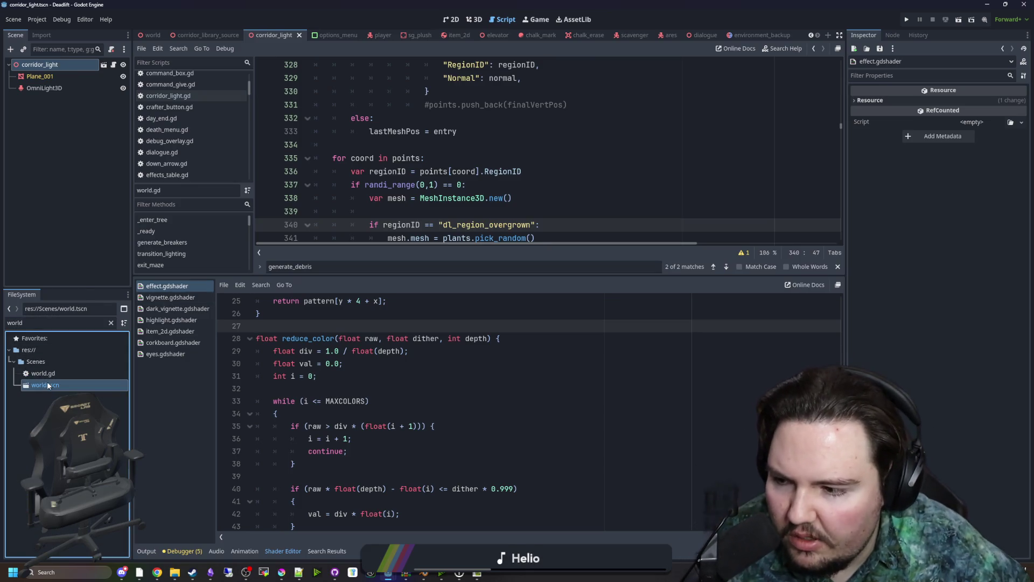
double_click(48, 384)
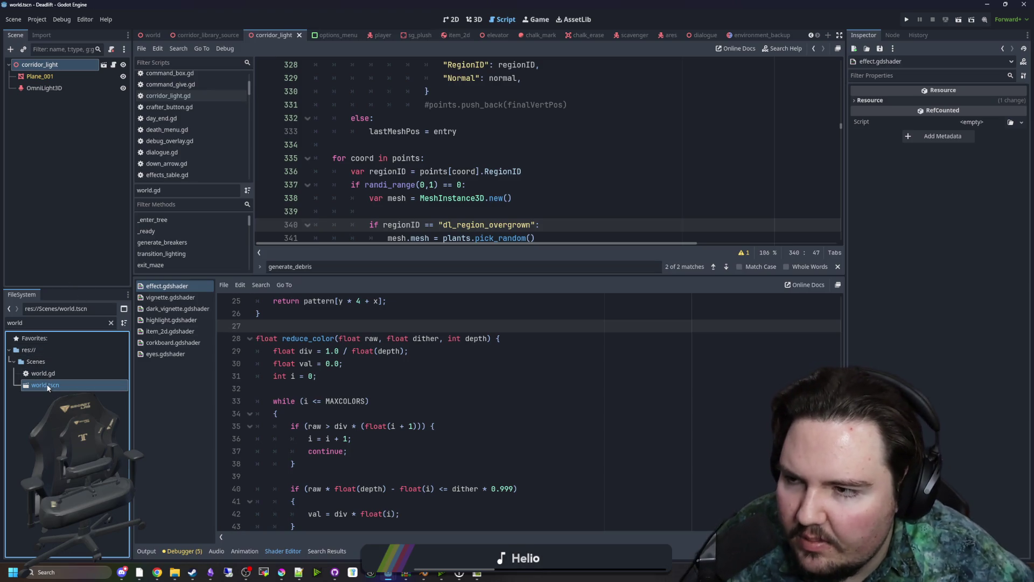
scroll(62, 204, "down", 3)
left_click(43, 126)
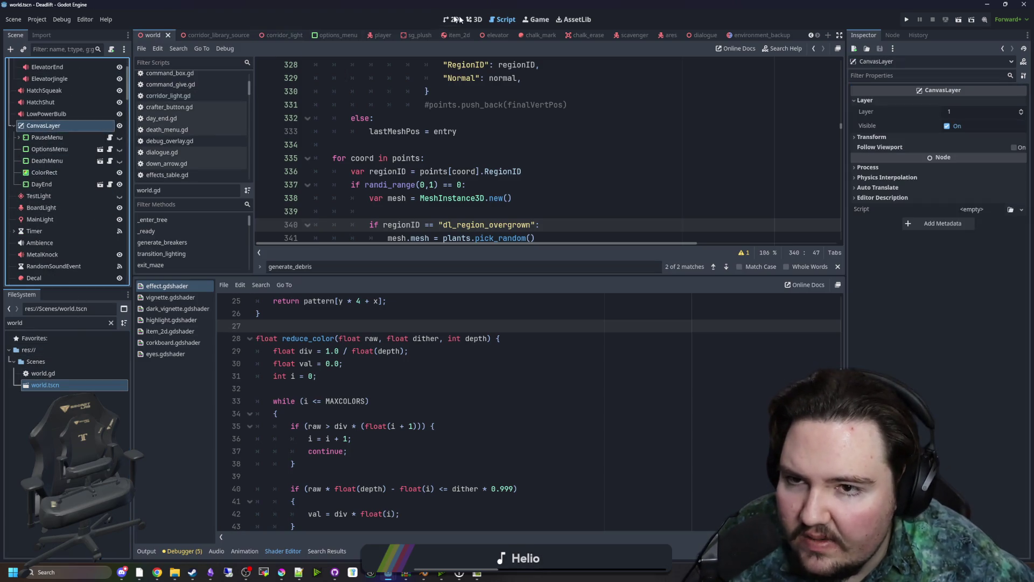
left_click(474, 20)
left_click(47, 138)
Select PauseMenu, DeathMenu and ColorRect, toggle ColorRect's visibility off and on, and save
left_click(48, 149)
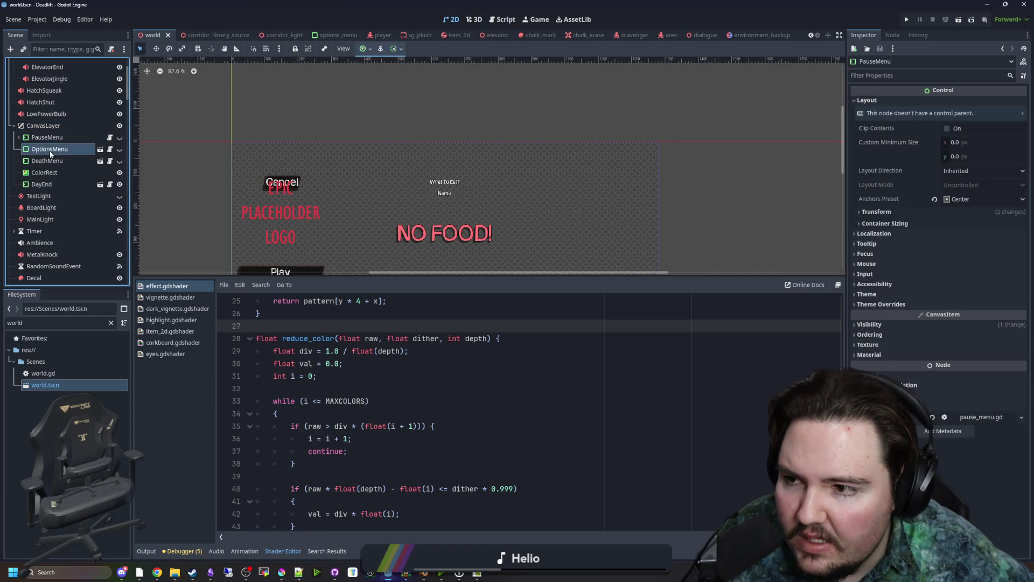
left_click(47, 161)
left_click(54, 172)
scroll(324, 142, "down", 4)
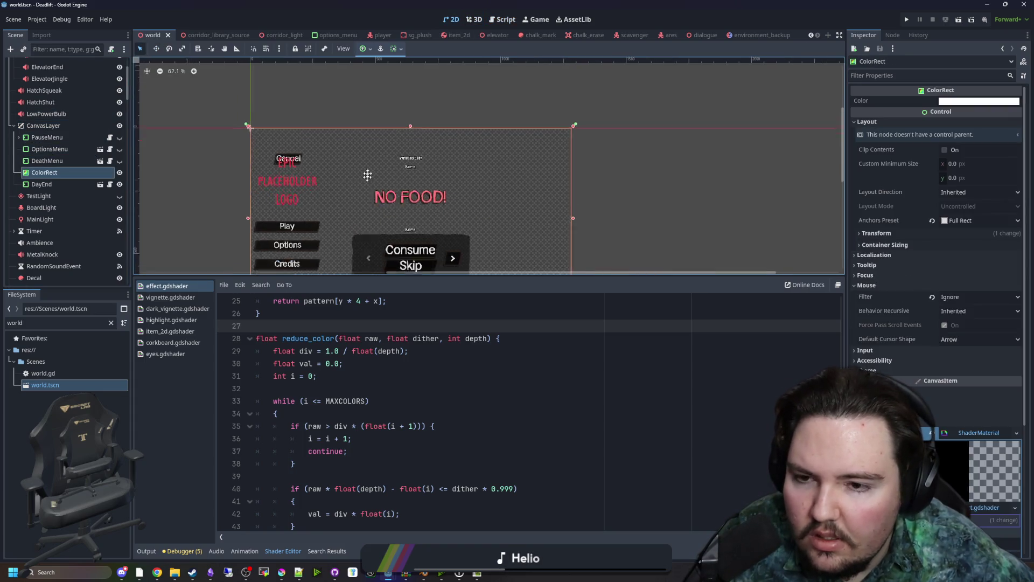
scroll(371, 150, "down", 1)
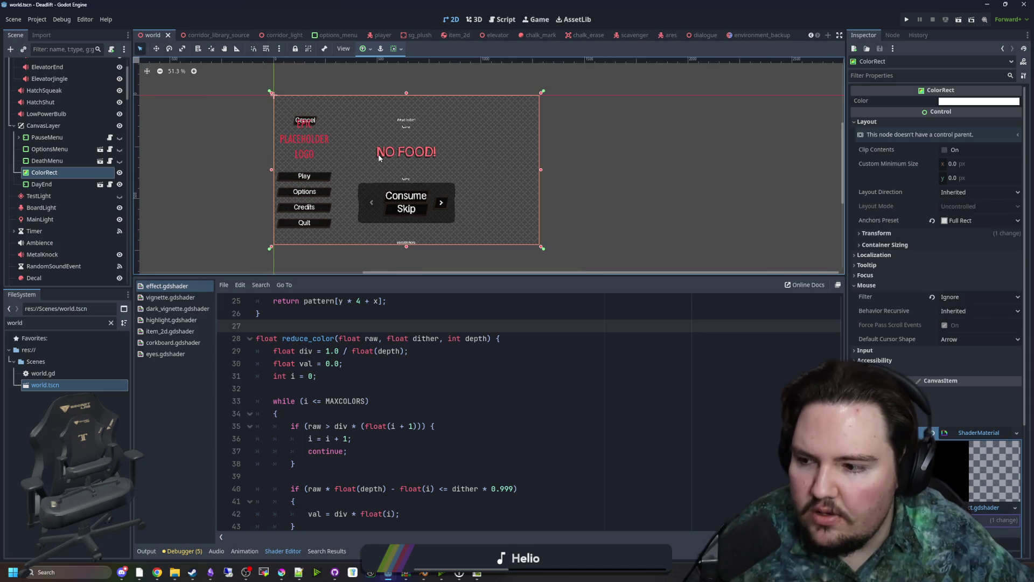
scroll(379, 158, "up", 1)
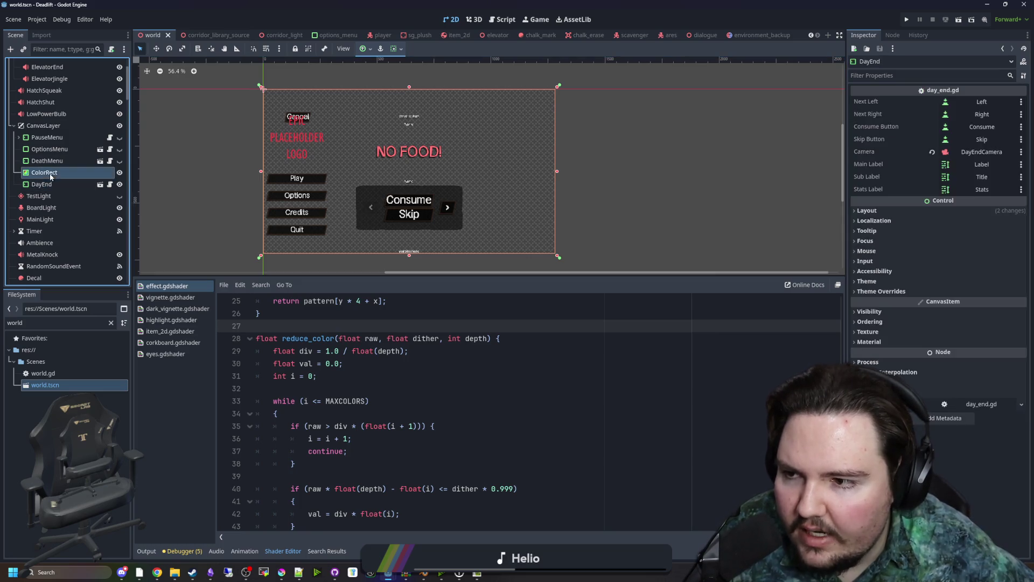
left_click(120, 172)
left_click(120, 173)
scroll(375, 190, "up", 5)
scroll(375, 190, "down", 5)
scroll(376, 193, "up", 5)
scroll(375, 193, "down", 6)
key("ctrl+s")
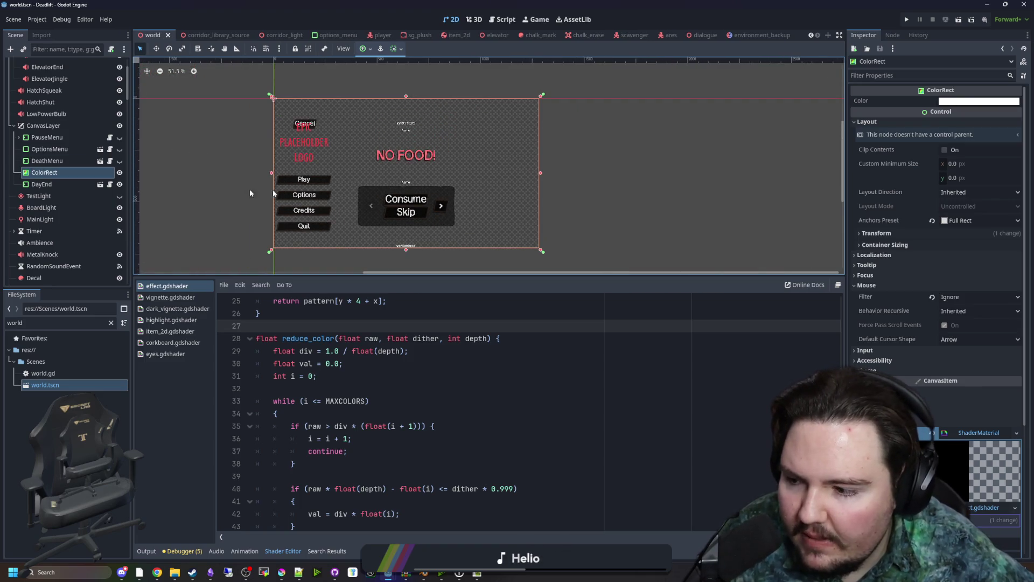
Move the insertion point to shader lines 38 and then 31
scroll(351, 180, "up", 3)
scroll(416, 151, "down", 2)
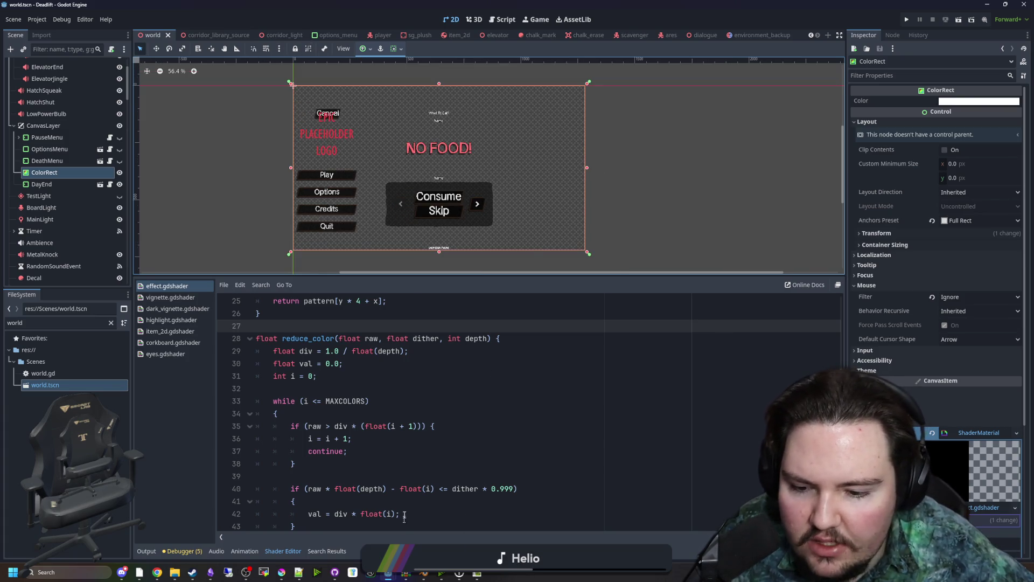
left_click(410, 464)
left_click(336, 376)
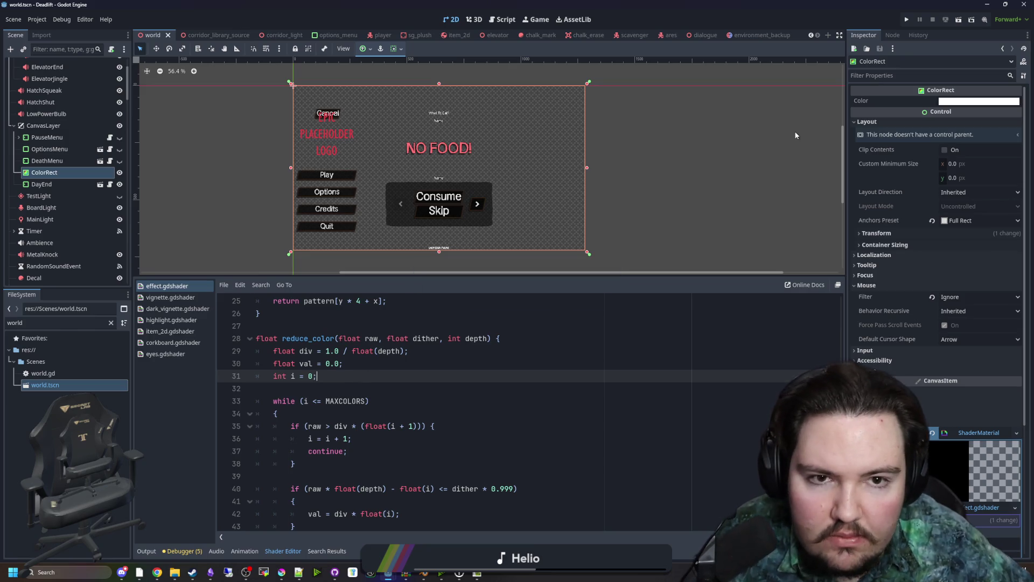
Open world.gd, enlarge the code area, and insert new lines after level += 1 in travel_finished
left_click(670, 35)
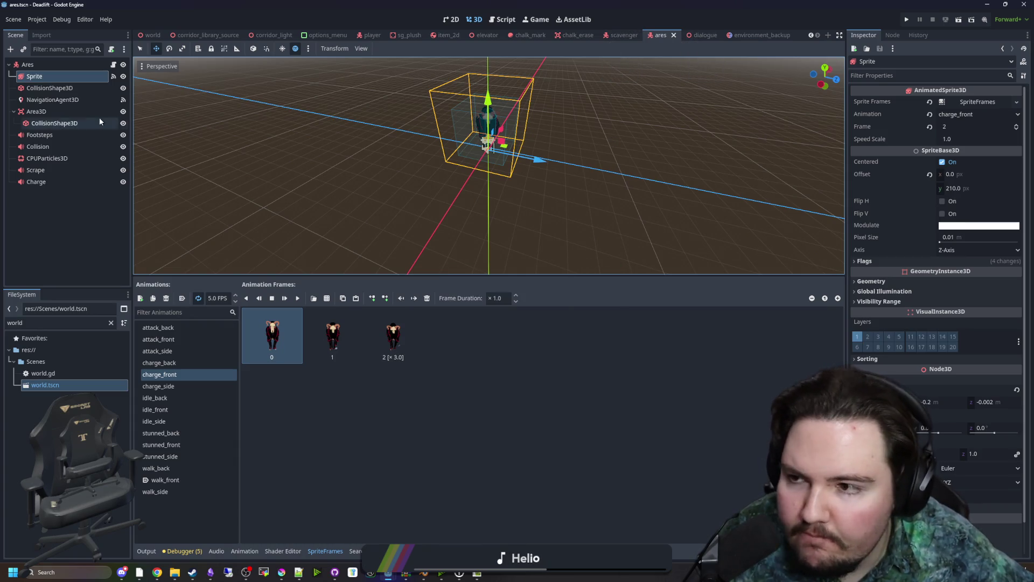
left_click(56, 374)
double_click(56, 374)
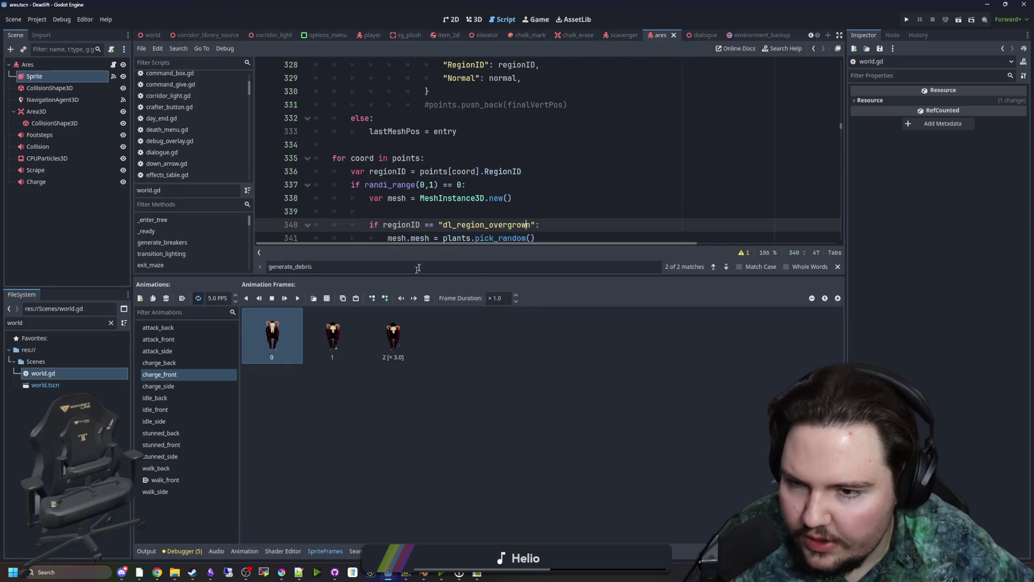
left_click(505, 269)
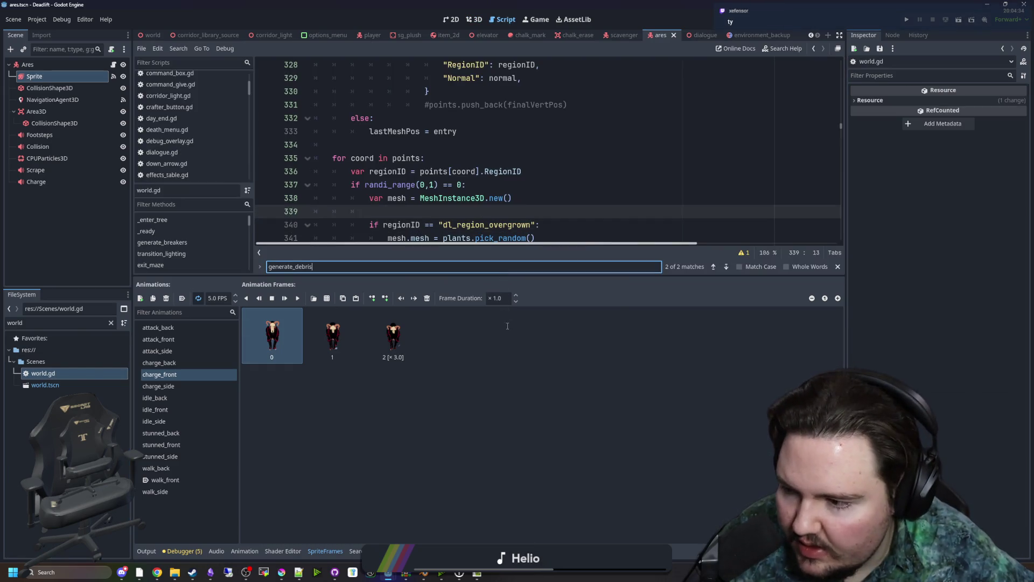
left_click_drag(504, 275, 503, 418)
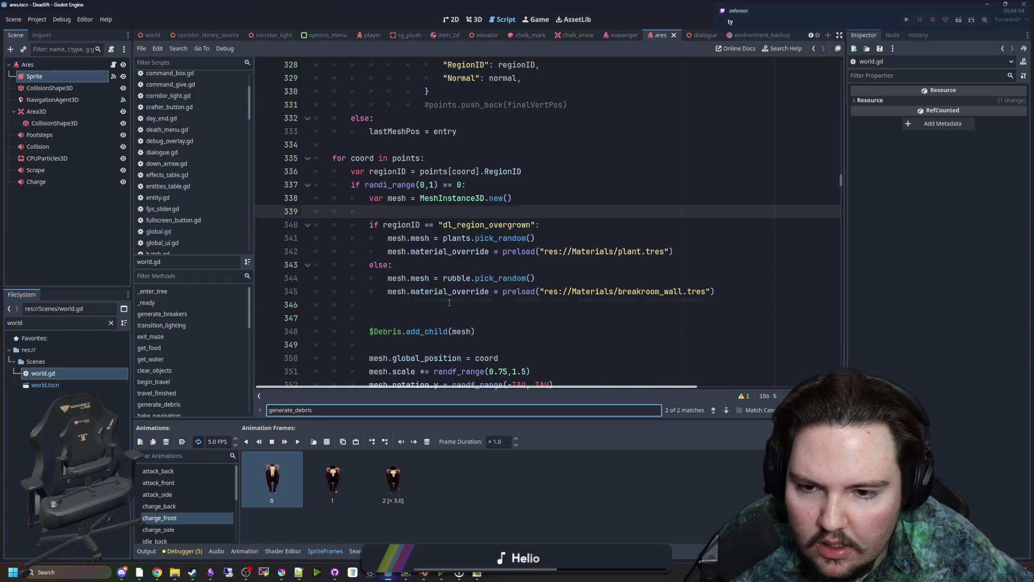
scroll(449, 303, "up", 10)
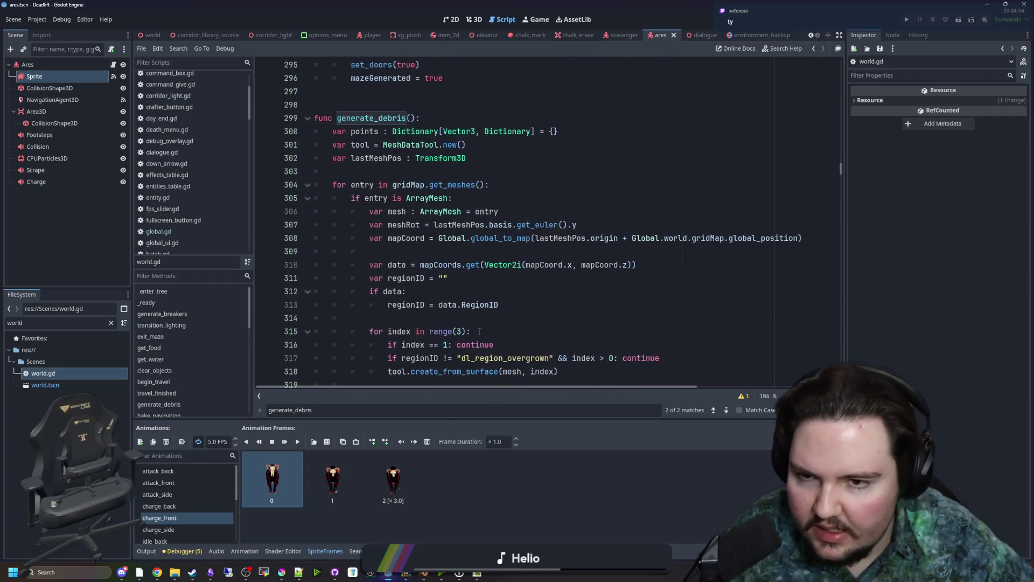
scroll(434, 234, "up", 5)
left_click(425, 211)
key("Return")
key("Return")
type("get_map_id()")
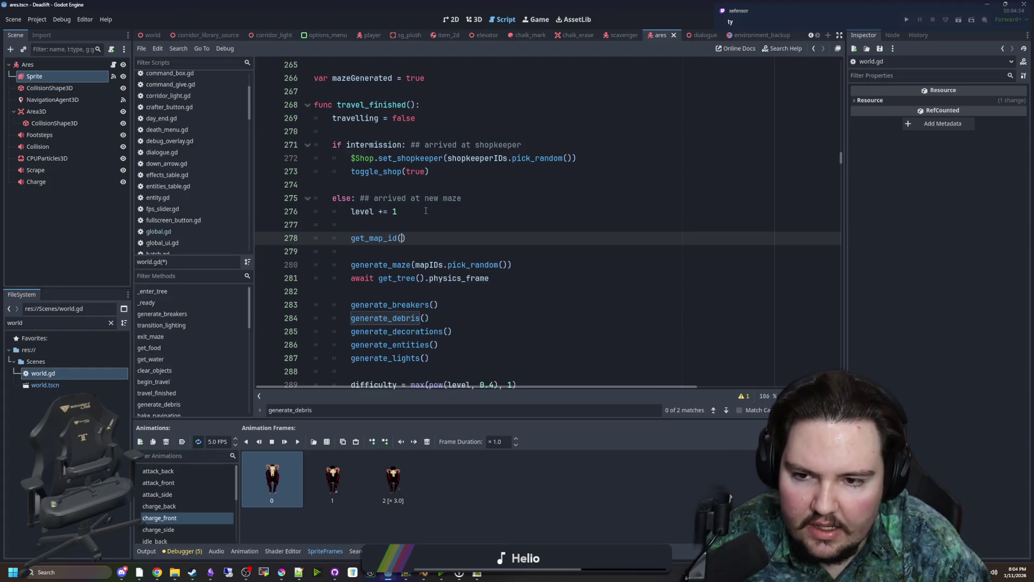
Replace generate_maze's mapIDs.pick_random() argument with the get_map_id() call
left_click_drag(407, 238, 351, 238)
key("ctrl+c")
mouse_move(508, 265)
left_mouse_down()
mouse_move(420, 268)
mouse_move(351, 238)
mouse_move(314, 244)
left_mouse_up()
key("BackSpace")
key("BackSpace")
left_click_drag(509, 237, 413, 237)
key("ctrl+v")
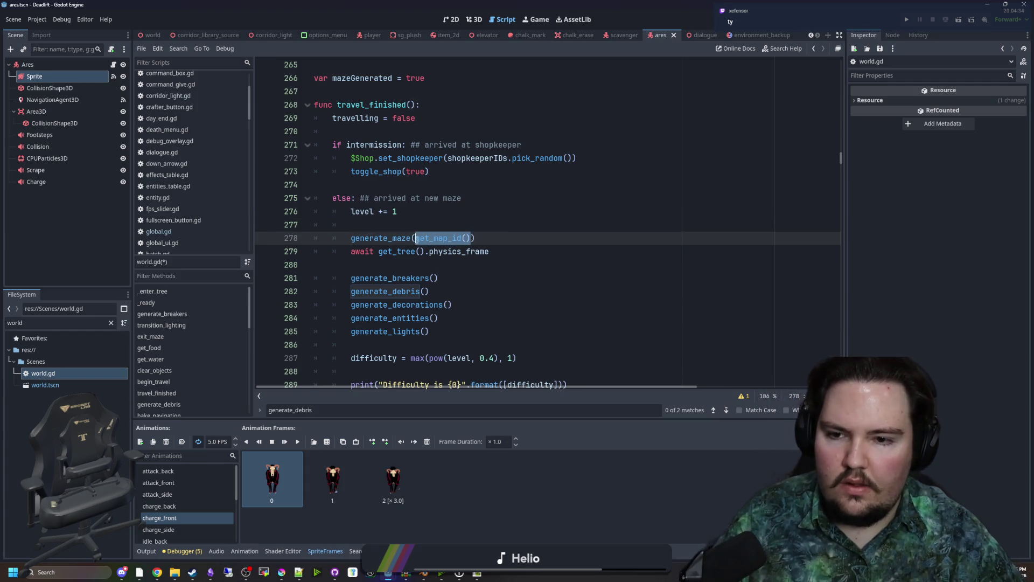
Paste get_map_id() above generate_debris on line 300 and make it func get_map_id(): with an empty body
scroll(447, 287, "down", 5)
scroll(448, 287, "down", 1)
left_click(354, 264)
key("Return")
key("Return")
key("Return")
key("ctrl+v")
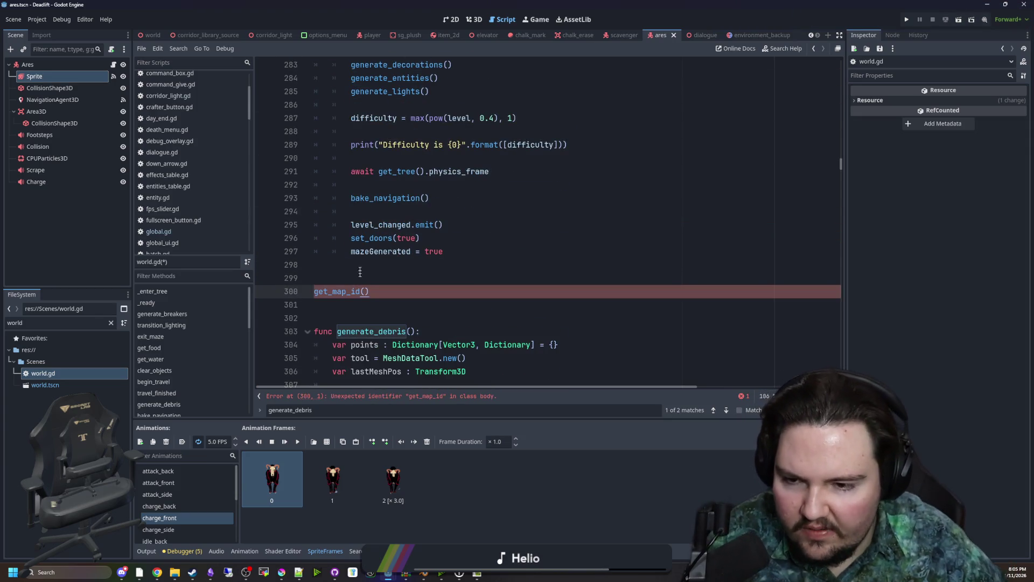
type("func ")
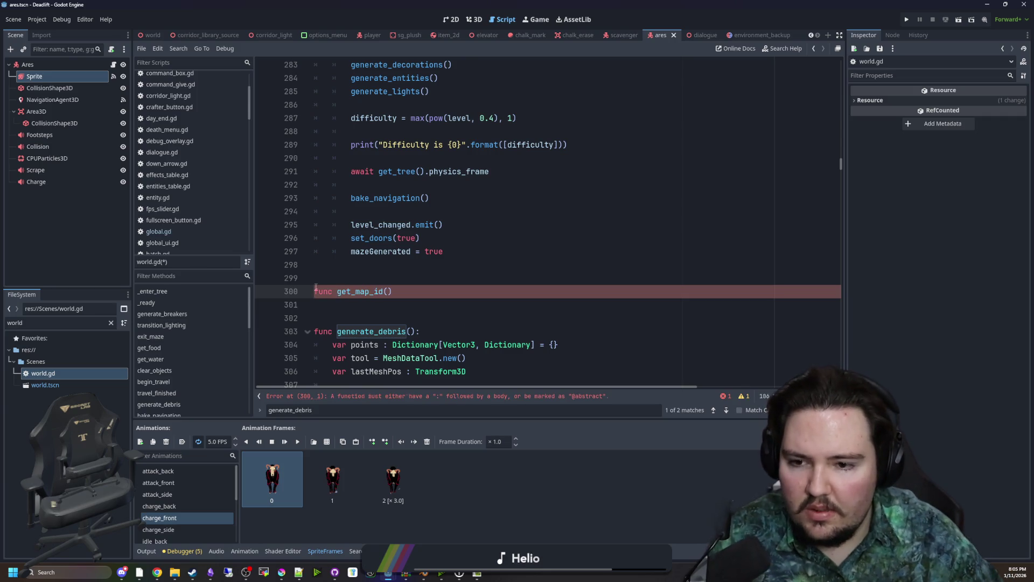
type(":")
key("Return")
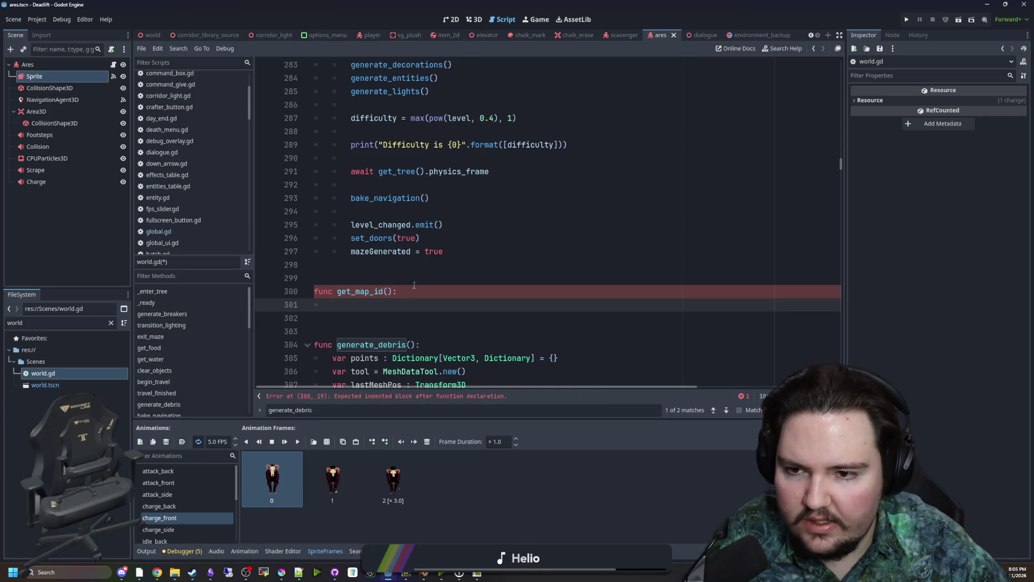
scroll(413, 278, "up", 5)
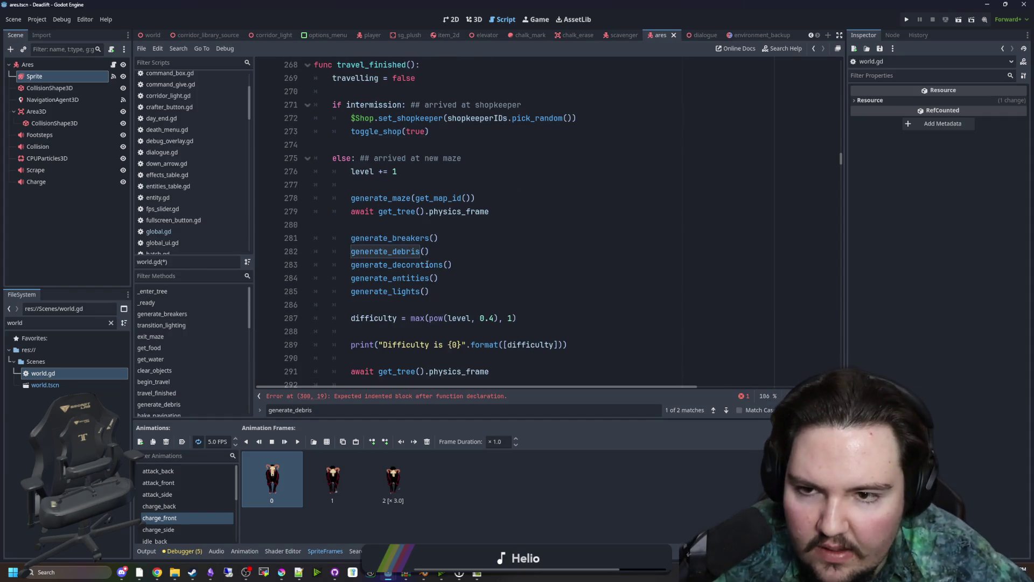
scroll(449, 209, "down", 5)
scroll(417, 322, "down", 1)
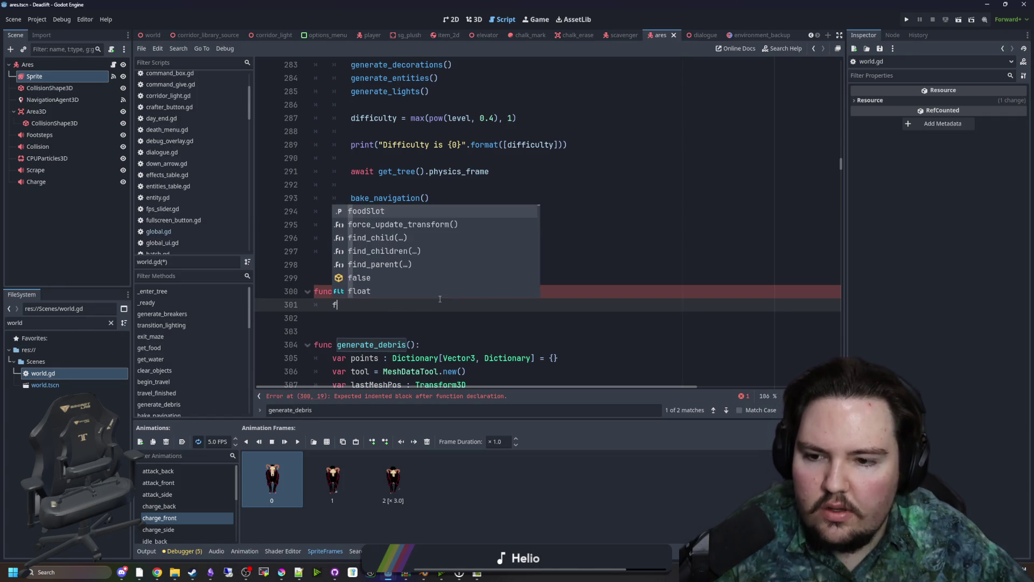
key("BackSpace")
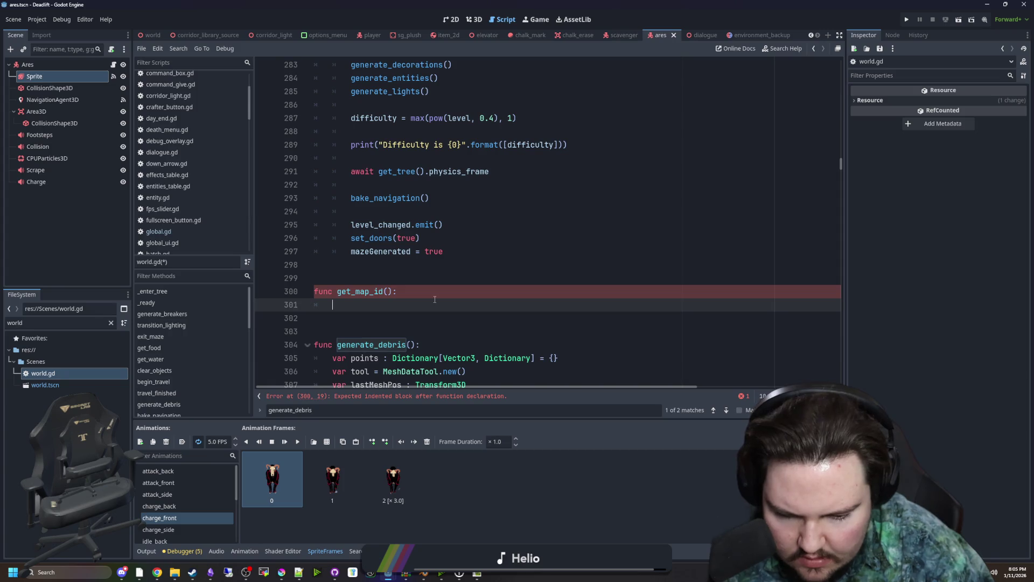
Add a randf_range(0, level) call inside get_map_id()
type("randf_range")
key("Return")
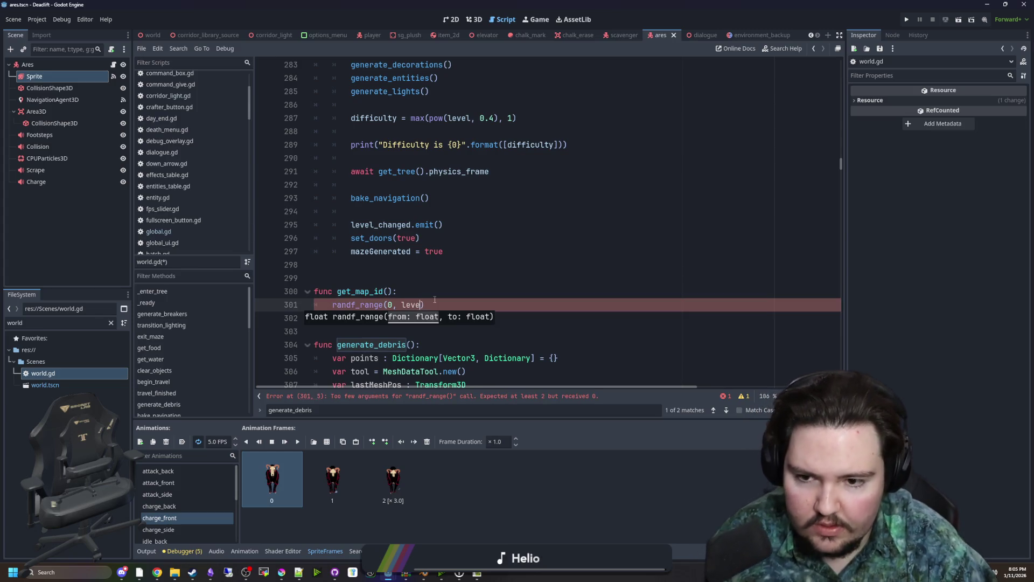
type("el")
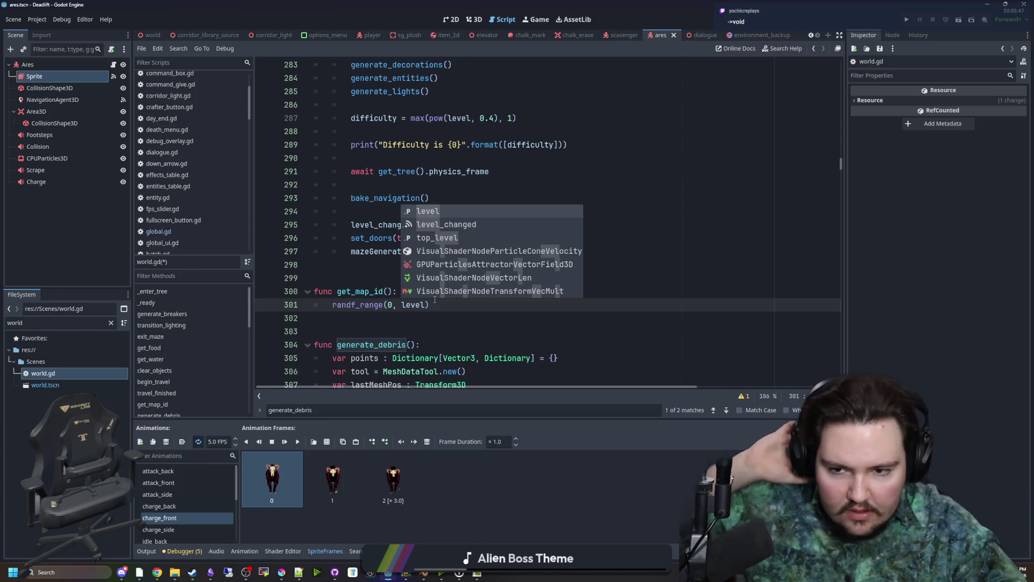
left_click(426, 331)
Give get_map_id() a -> String return type and start a var declaration in its body
left_click(392, 291)
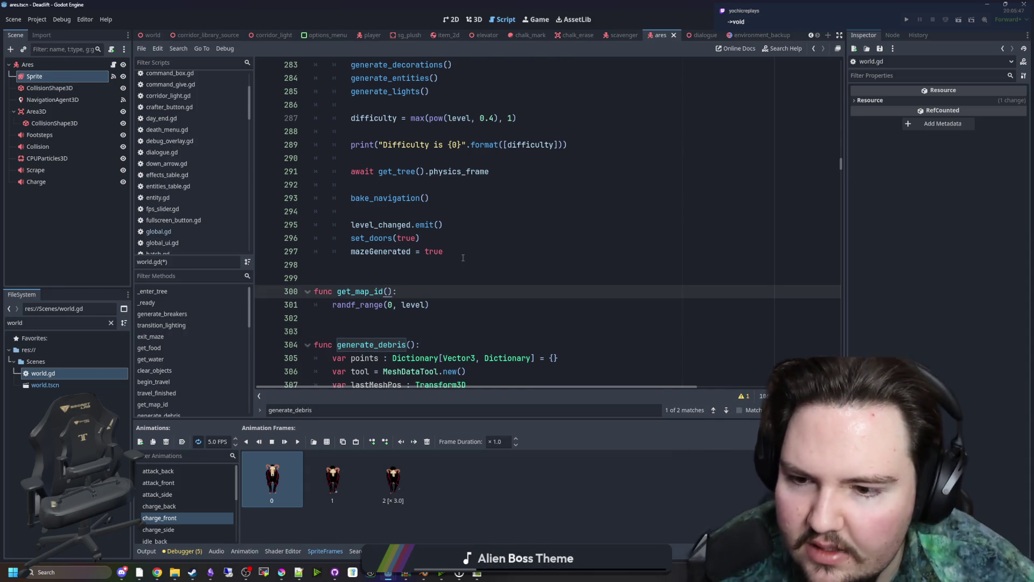
type("-> String")
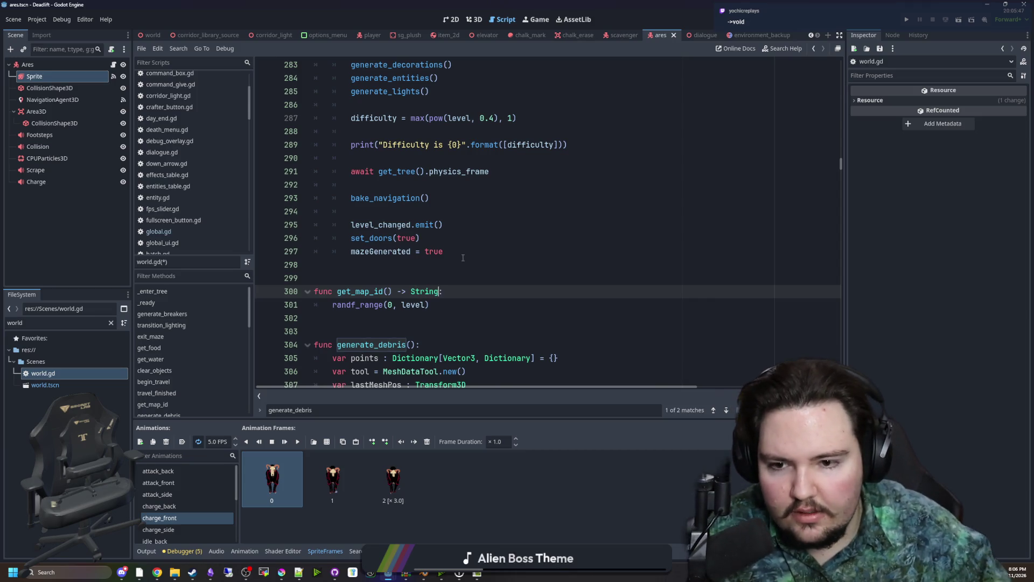
left_click(458, 267)
left_click(465, 291)
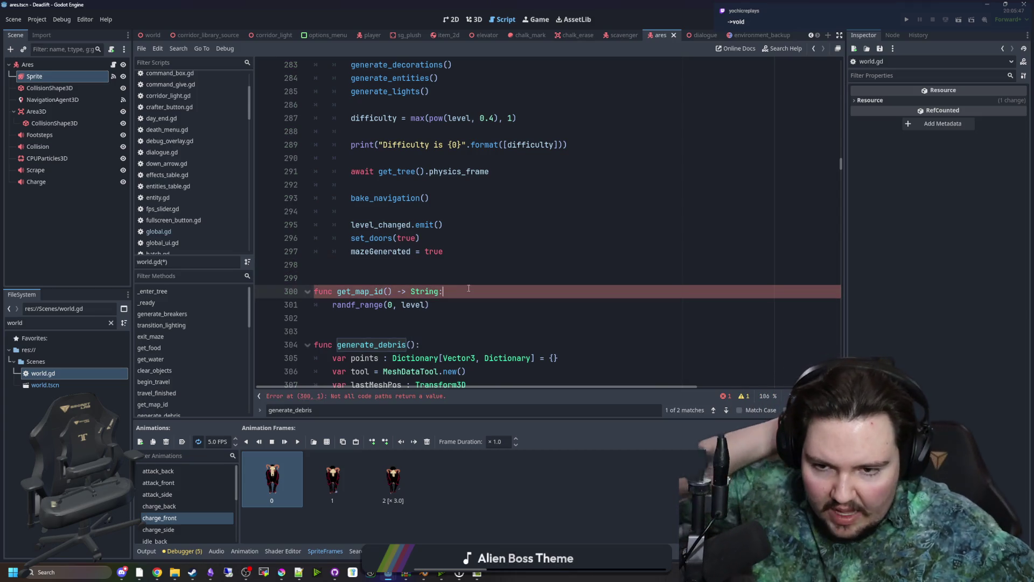
key("Return")
type("var mapID : String = \"")
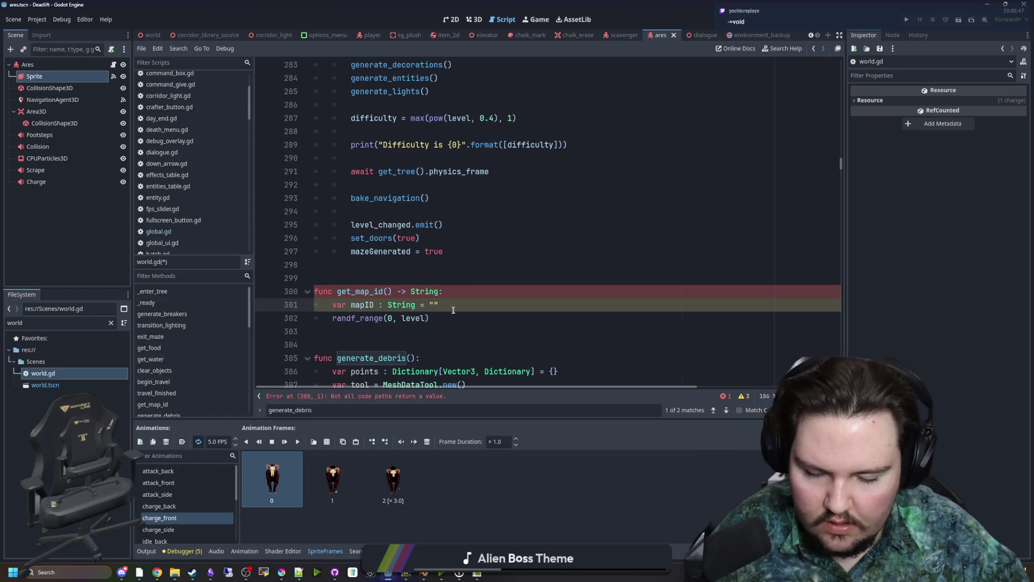
Add the return line after the randf_range call
left_click(457, 291)
key("Up")
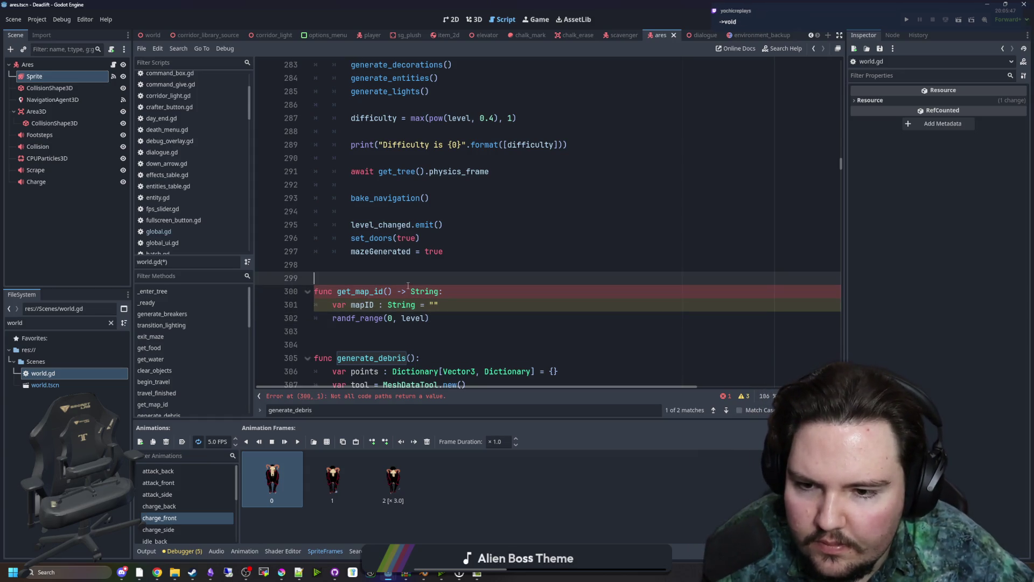
left_click(449, 319)
key("Return")
type("return mapID")
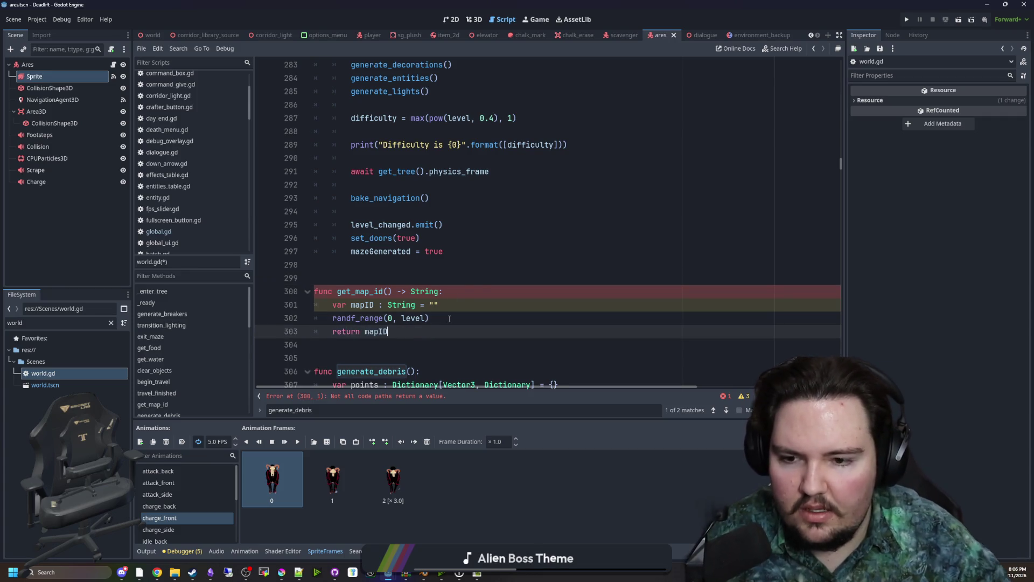
left_click(403, 339)
Rename mapID to selectedID in both the declaration and the return statement
double_click(371, 305)
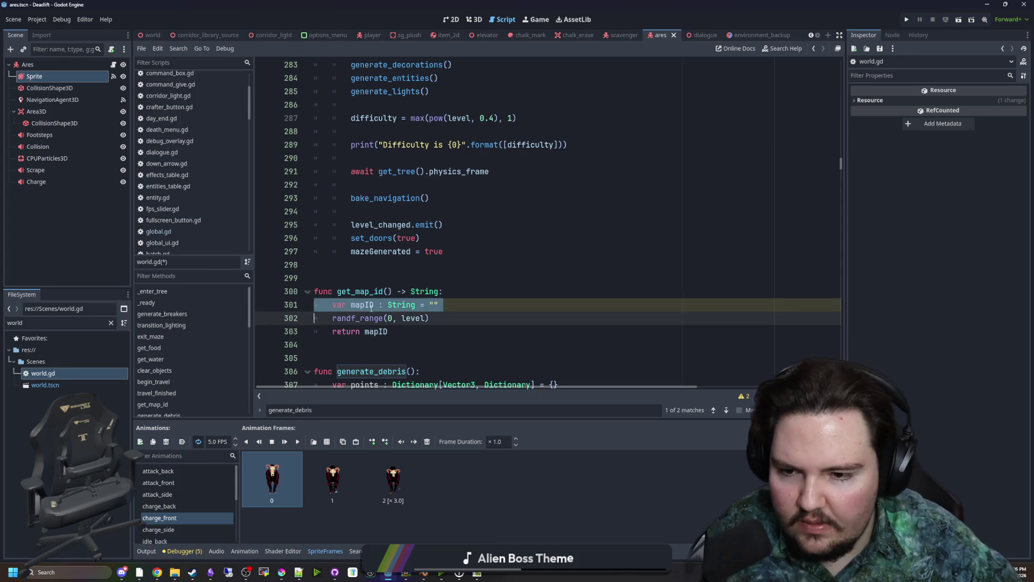
type("selectedID")
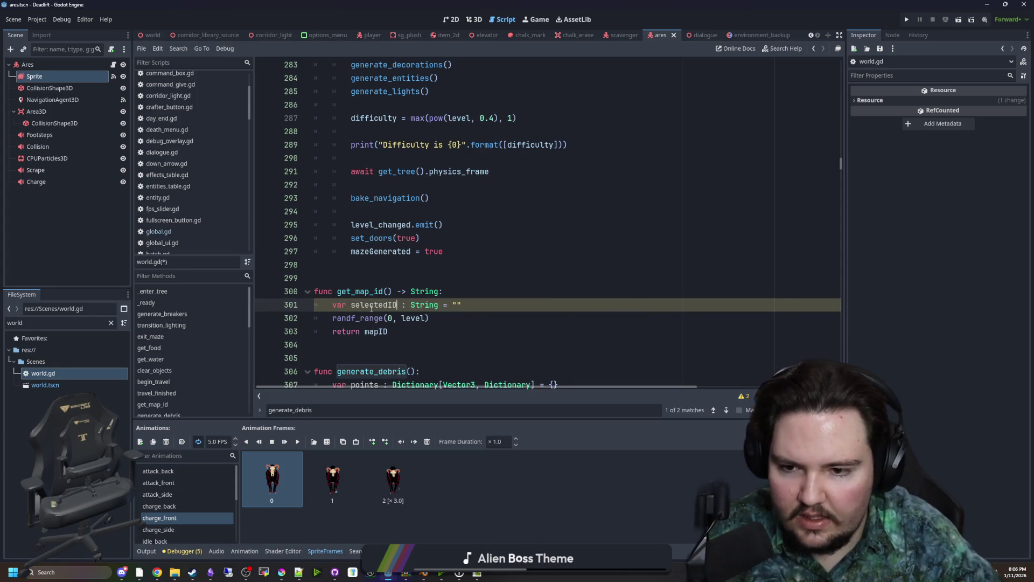
double_click(373, 305)
key("ctrl+c")
double_click(376, 331)
key("ctrl+v")
Insert blank lines after the randf_range call and the selectedID declaration, then save world.gd
left_click(434, 322)
key("Return")
scroll(448, 305, "down", 1)
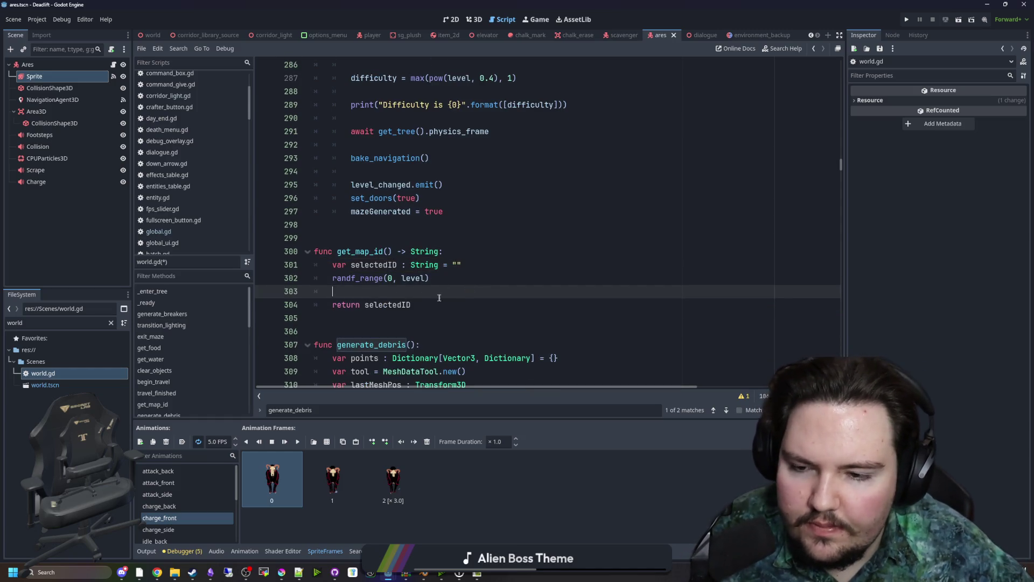
left_click(487, 265)
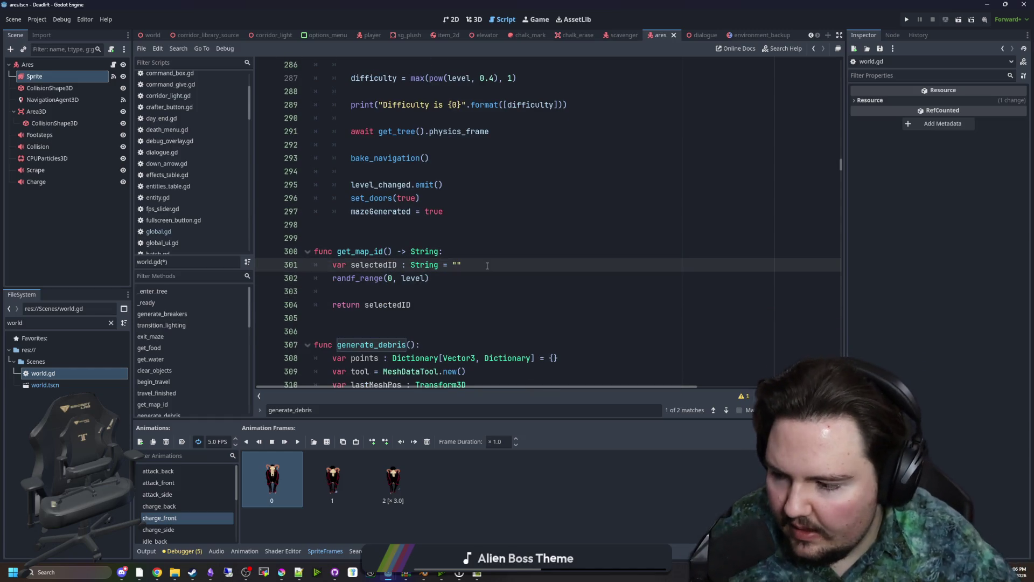
key("Return")
key("ctrl+s")
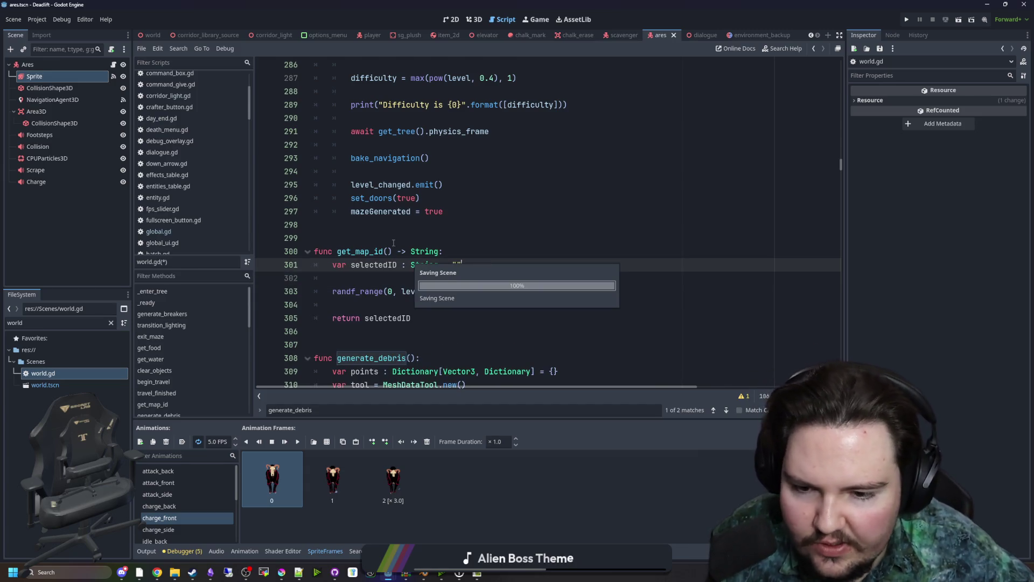
left_click(393, 243)
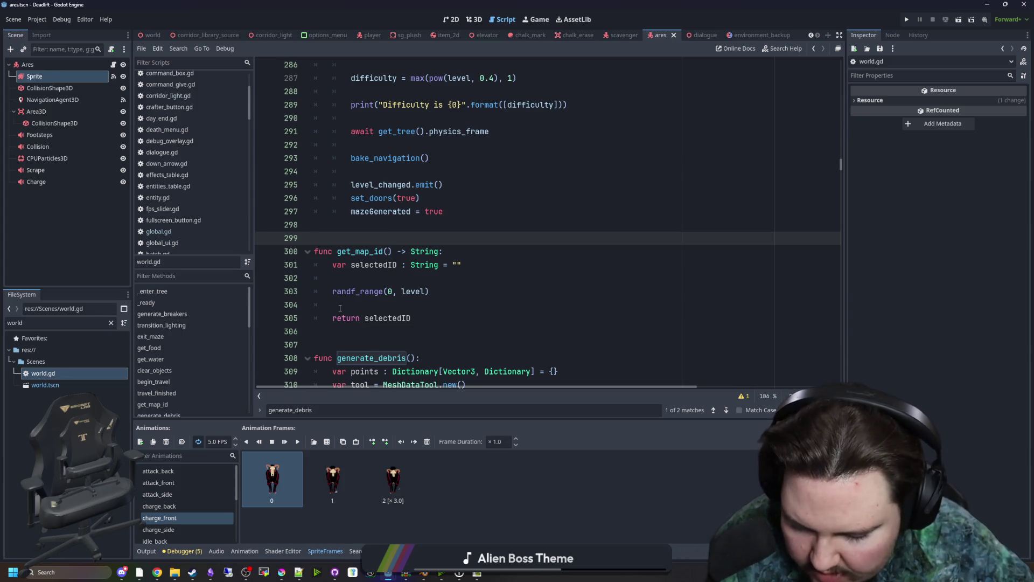
left_click(372, 307)
key("Up")
key("Up")
key("Up")
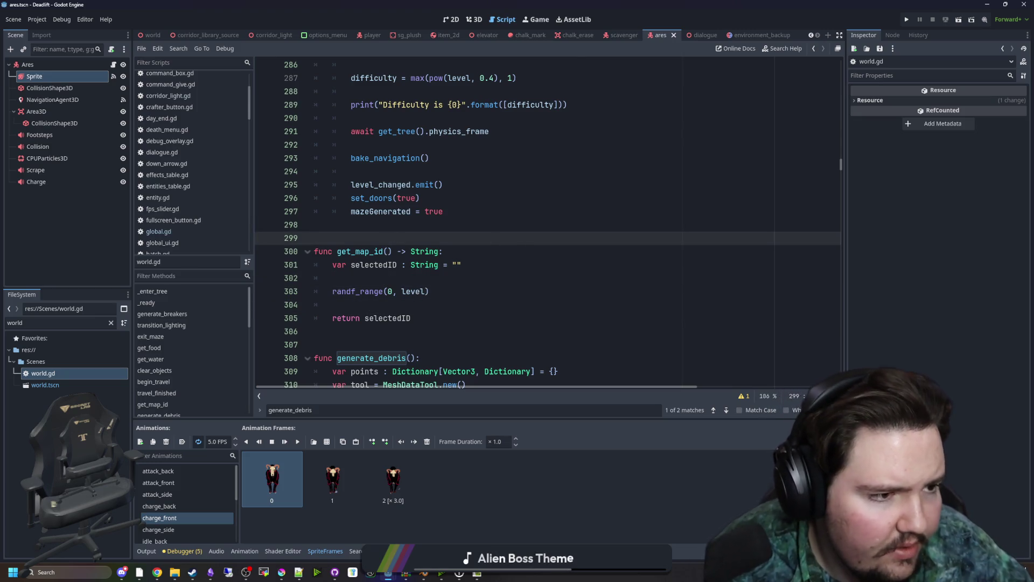
left_click(210, 572)
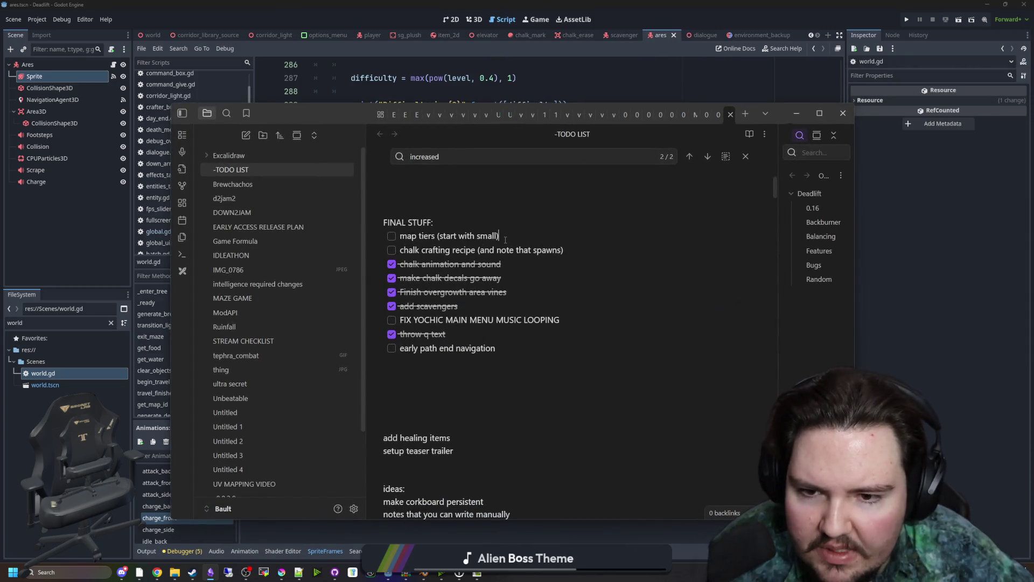
Add an unchecked 'weighted enemy spawning' task under map tiers in the TODO LIST
key("Return")
key("Return")
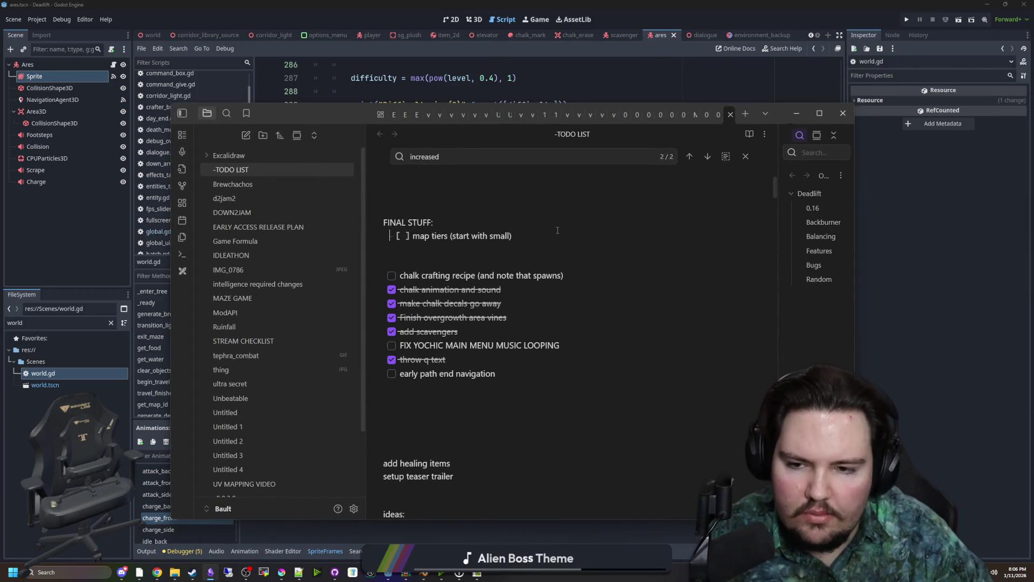
key("BackSpace")
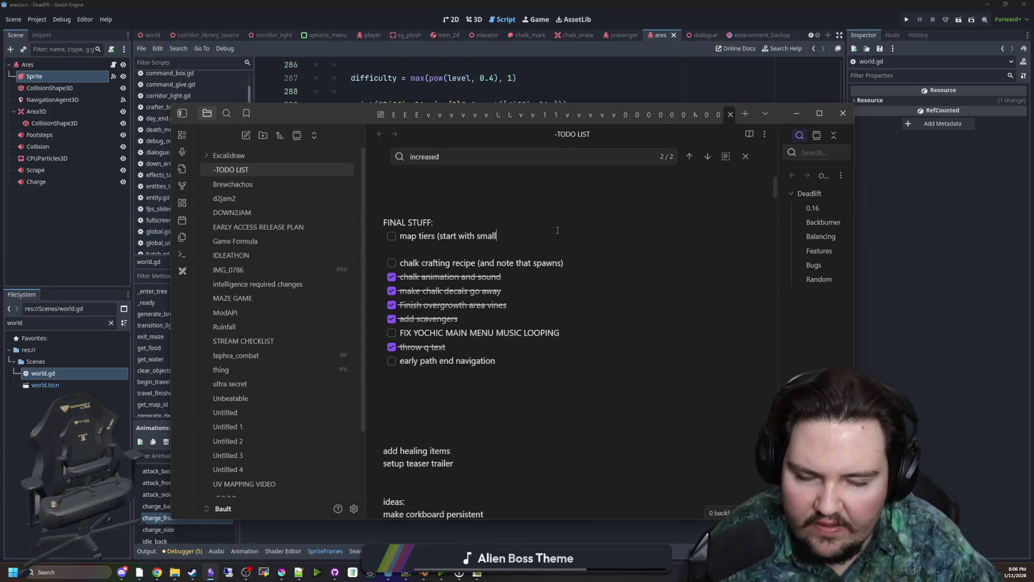
type(")")
key("Delete")
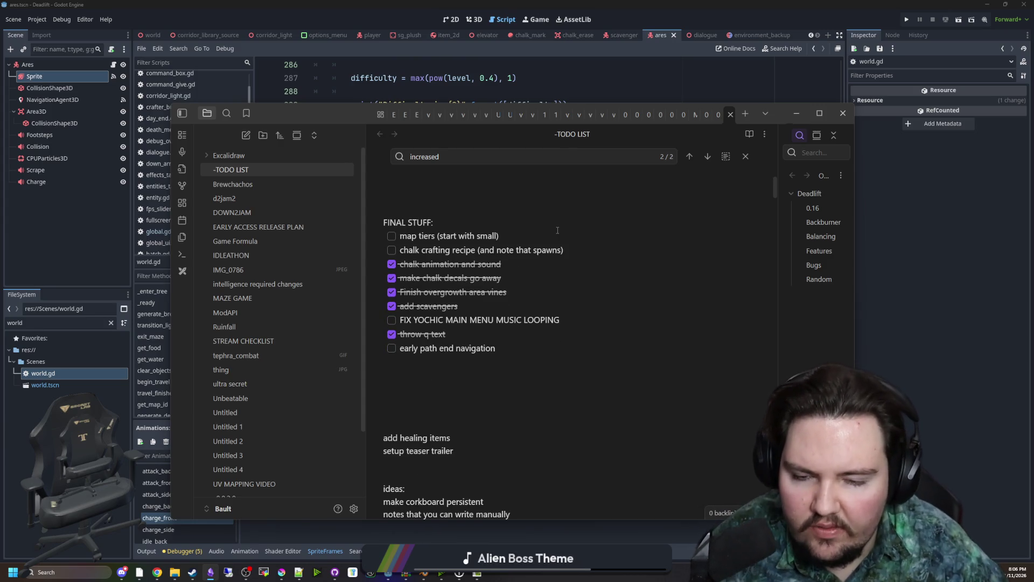
key("Return")
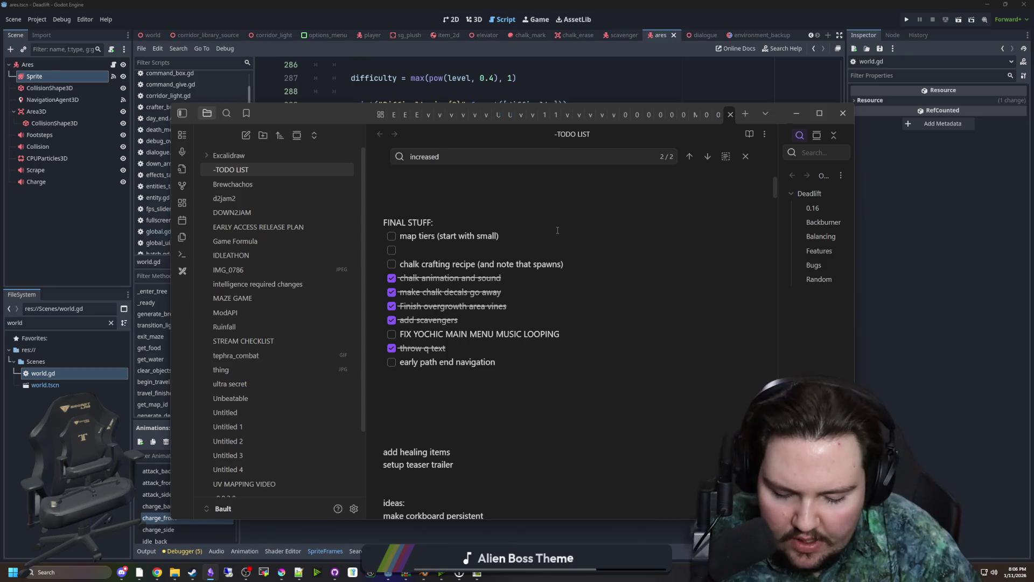
type("weighted enemy spawning")
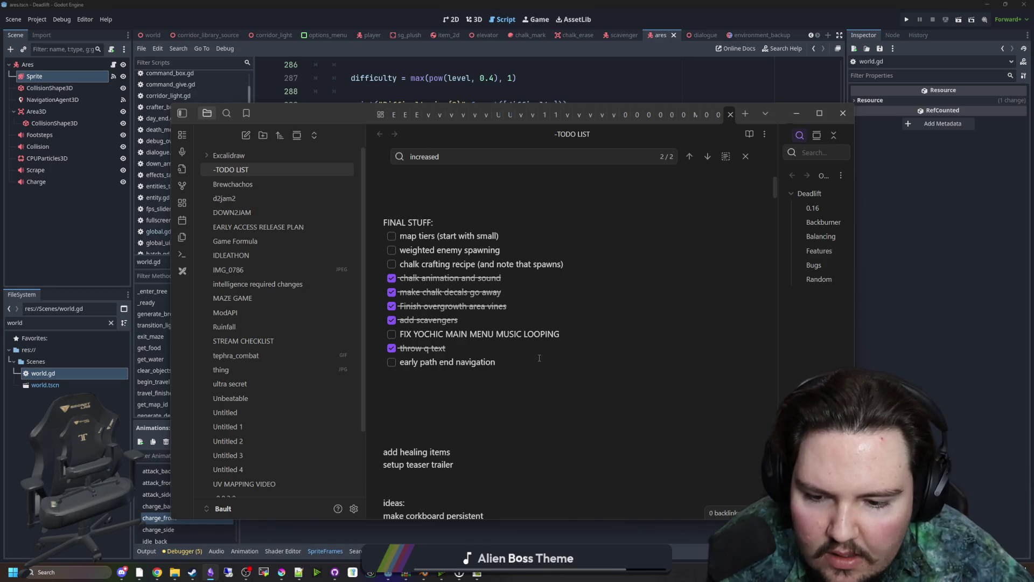
Return to Godot and save the world.gd script
mouse_move(501, 369)
left_mouse_down()
mouse_move(517, 281)
mouse_move(384, 219)
left_mouse_up()
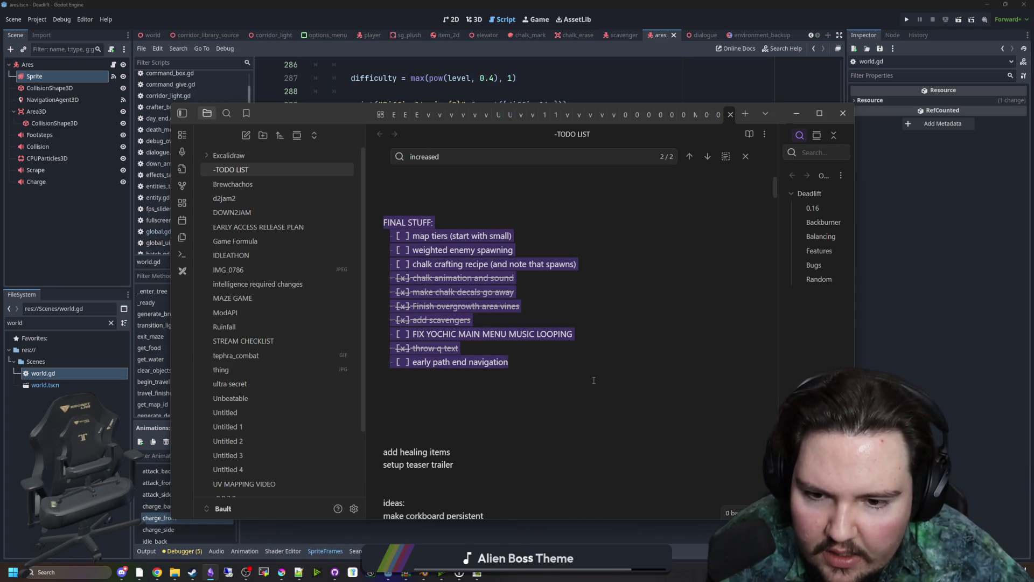
key("alt+Tab")
left_click(345, 242)
key("ctrl+s")
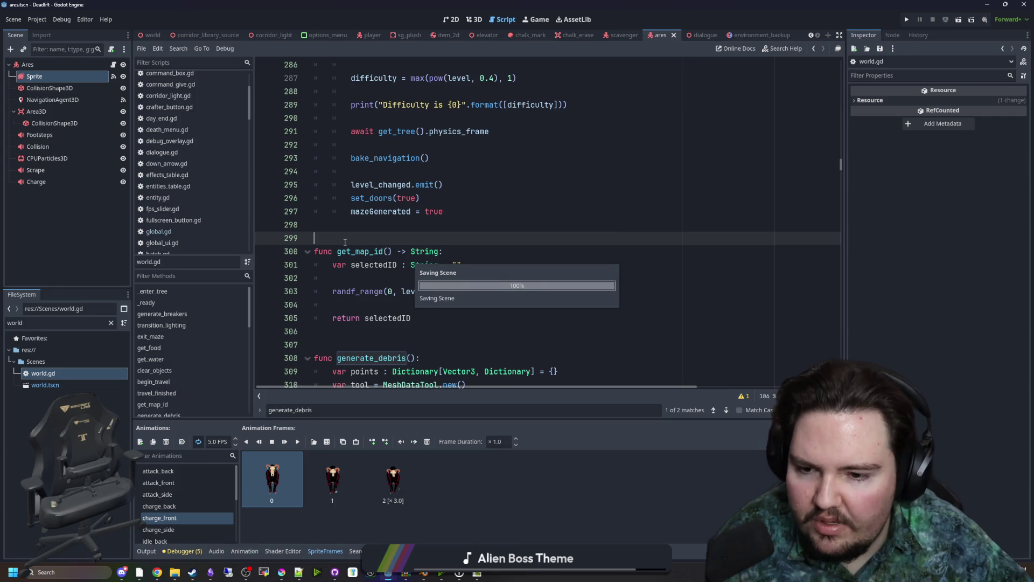